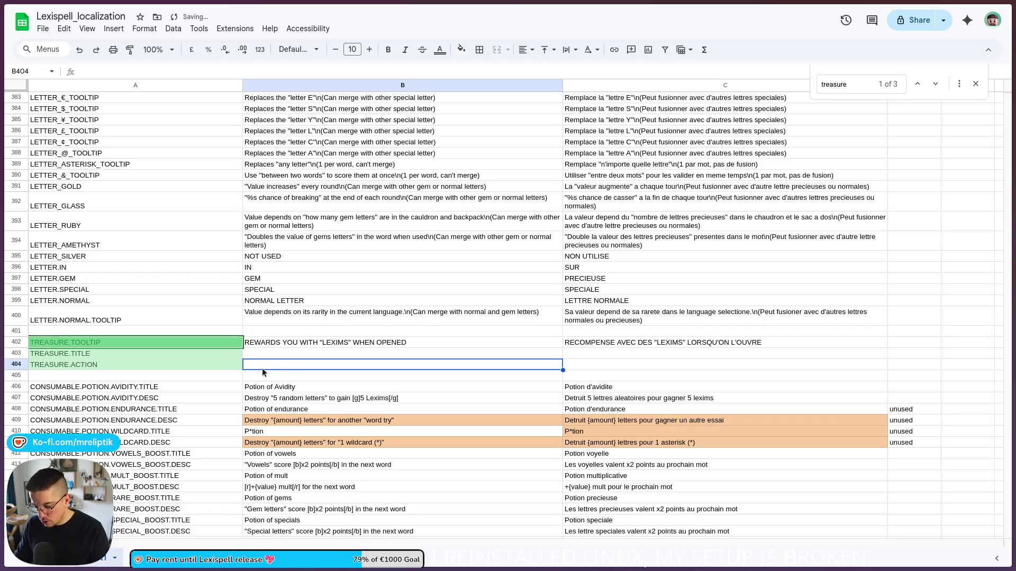
# Enter 'Press to open' in B404 and 'Appuyer pour ouvrir' in C404 for TREASURE.ACTION.
pyautogui.write('Press to open ')
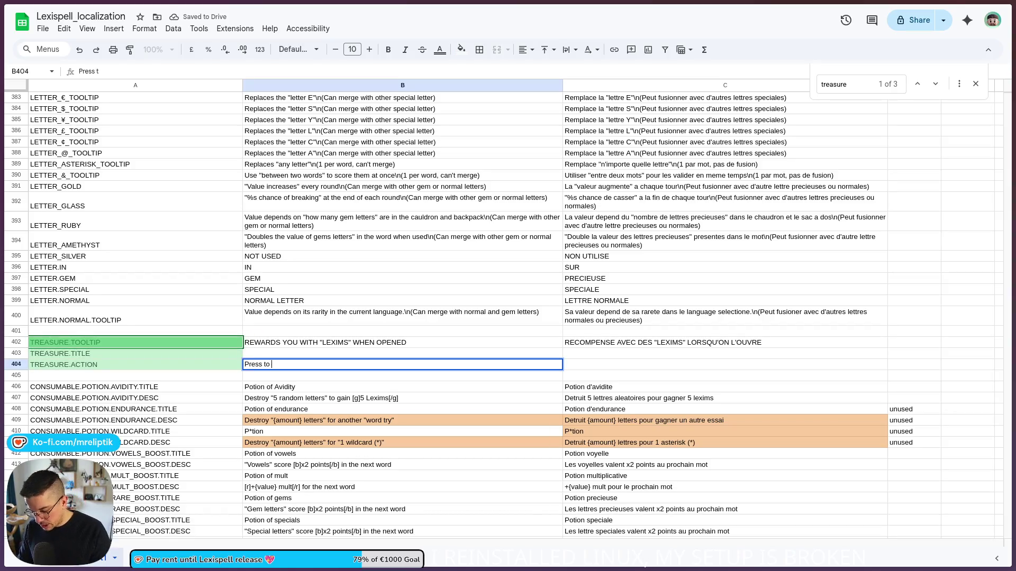
pyautogui.write('the tre')
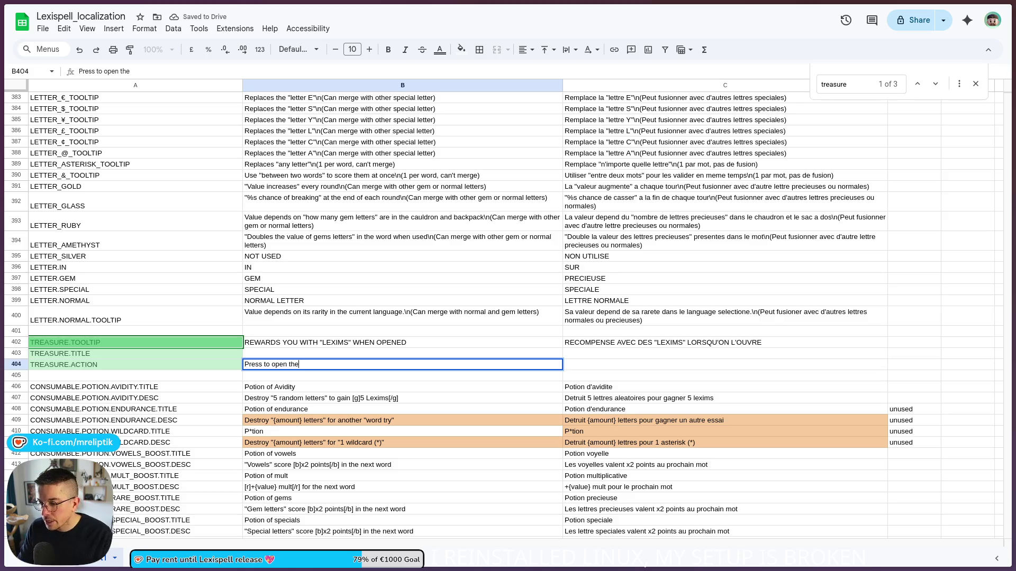
pyautogui.write('asure')
pyautogui.press('BackSpace')
pyautogui.press('BackSpace')
pyautogui.press('BackSpace')
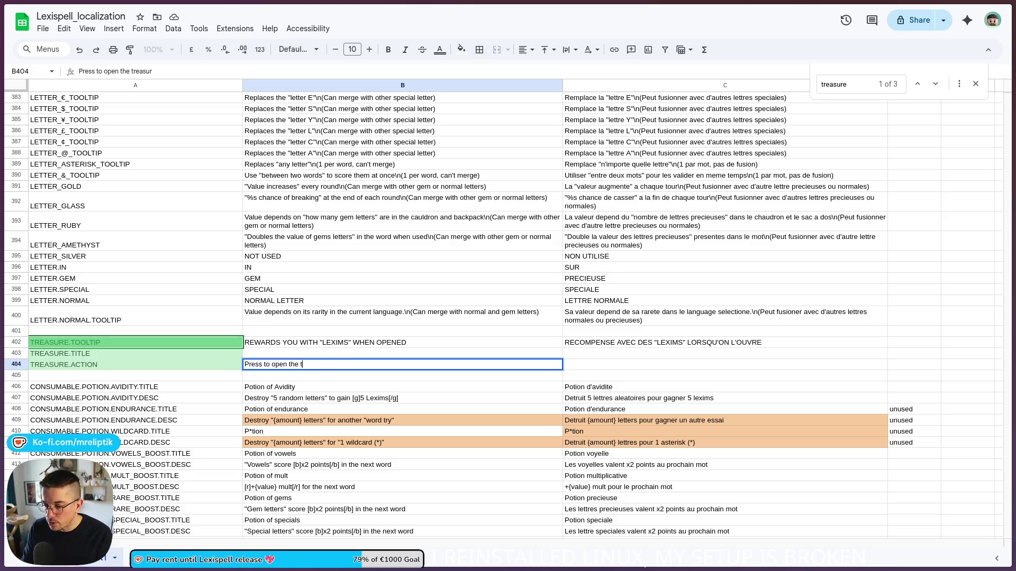
pyautogui.press('Tab')
pyautogui.write('Pressez pour')
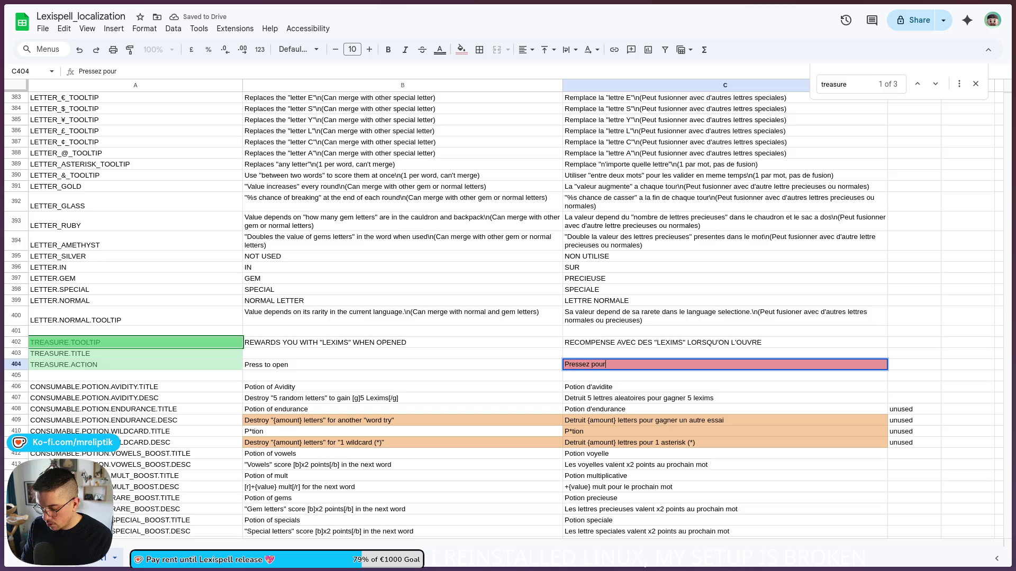
pyautogui.write(' ouvrir')
pyautogui.press('Return')
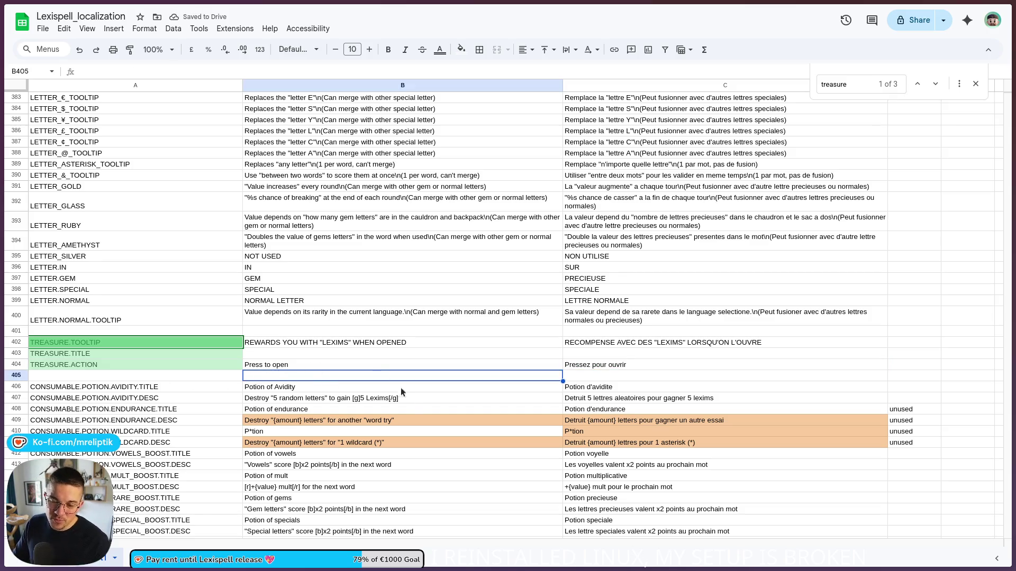
pyautogui.press('Up')
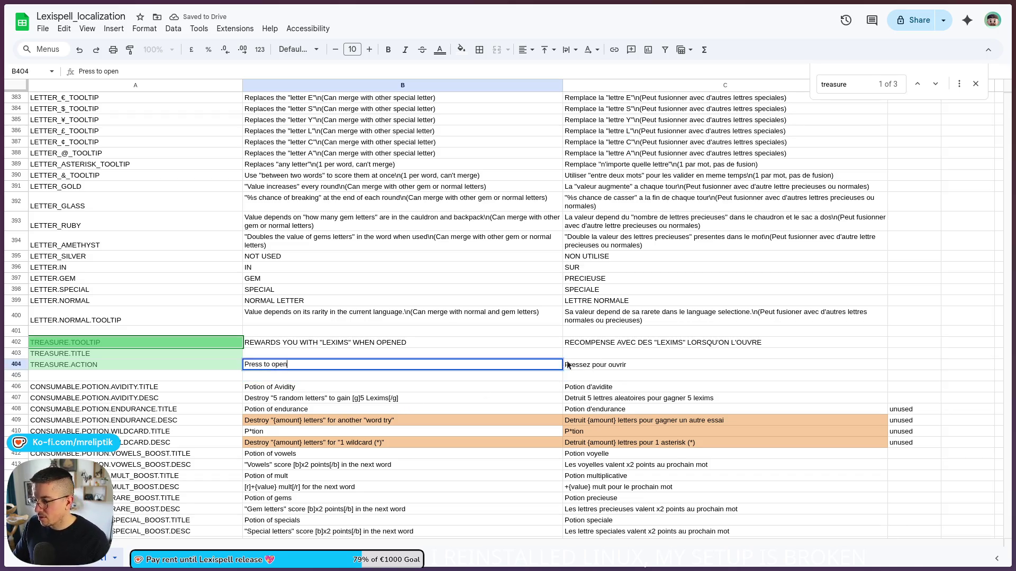
pyautogui.doubleClick(574, 366)
pyautogui.doubleClick(573, 366)
pyautogui.write('Appuy')
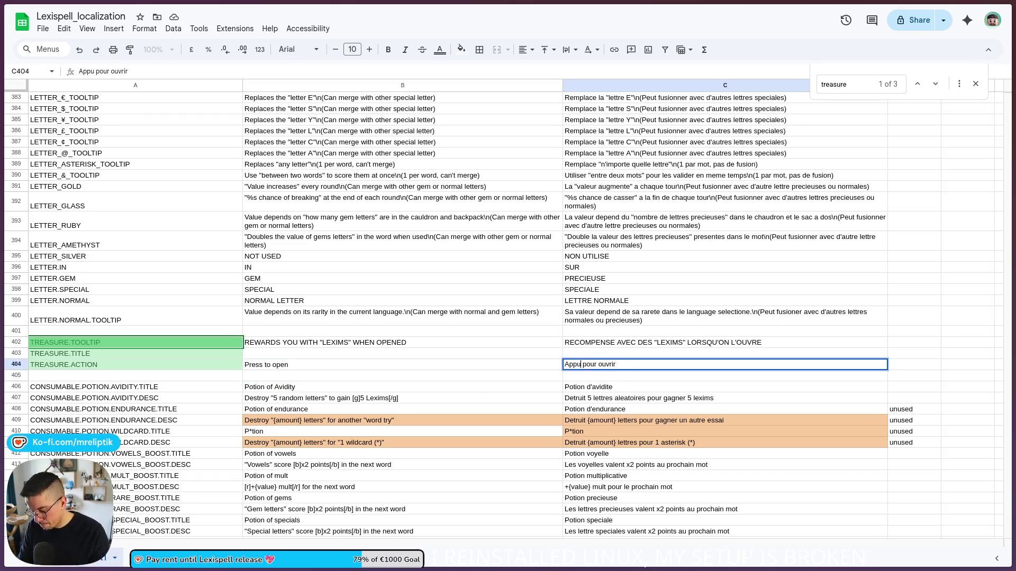
pyautogui.write('er')
pyautogui.press('Return')
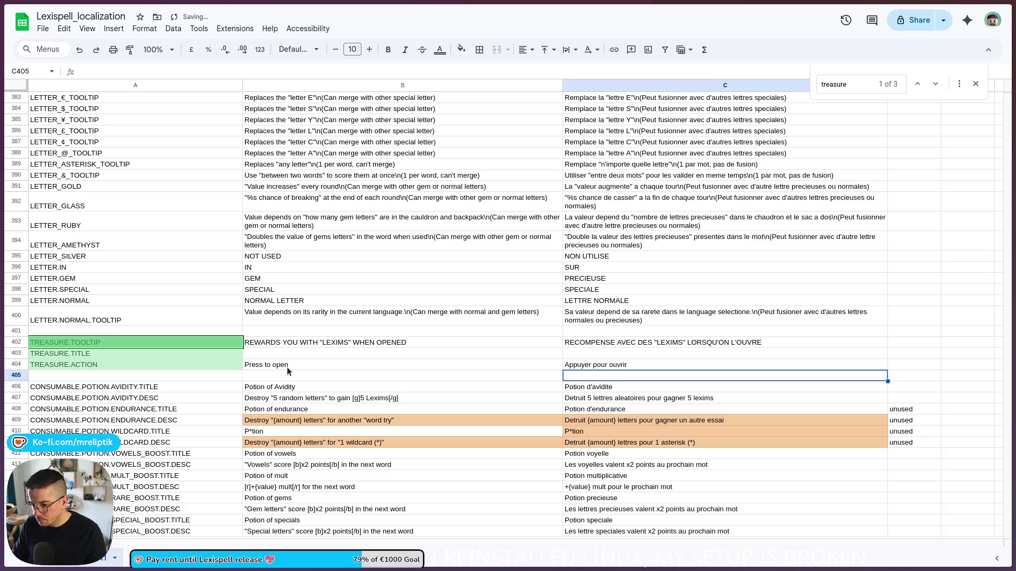
# Enter 'Treasure found!' in B403 and 'Tresor trouve!' in C403 for TREASURE.TITLE.
pyautogui.click(294, 355)
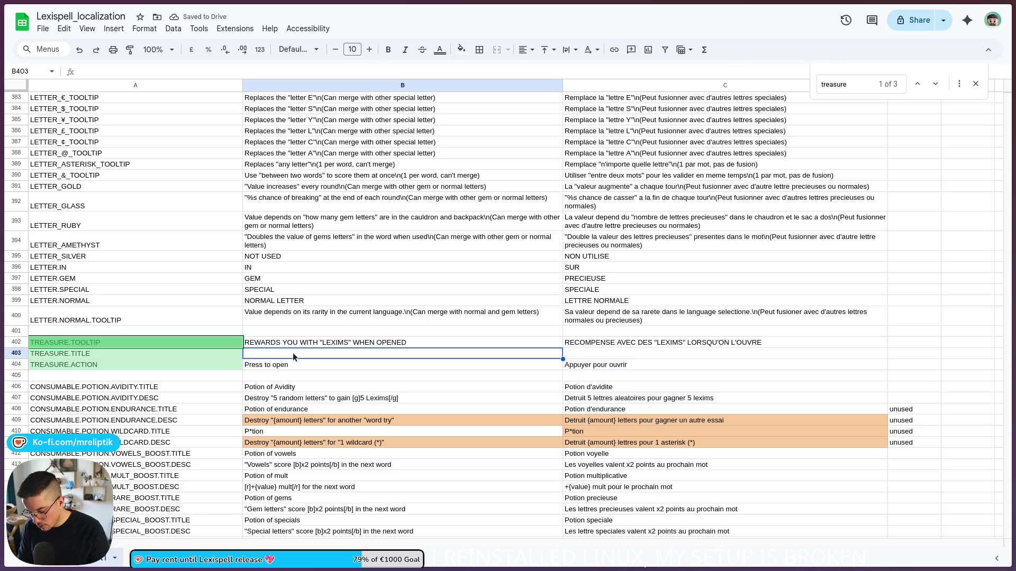
pyautogui.write('Treasure ')
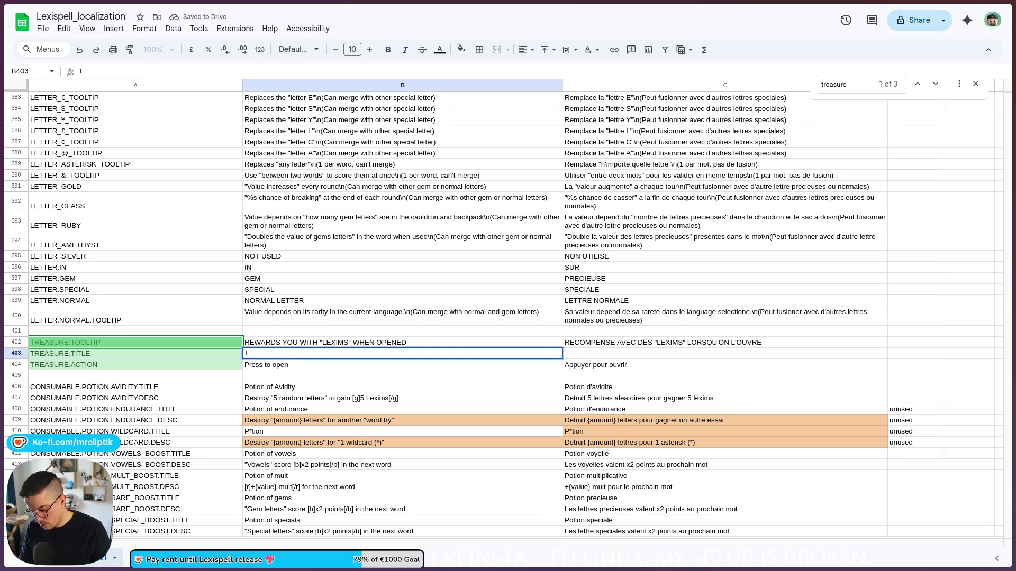
pyautogui.write('found!')
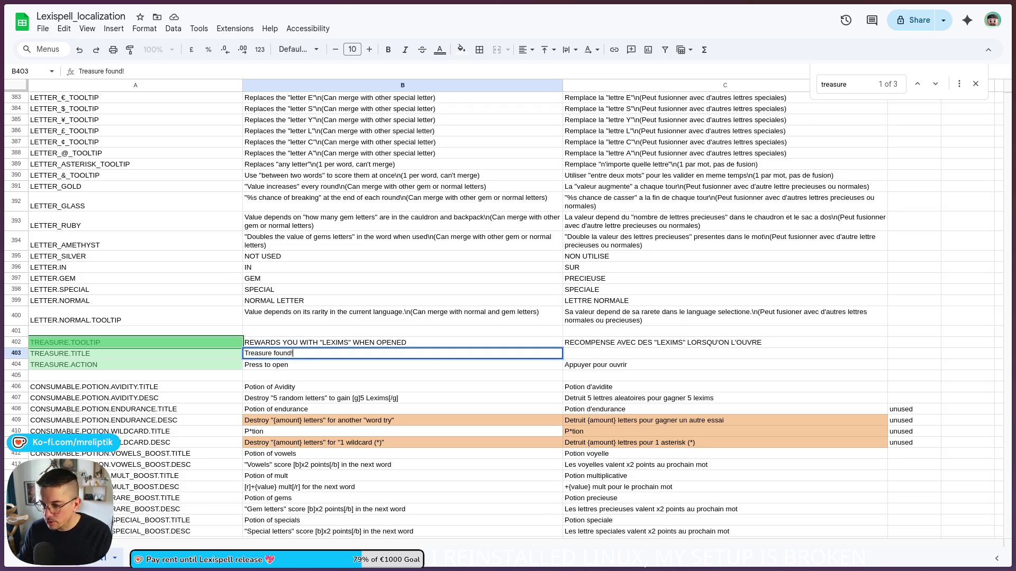
pyautogui.click(603, 353)
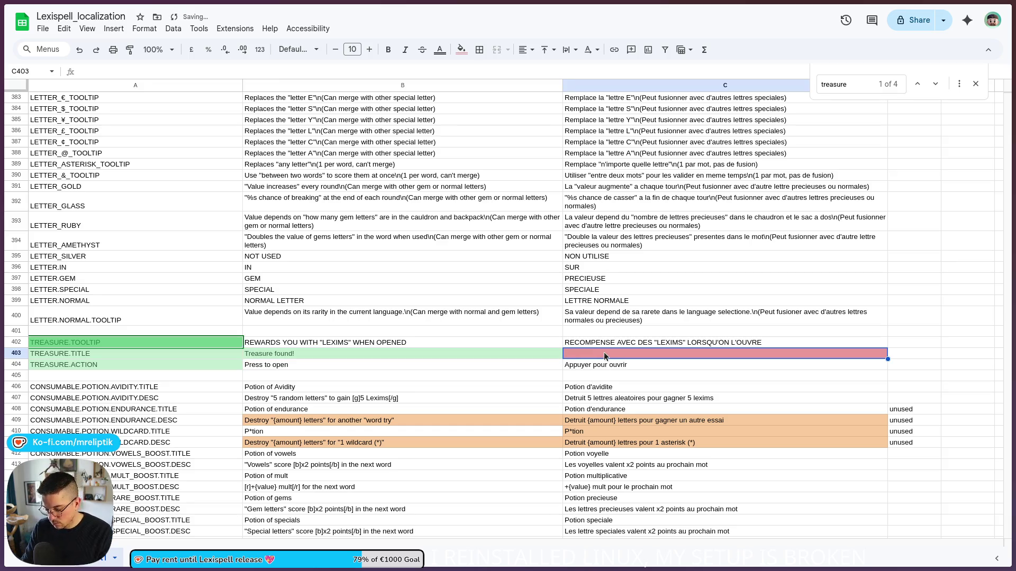
pyautogui.write('Tresor')
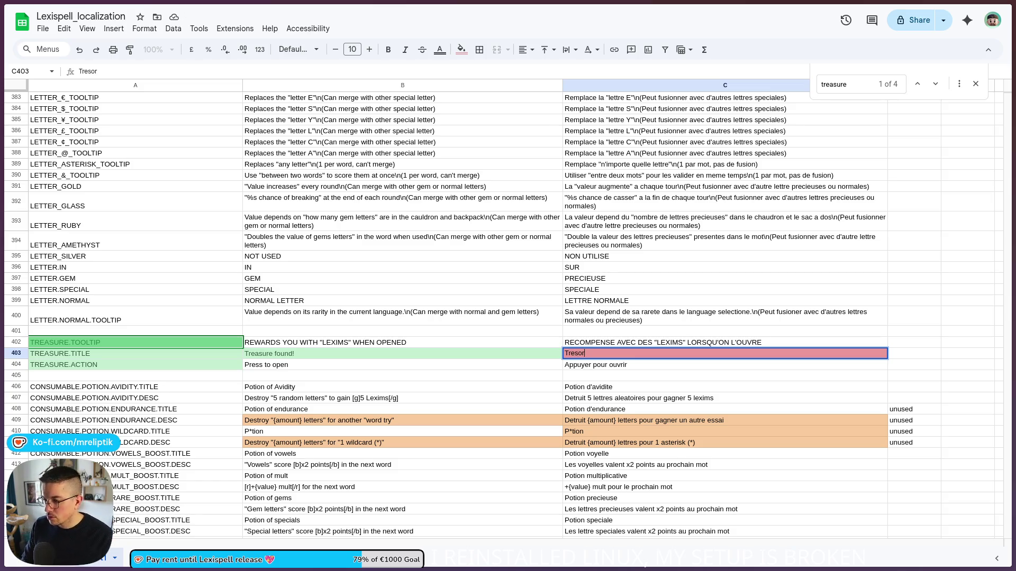
pyautogui.write(' trouve!')
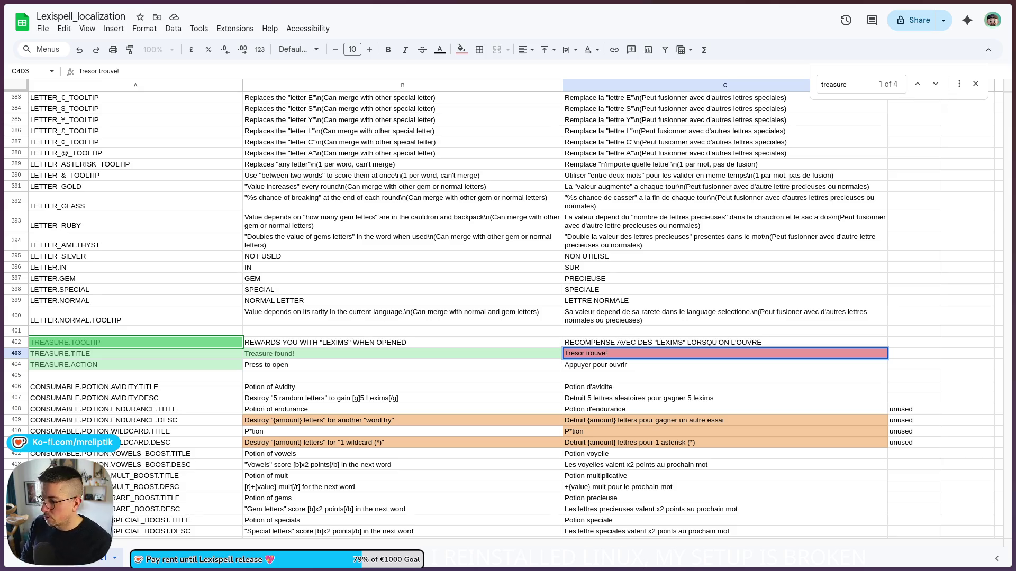
pyautogui.click(543, 389)
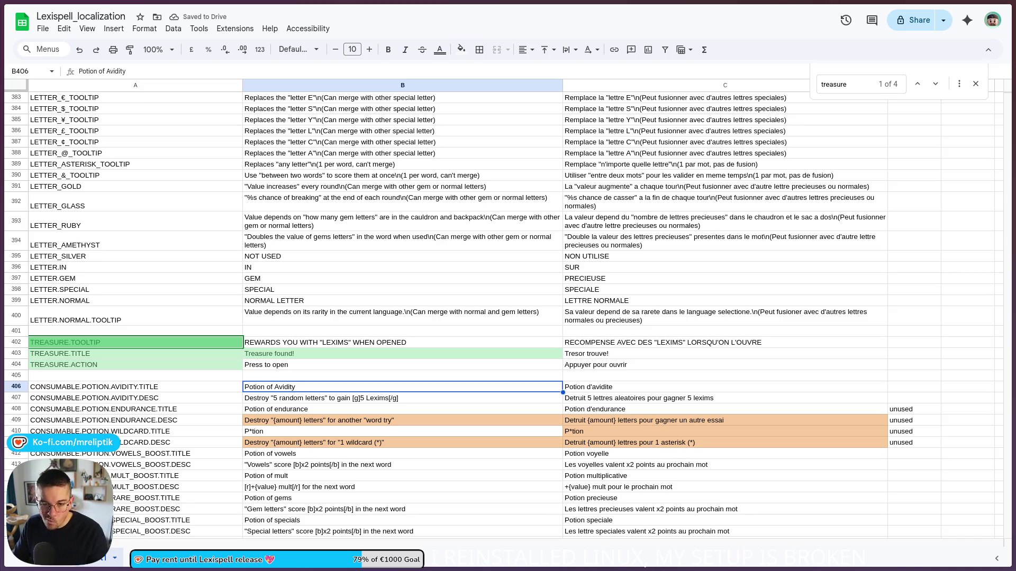
pyautogui.click(307, 332)
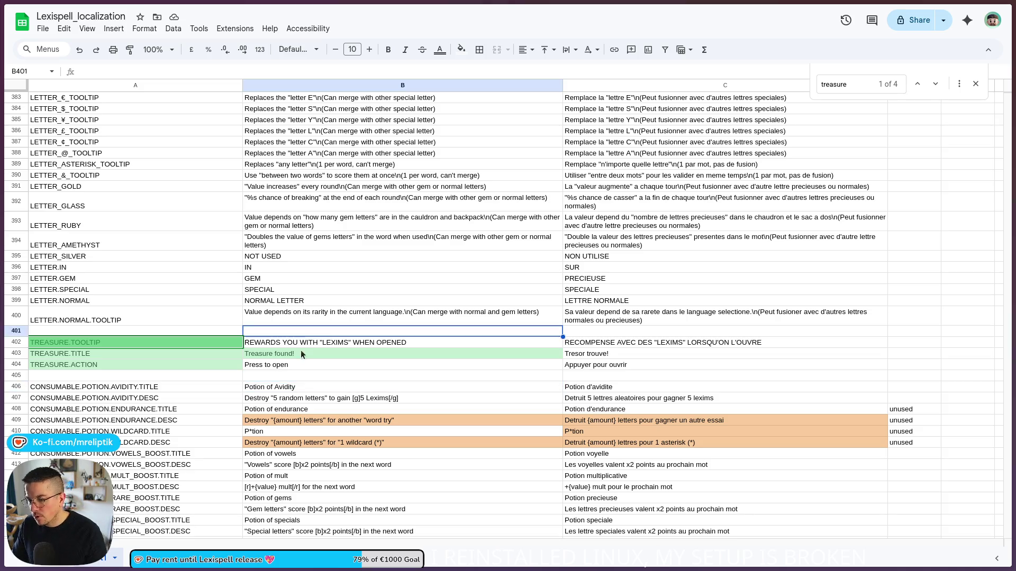
# Download the Lexispell_localization sheet as a comma-separated values (.csv) file.
pyautogui.click(42, 29)
pyautogui.moveTo(148, 151)
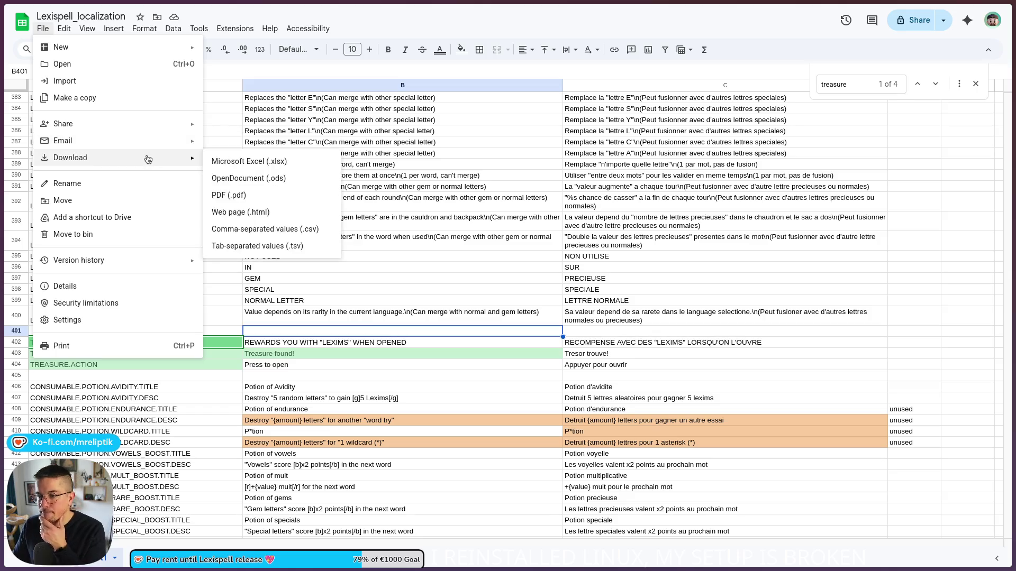
pyautogui.click(260, 229)
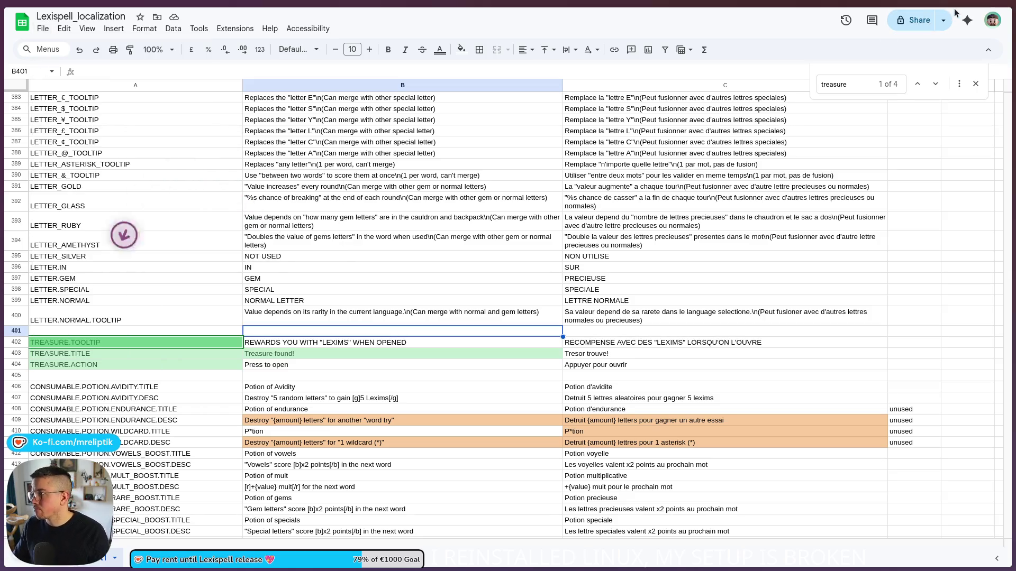
# Minimize the browser window to bring the Godot editor forward.
pyautogui.click(972, 23)
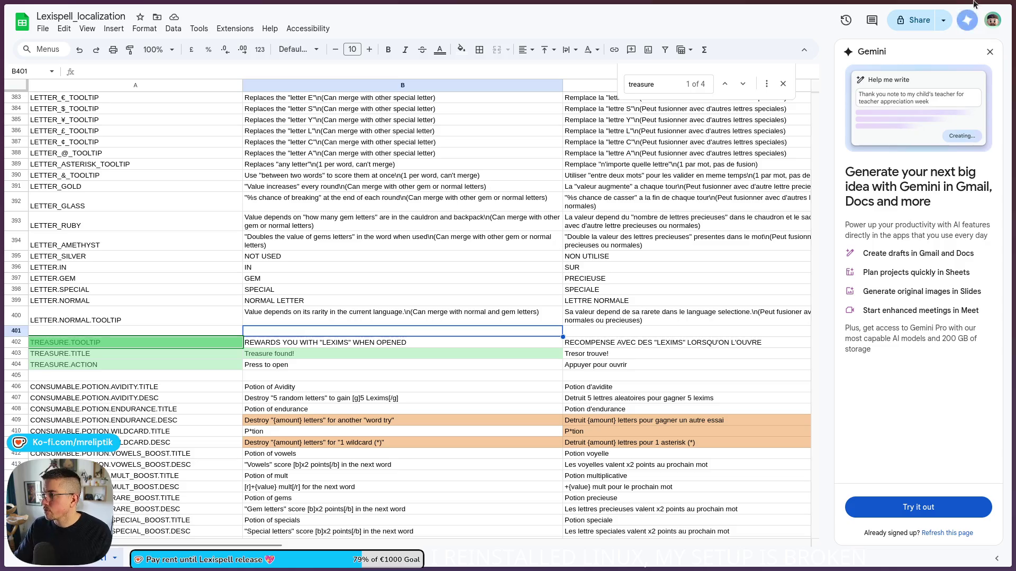
pyautogui.click(972, 23)
pyautogui.click(979, 9)
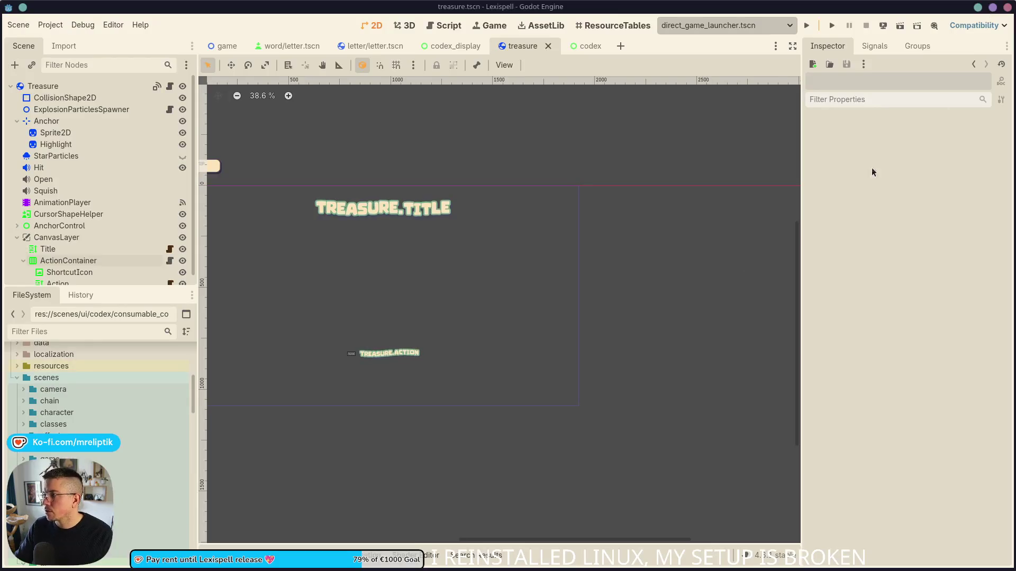
# Preview the AnimationPlayer's open animation, set it back to RESET, and save treasure.tscn.
pyautogui.moveTo(121, 563)
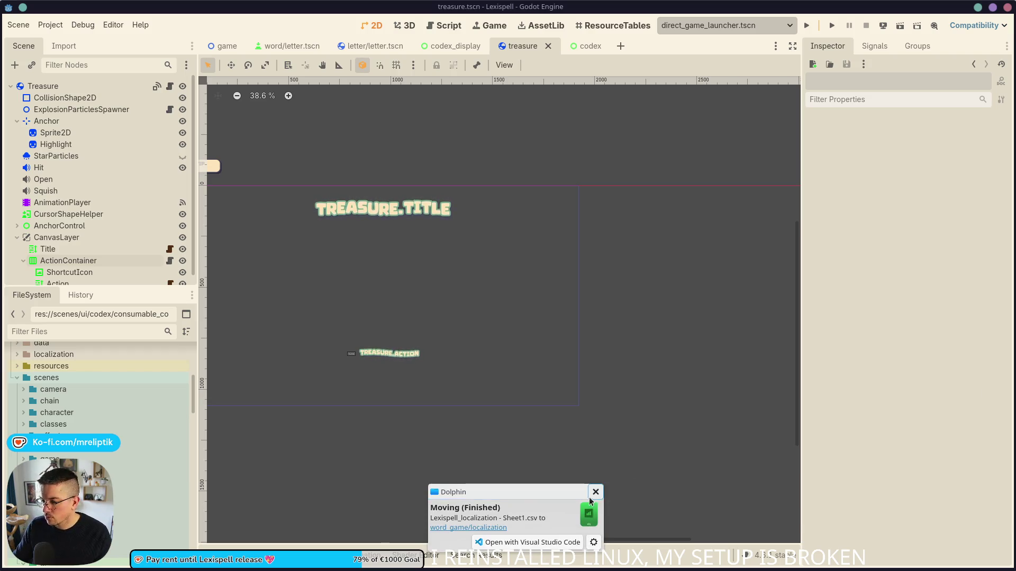
pyautogui.click(596, 492)
pyautogui.scroll(-2, 413, 304)
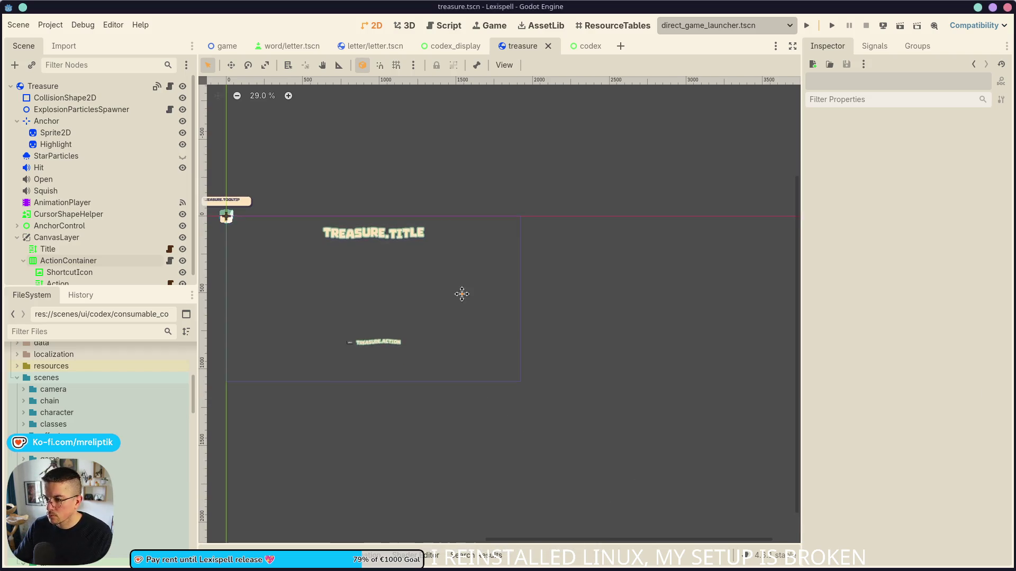
pyautogui.scroll(1, 431, 279)
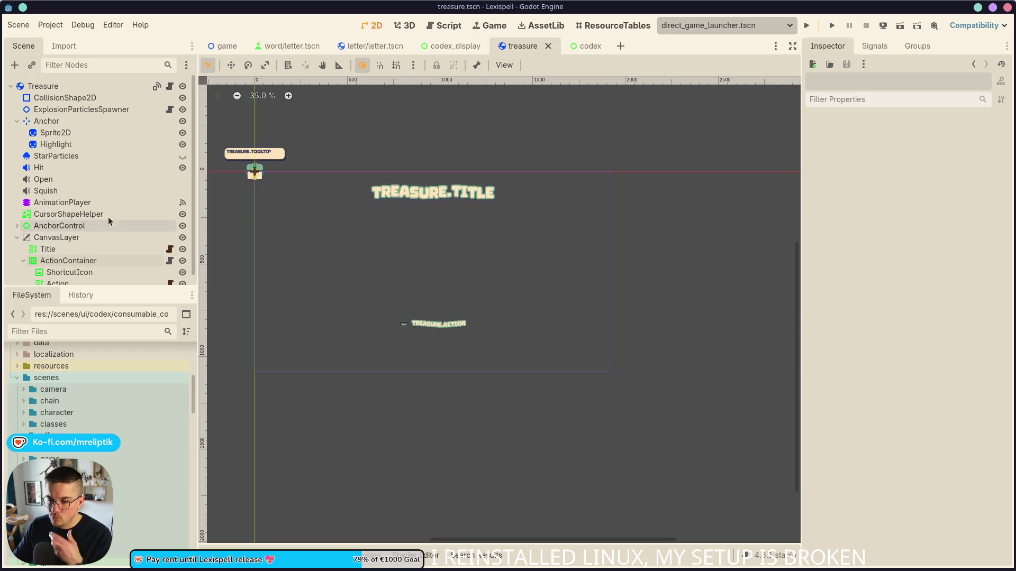
pyautogui.click(106, 204)
pyautogui.click(423, 427)
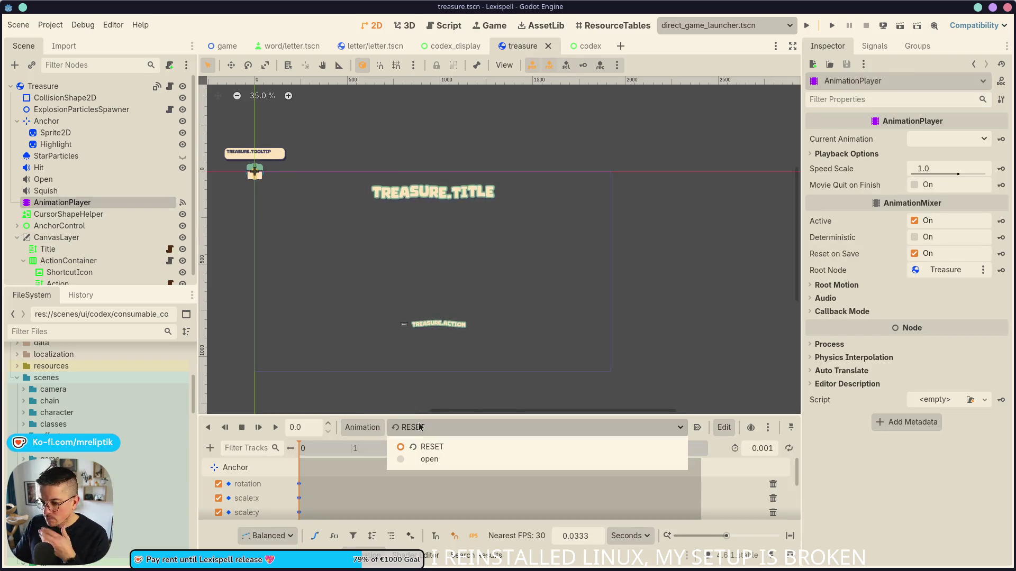
pyautogui.click(428, 459)
pyautogui.click(424, 429)
pyautogui.click(432, 448)
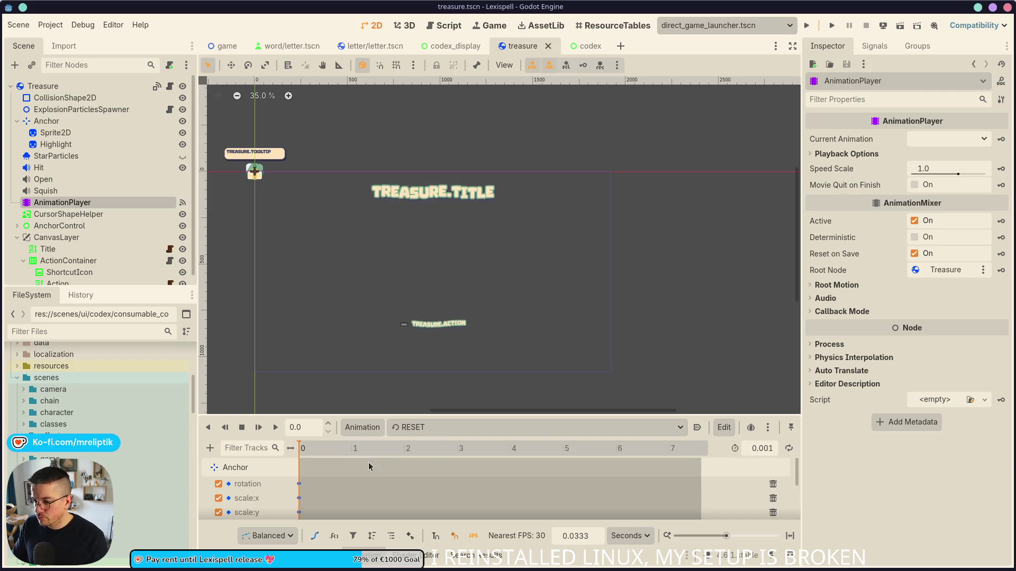
pyautogui.hotkey('ctrl', 's')
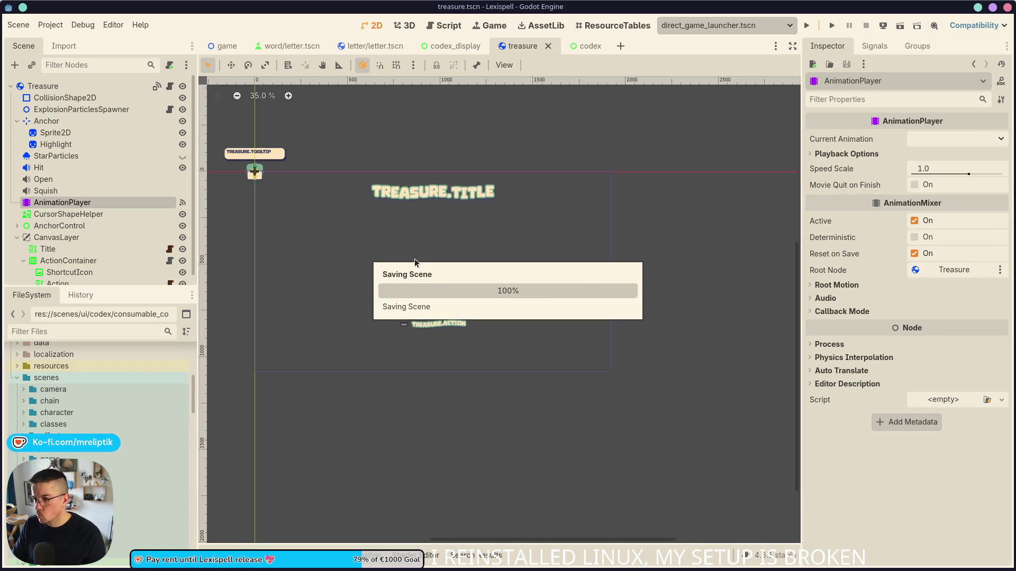
# Select the CanvasLayer node and bring up its context menu.
pyautogui.click(180, 238)
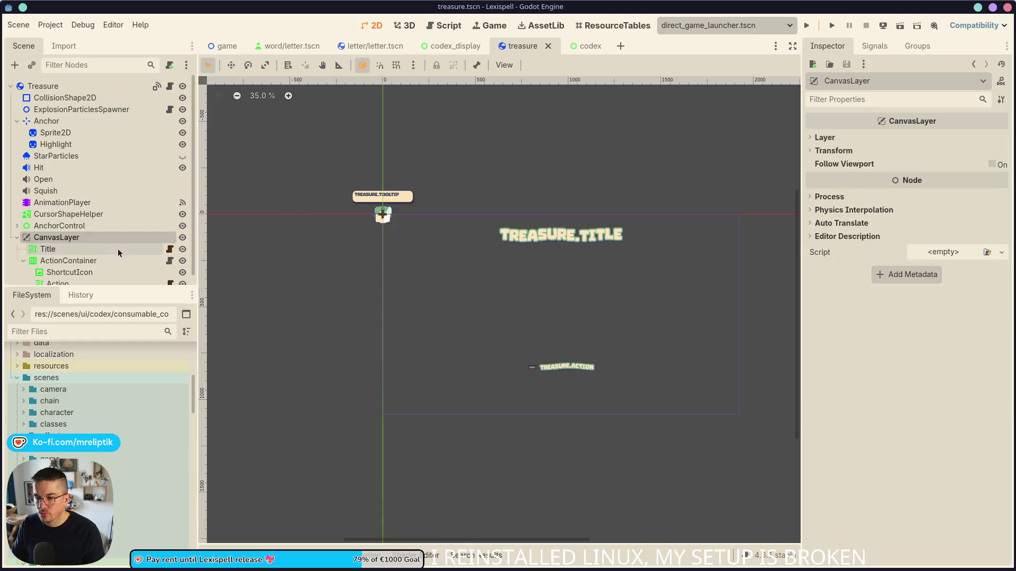
pyautogui.click(826, 197)
pyautogui.click(826, 197)
pyautogui.scroll(-1, 53, 234)
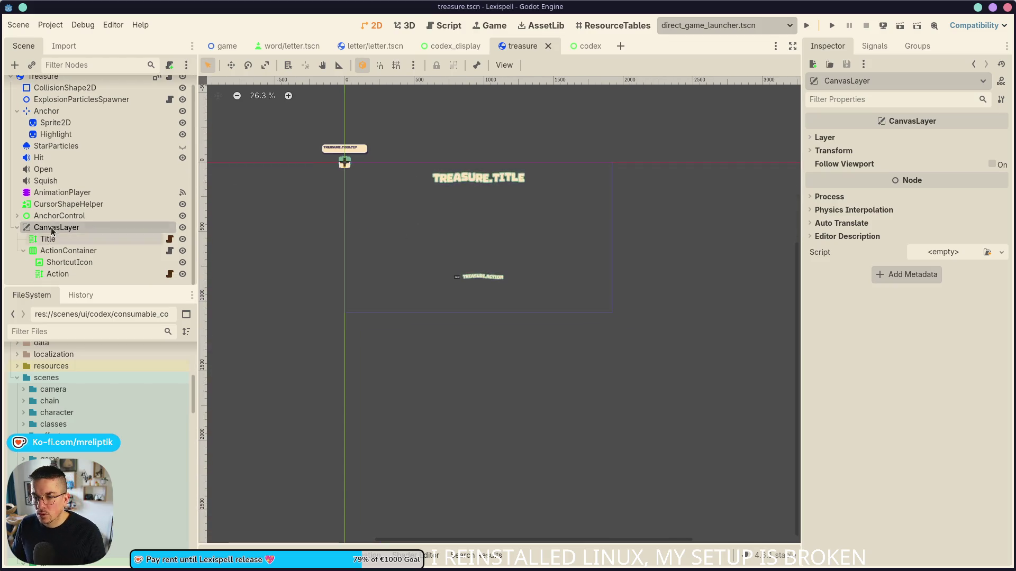
pyautogui.rightClick(53, 234)
# Add a Full Rect Control node as the first child of CanvasLayer.
pyautogui.click(120, 233)
pyautogui.write('controle')
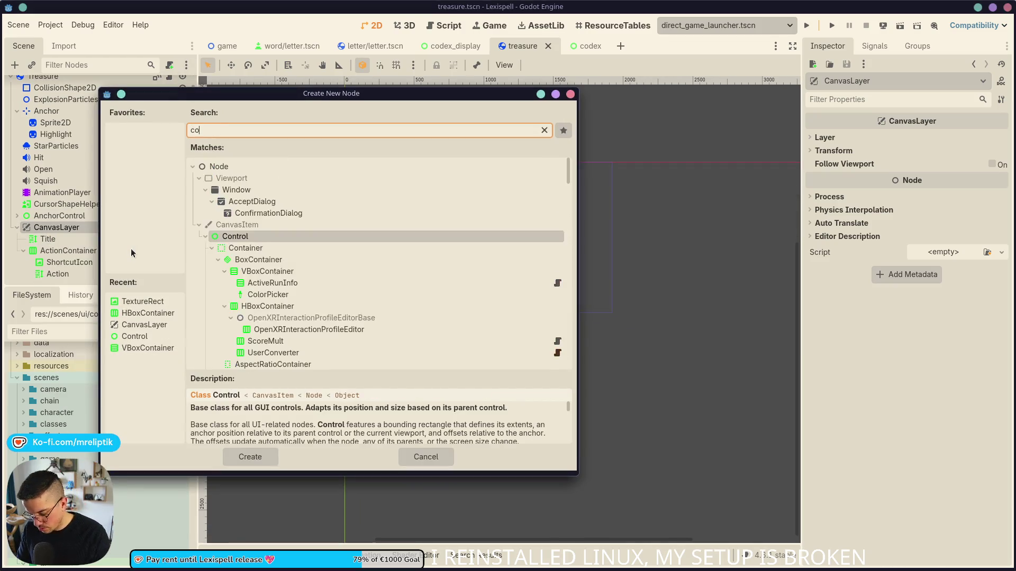
pyautogui.press('BackSpace')
pyautogui.press('Return')
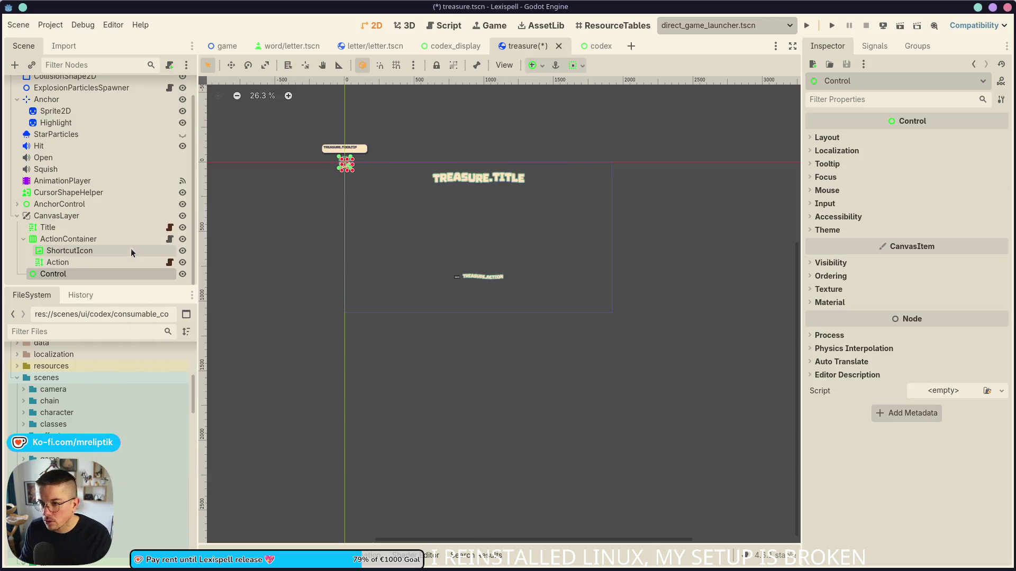
pyautogui.click(554, 65)
pyautogui.click(596, 162)
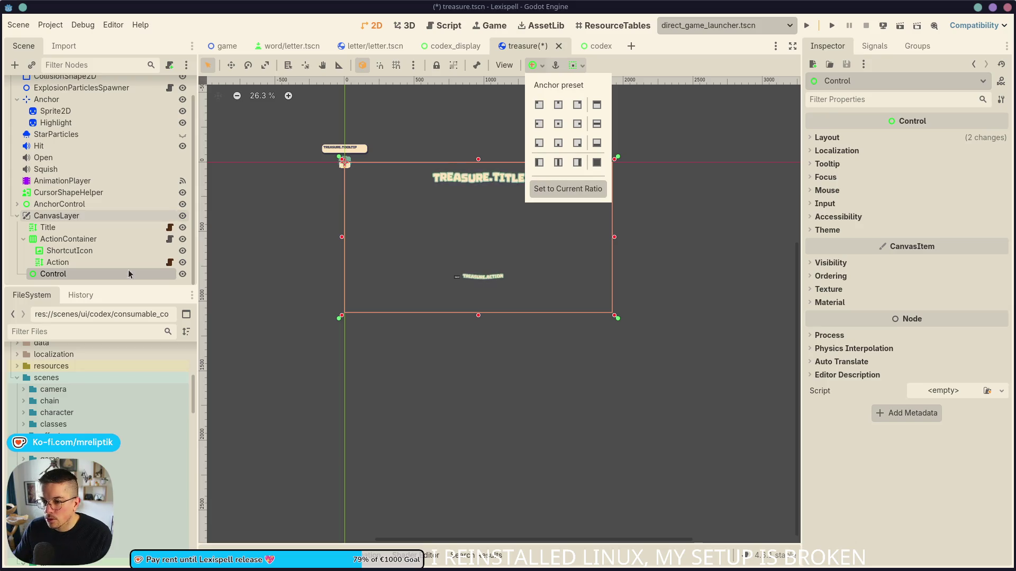
pyautogui.moveTo(60, 267); pyautogui.dragTo(62, 223)
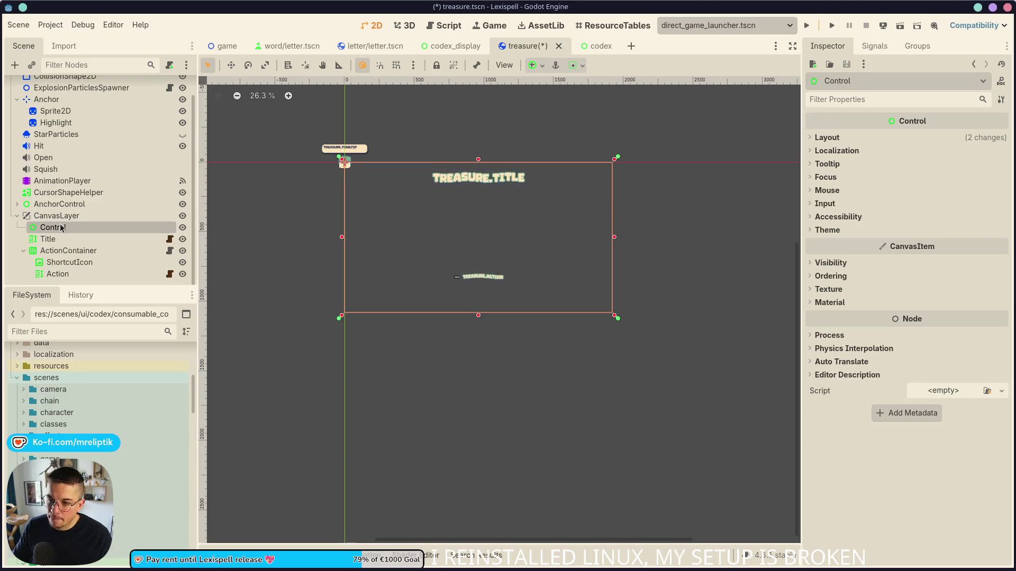
# Set the Control's Mouse Filter to Ignore and save the scene.
pyautogui.click(826, 177)
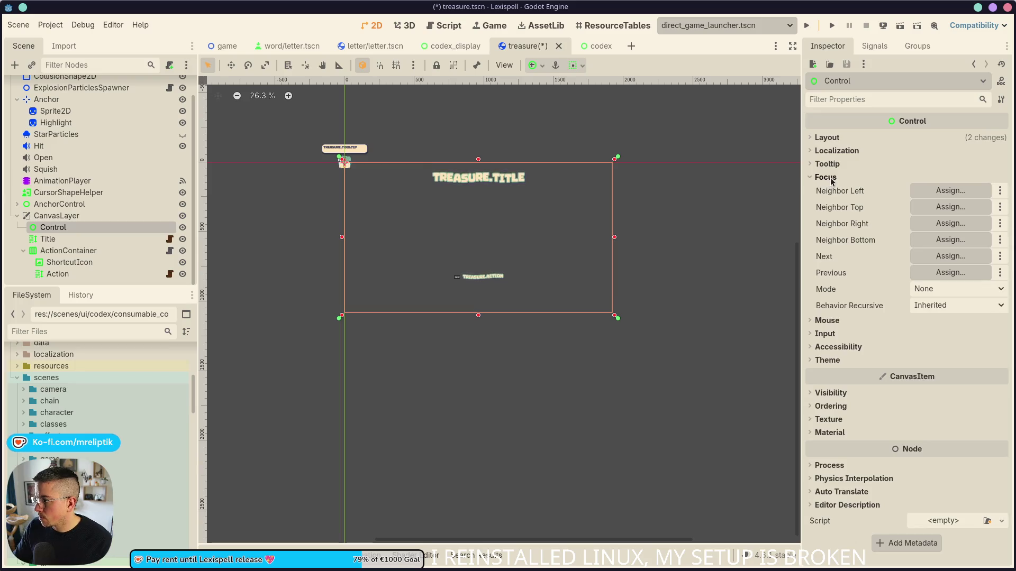
pyautogui.click(826, 177)
pyautogui.click(829, 190)
pyautogui.click(961, 205)
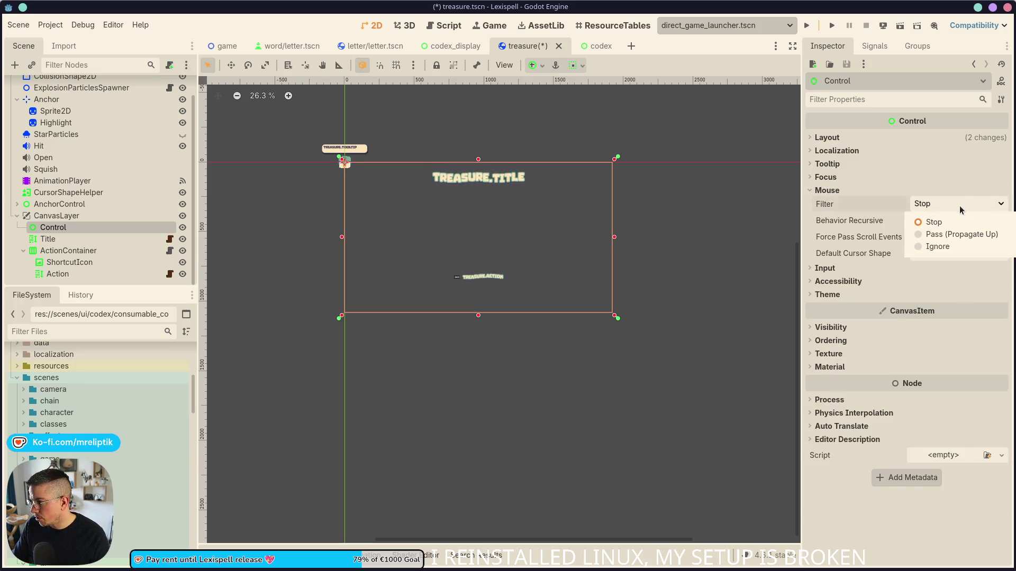
pyautogui.click(933, 247)
pyautogui.hotkey('ctrl', 's')
# Reparent Title and ActionContainer under the Control node.
pyautogui.click(51, 238)
pyautogui.click(67, 251)
pyautogui.scroll(5, 415, 263)
pyautogui.scroll(-1, 327, 281)
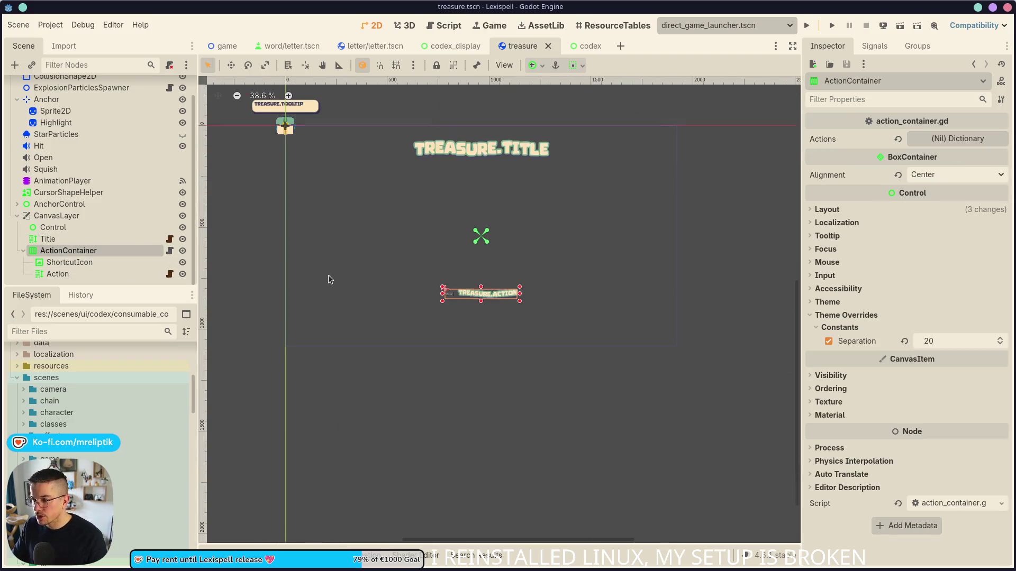
pyautogui.click(53, 227)
pyautogui.click(63, 240)
pyautogui.keyDown('shift'); pyautogui.click(66, 250); pyautogui.keyUp('shift')
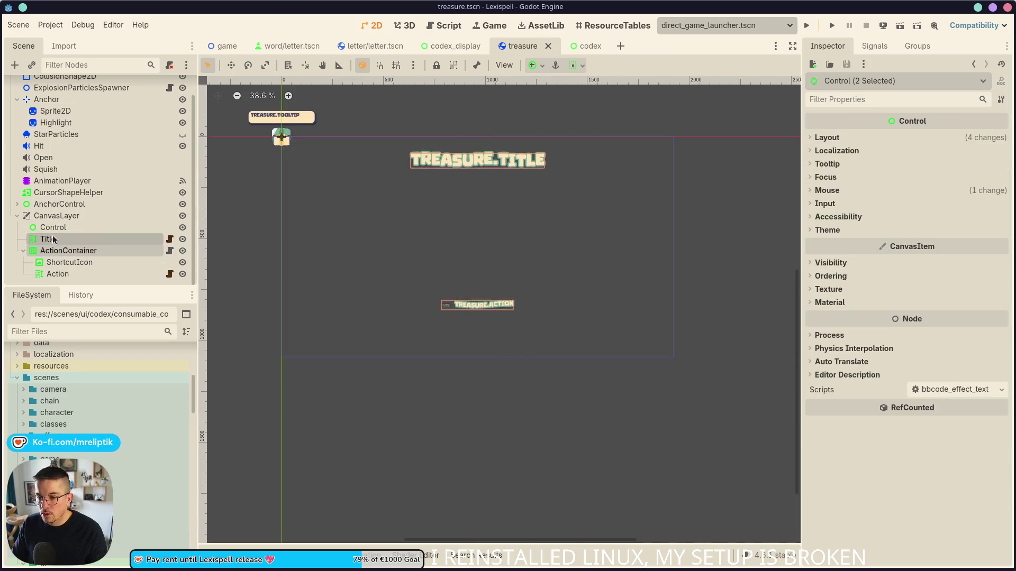
pyautogui.moveTo(66, 251); pyautogui.dragTo(57, 229)
pyautogui.click(85, 228)
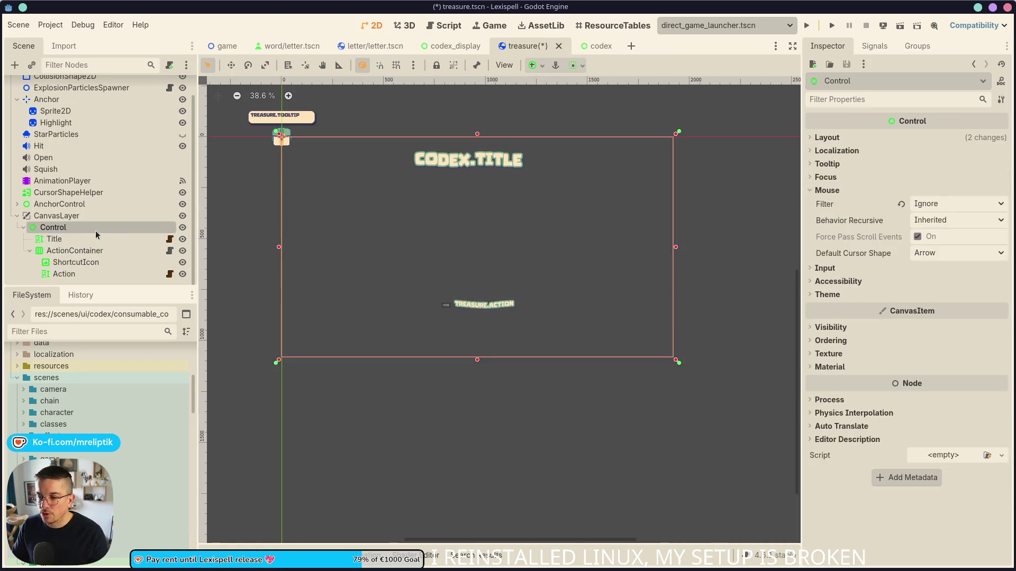
pyautogui.click(87, 220)
pyautogui.scroll(1, 87, 220)
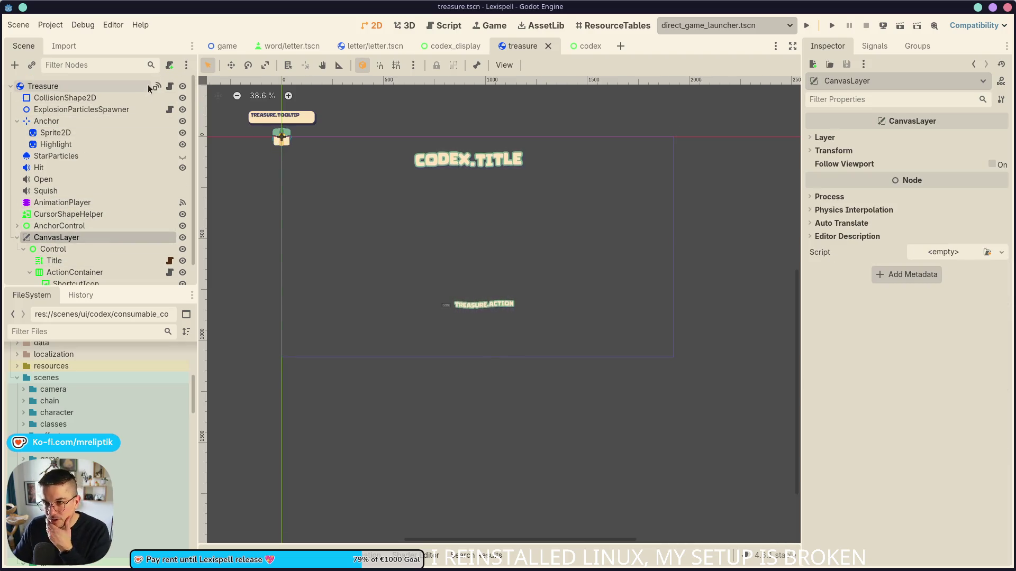
pyautogui.click(170, 85)
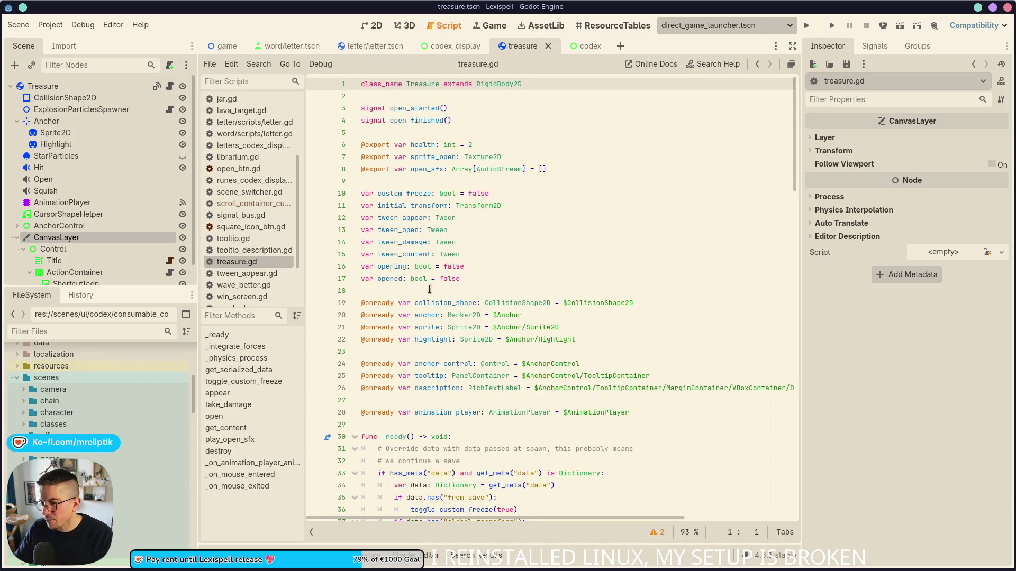
# Rename the Control node to UI and save the scene.
pyautogui.doubleClick(81, 250)
pyautogui.write('UI')
pyautogui.press('Return')
pyautogui.hotkey('ctrl', 's')
pyautogui.scroll(-3, 414, 335)
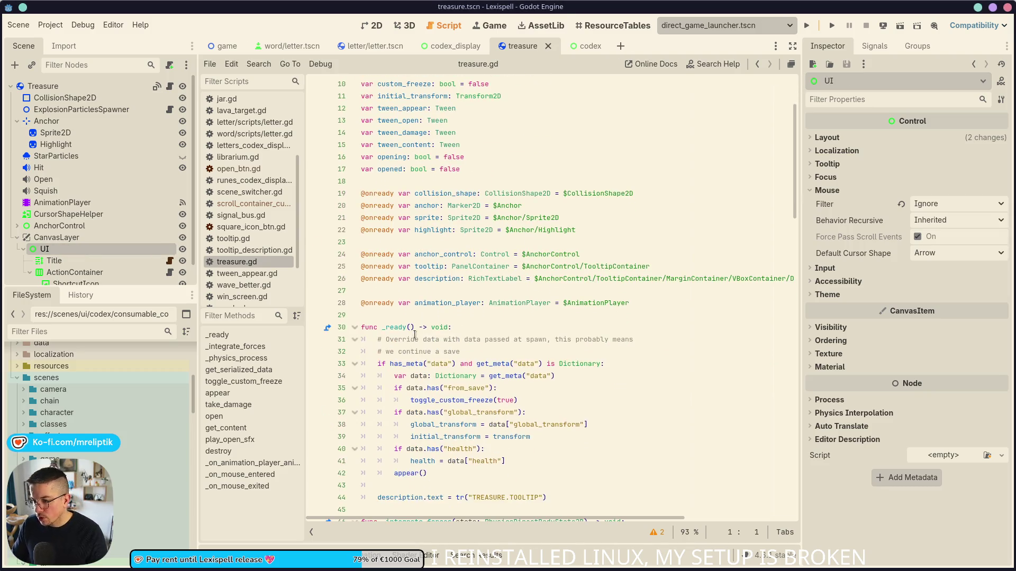
pyautogui.click(415, 253)
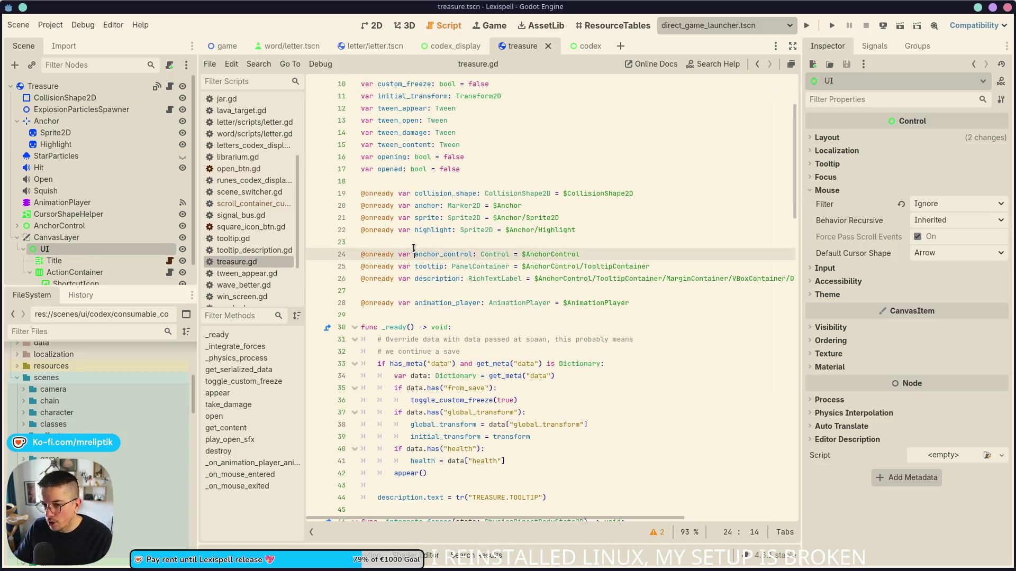
pyautogui.click(396, 279)
pyautogui.click(398, 294)
pyautogui.press('Return')
pyautogui.press('Up')
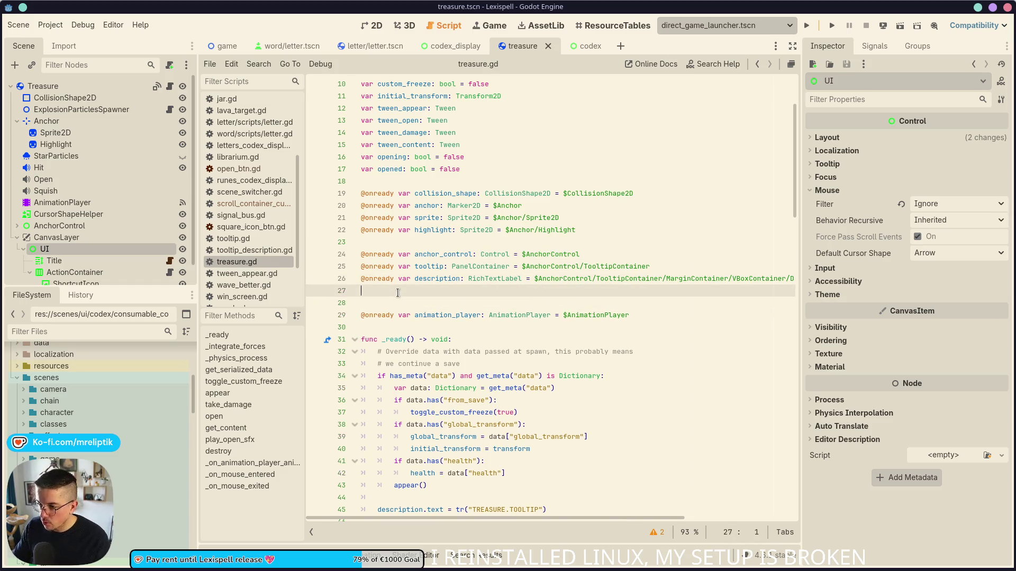
pyautogui.moveTo(63, 251)
pyautogui.mouseDown()
pyautogui.moveTo(370, 273)
pyautogui.moveTo(433, 295)
pyautogui.moveTo(423, 294)
pyautogui.mouseUp()
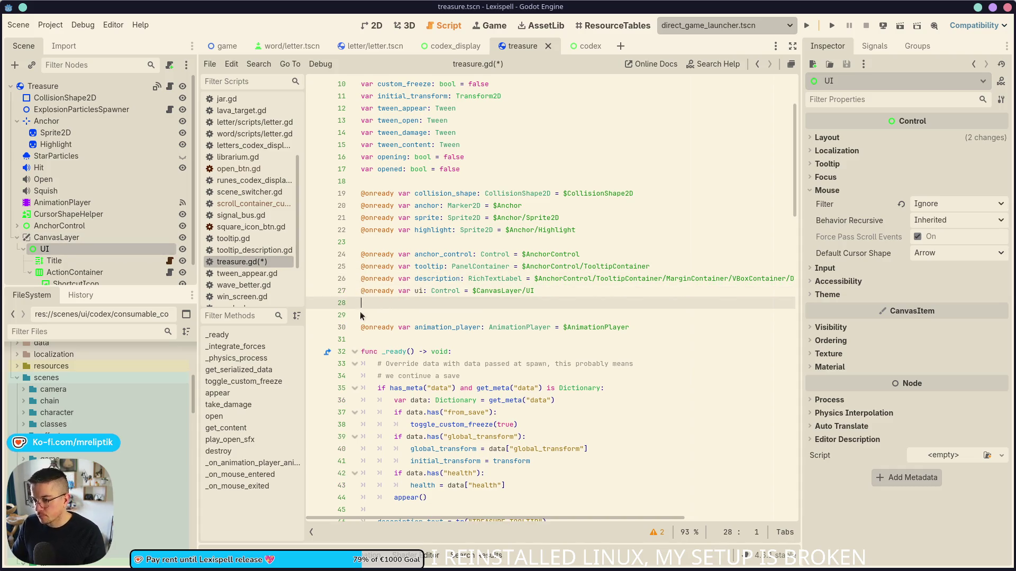
pyautogui.hotkey('alt', 'Up')
pyautogui.press('Down')
pyautogui.press('Down')
pyautogui.hotkey('ctrl', 's')
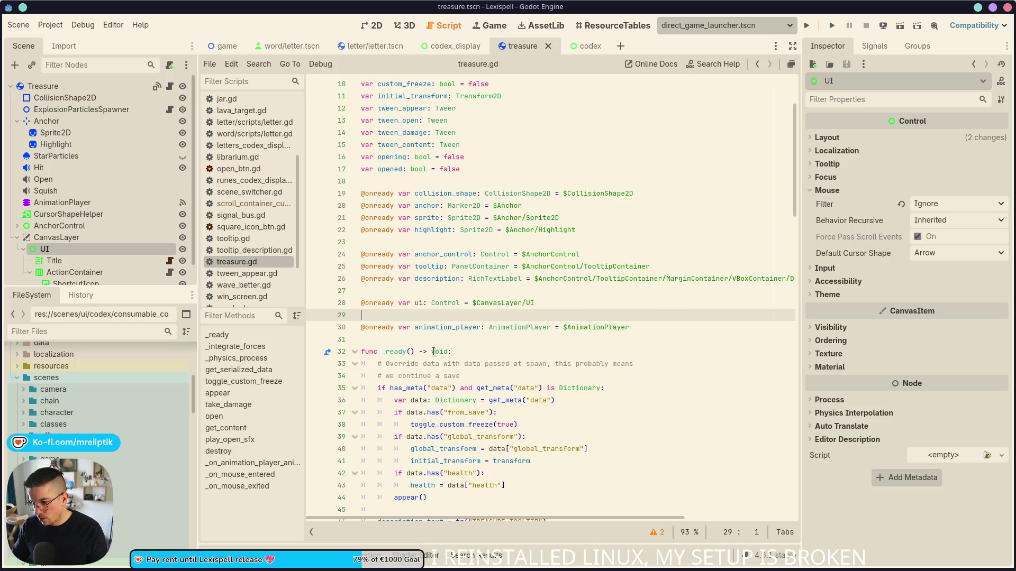
pyautogui.scroll(-4, 406, 323)
# Add ui.modulate.a = 0.0 at the end of _ready and save the script.
pyautogui.click(462, 352)
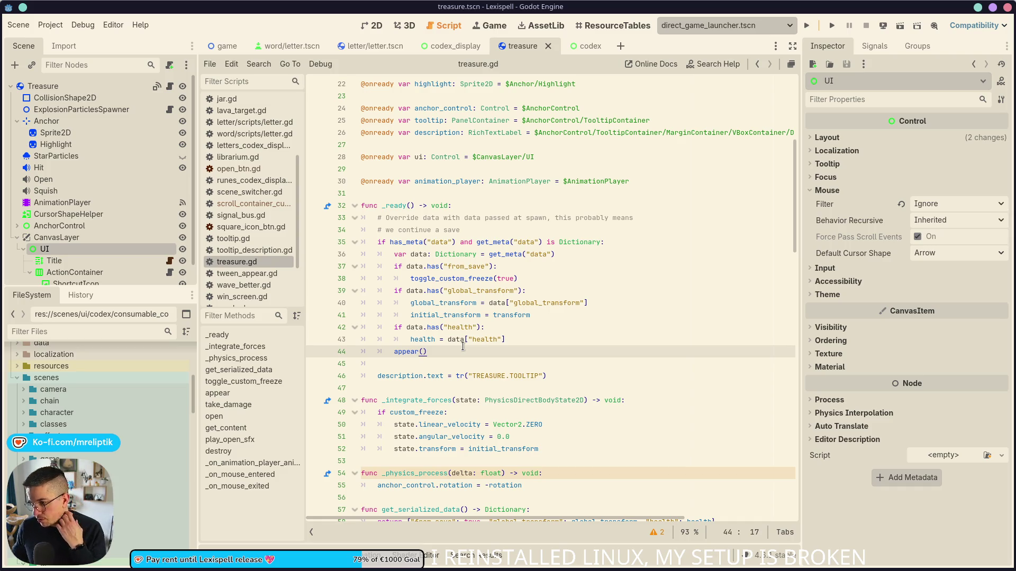
pyautogui.click(483, 212)
pyautogui.click(486, 200)
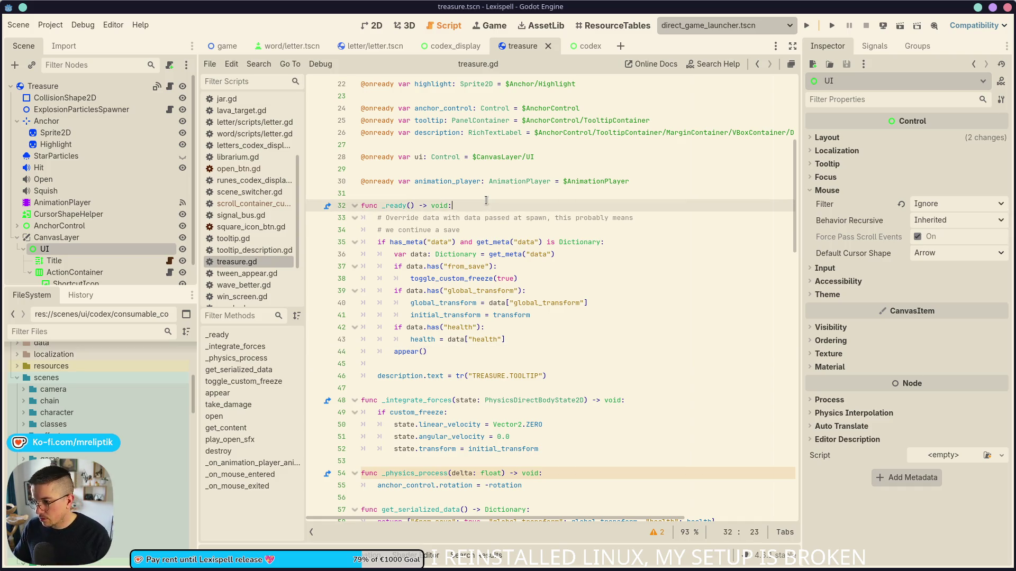
pyautogui.press('Return')
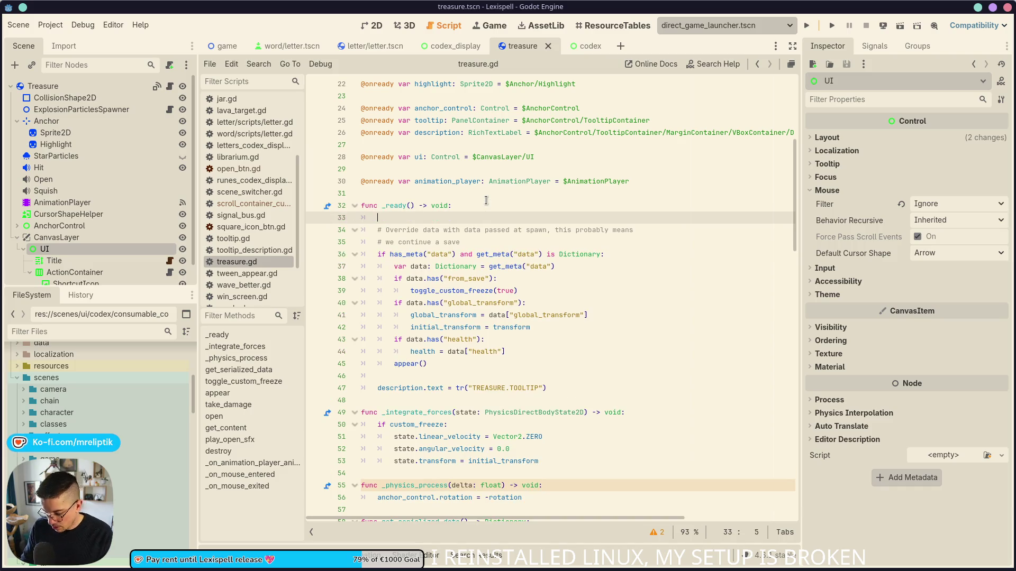
pyautogui.write('ui.')
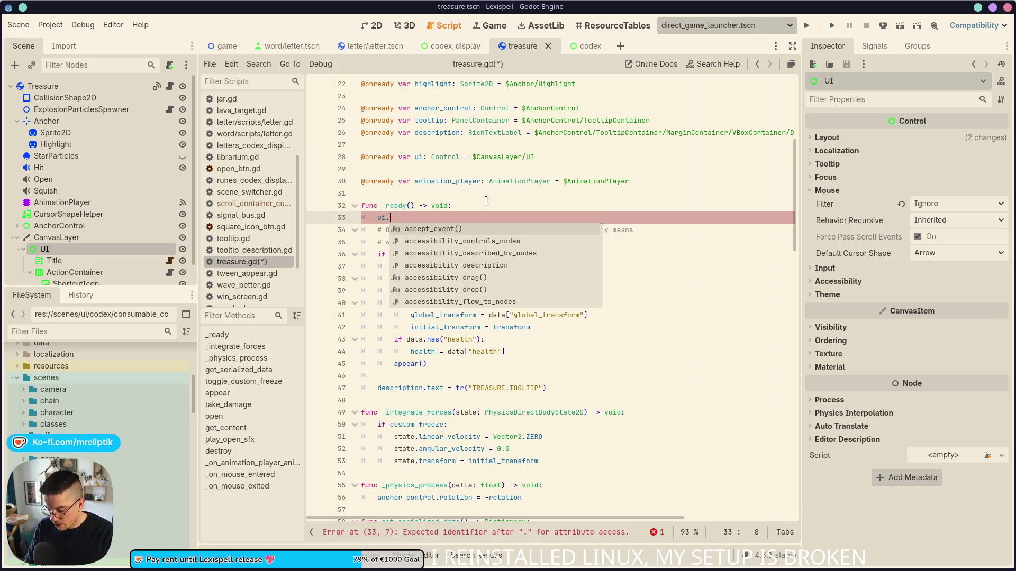
pyautogui.write('modulate;')
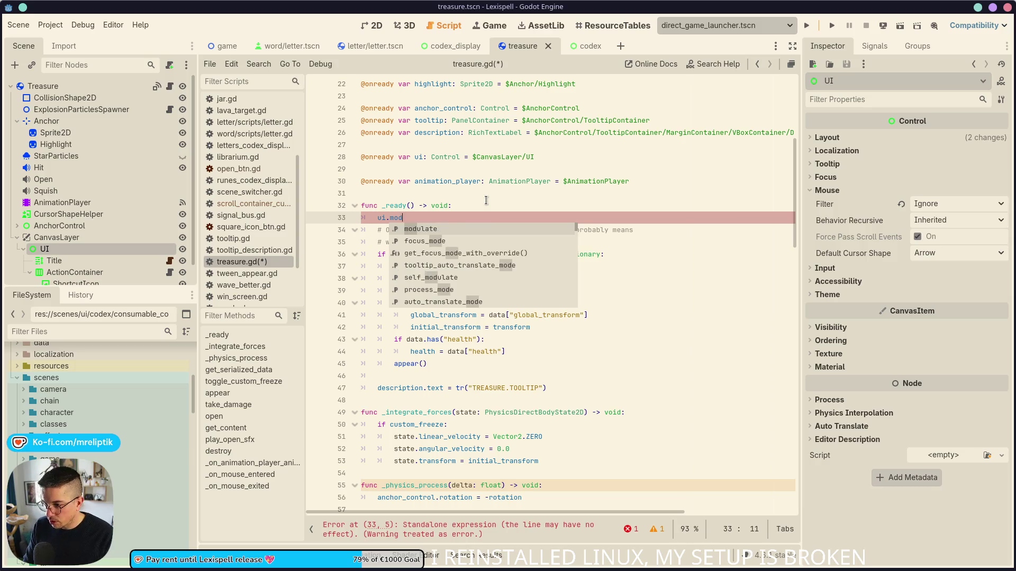
pyautogui.write('.a = 0.0')
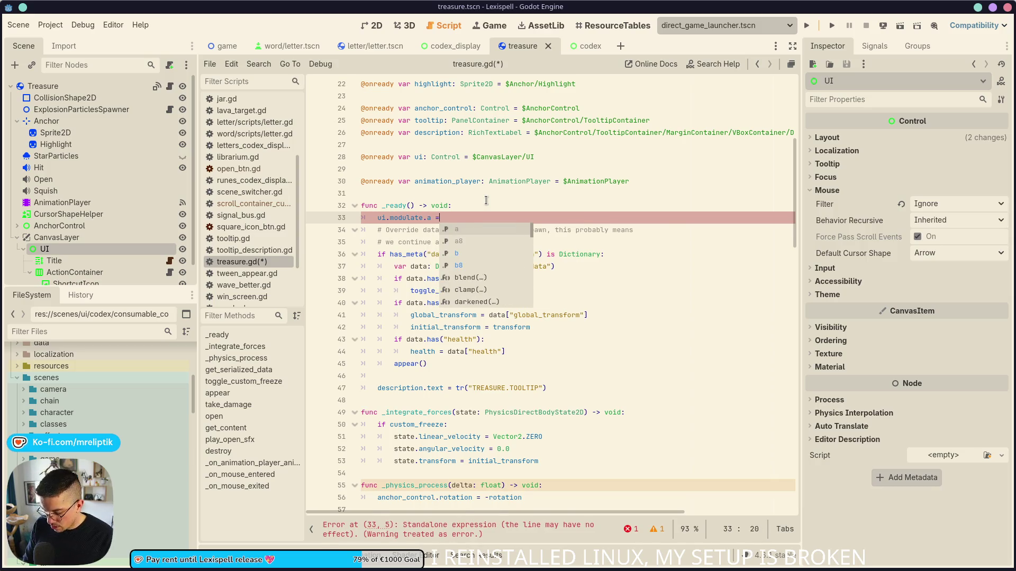
pyautogui.hotkey('alt', 'Down')
pyautogui.hotkey('alt', 'Down')
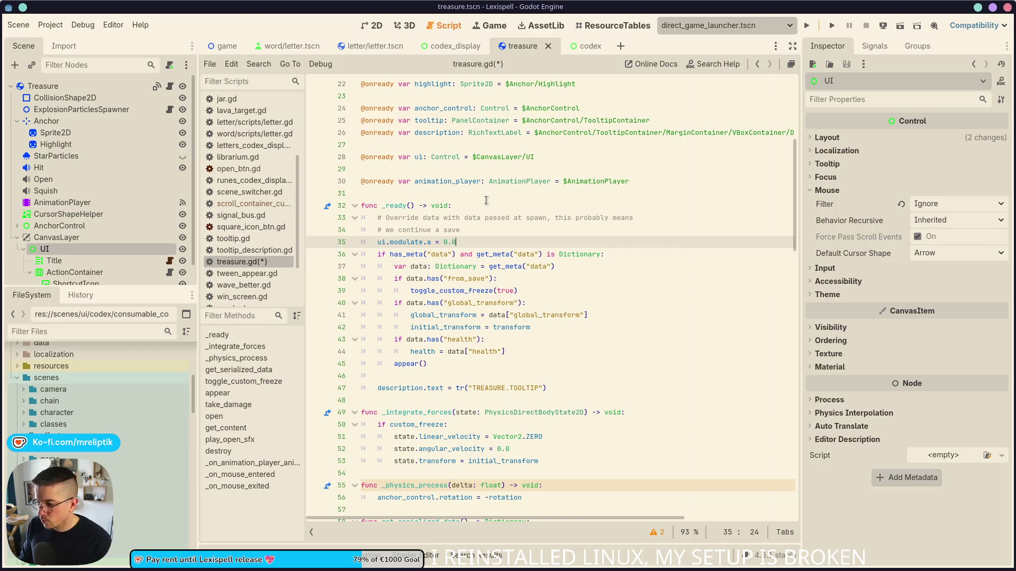
pyautogui.hotkey('alt', 'Down')
pyautogui.hotkey('alt', 'Down')
pyautogui.hotkey('alt', 'Down')
pyautogui.hotkey('ctrl', 's')
pyautogui.scroll(-3, 409, 315)
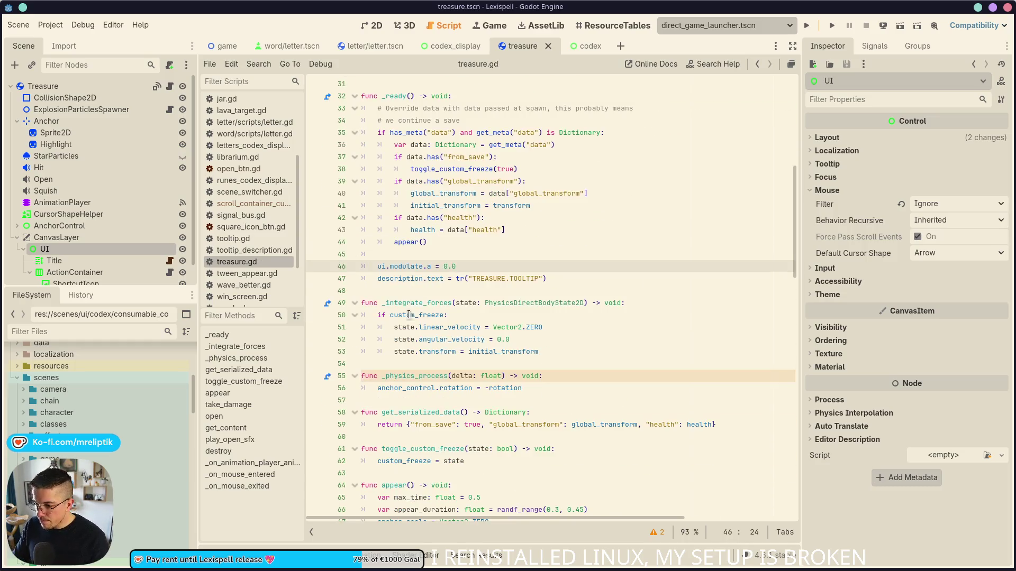
pyautogui.moveTo(473, 266); pyautogui.dragTo(376, 268)
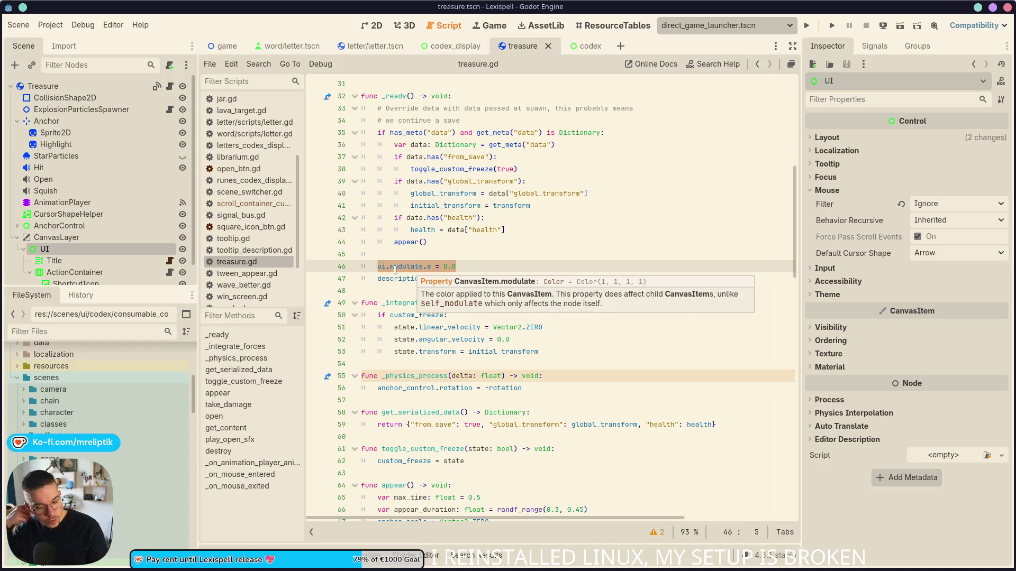
pyautogui.click(408, 256)
pyautogui.scroll(5, 420, 236)
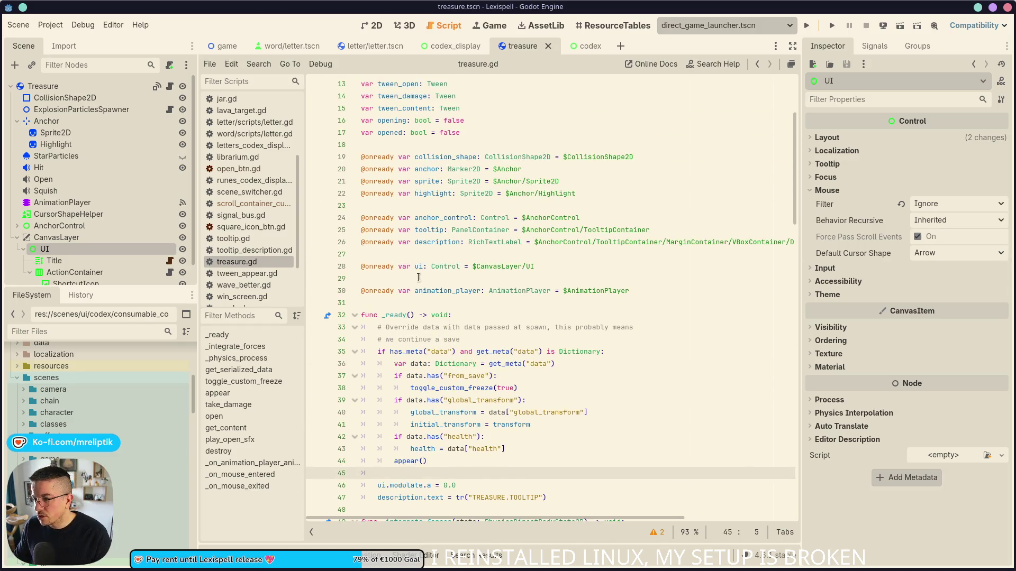
pyautogui.click(435, 255)
pyautogui.press('Return')
pyautogui.moveTo(56, 237); pyautogui.dragTo(408, 264)
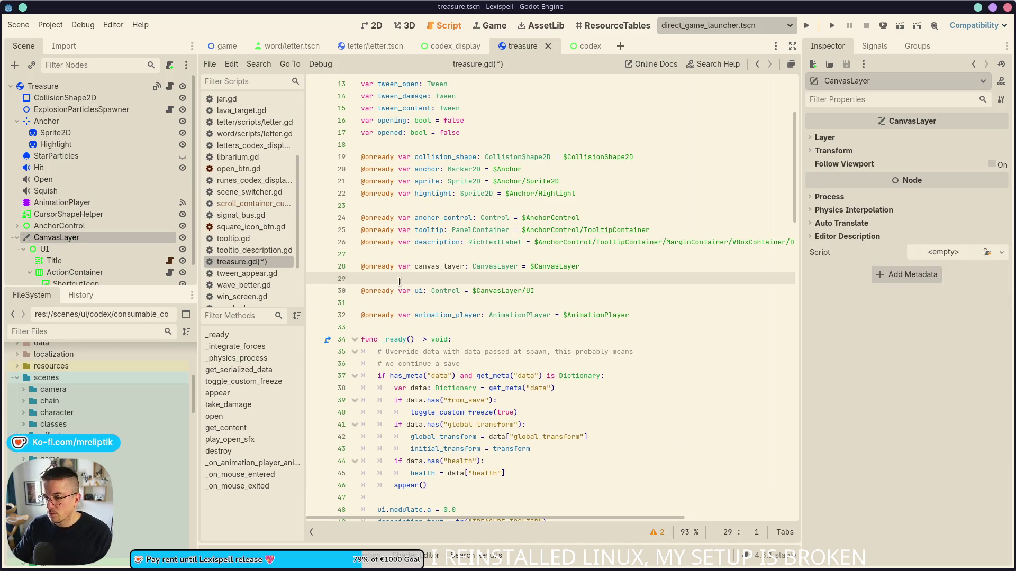
pyautogui.doubleClick(448, 267)
pyautogui.hotkey('ctrl', 'c')
# Insert canvas_layer.hide() in _ready before the ui.modulate.a line and save.
pyautogui.scroll(-3, 387, 330)
pyautogui.scroll(-5, 387, 330)
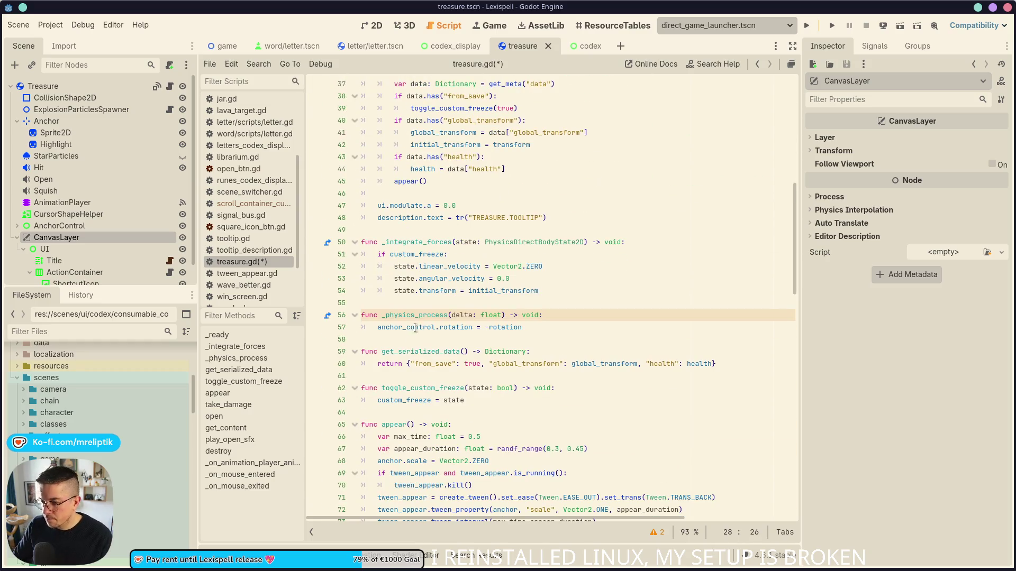
pyautogui.scroll(2, 426, 260)
pyautogui.click(425, 266)
pyautogui.press('Return')
pyautogui.hotkey('ctrl', 'v')
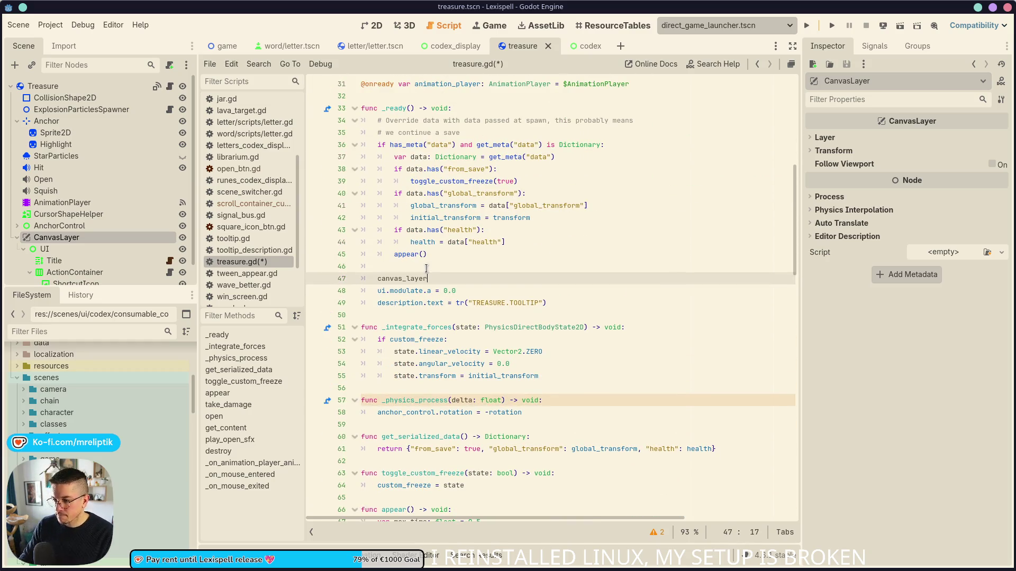
pyautogui.write('.hide(s')
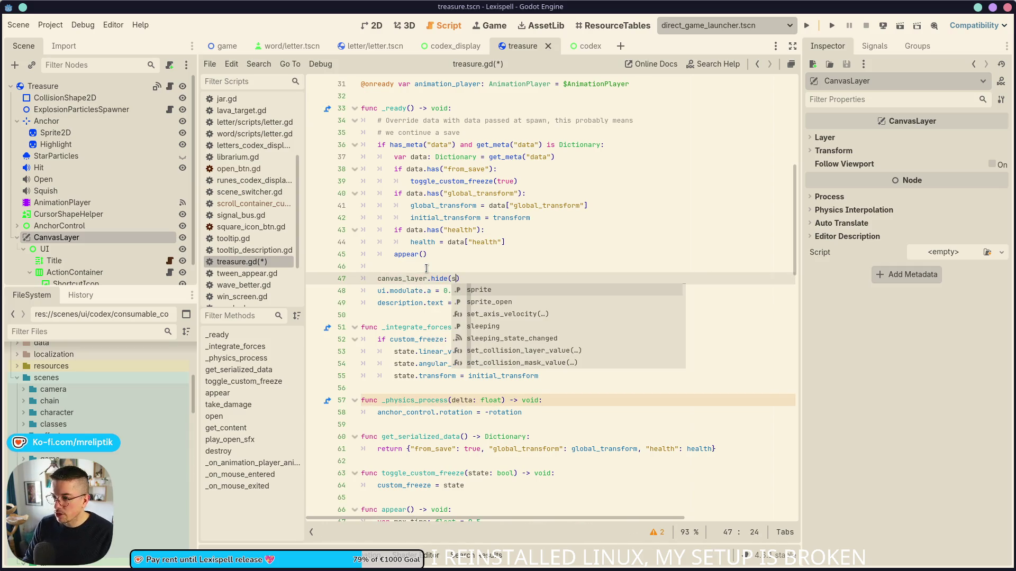
pyautogui.press('BackSpace')
pyautogui.hotkey('ctrl', 's')
pyautogui.click(463, 262)
pyautogui.scroll(-3, 459, 260)
pyautogui.scroll(-4, 459, 302)
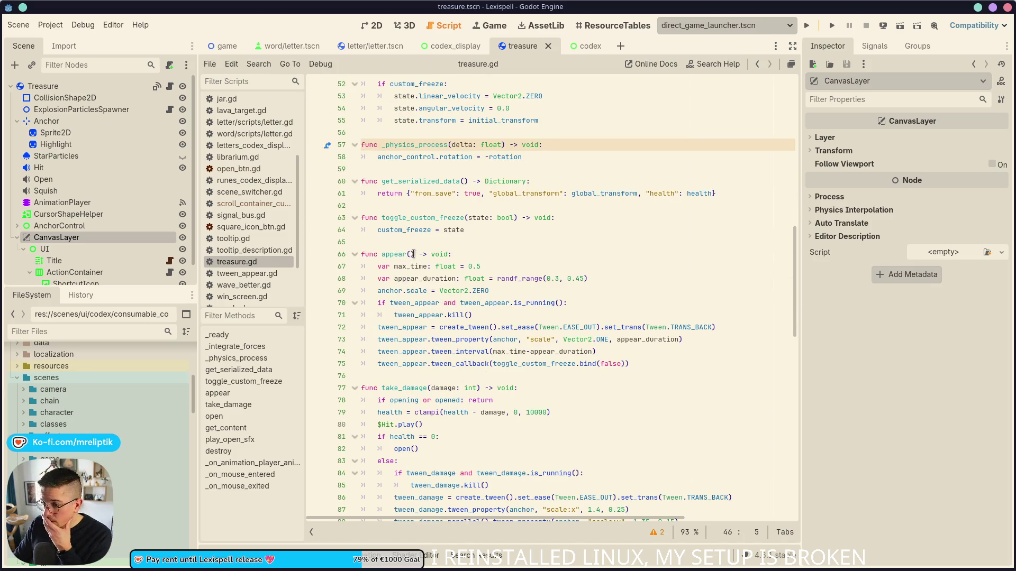
pyautogui.scroll(-10, 413, 255)
pyautogui.scroll(1, 446, 263)
pyautogui.scroll(-3, 381, 337)
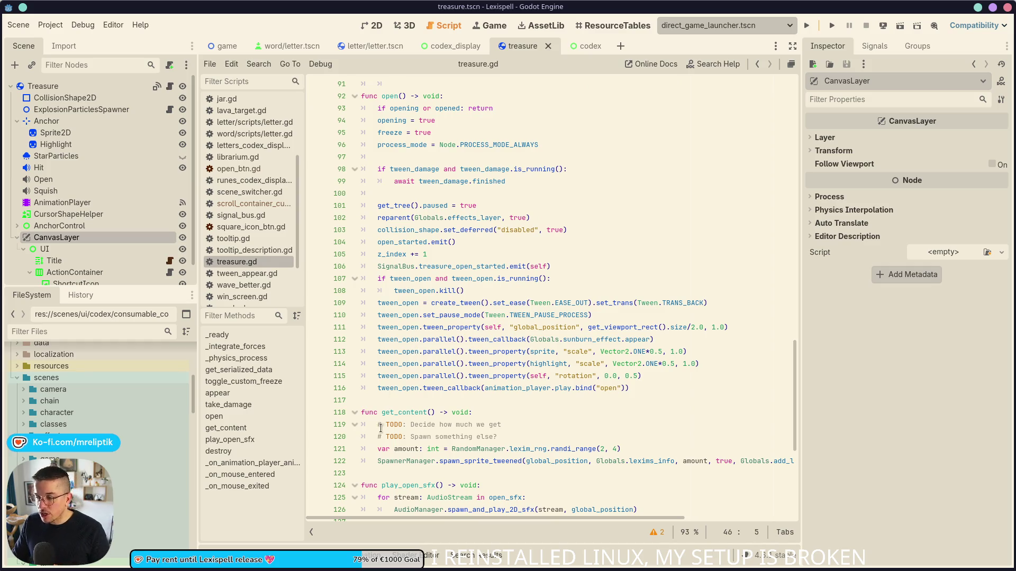
# Write 'func finish_open() -> void:' with a pass body below open() and save treasure.gd.
pyautogui.click(386, 400)
pyautogui.moveTo(399, 379)
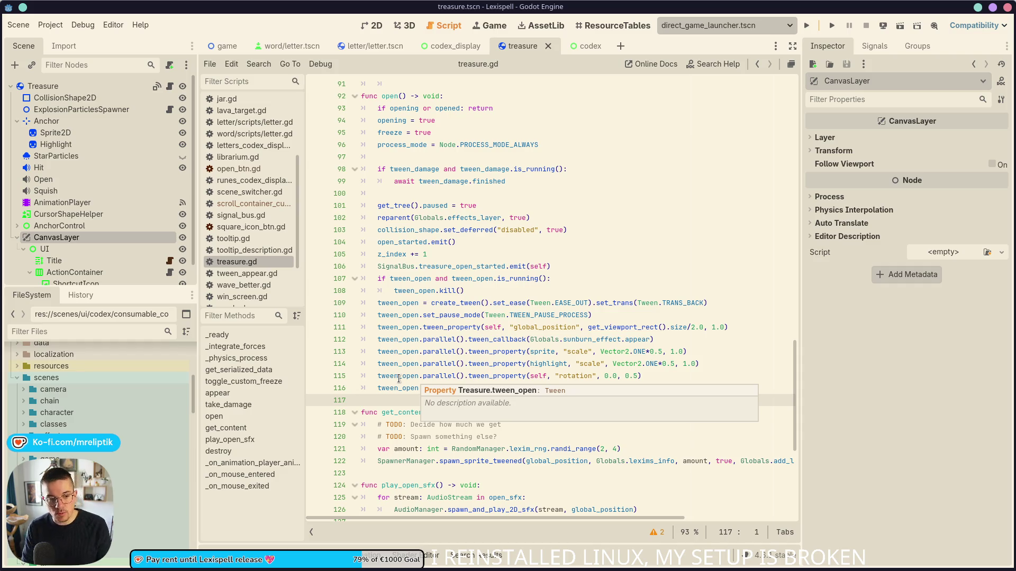
pyautogui.press('Return')
pyautogui.press('Return')
pyautogui.write('func f')
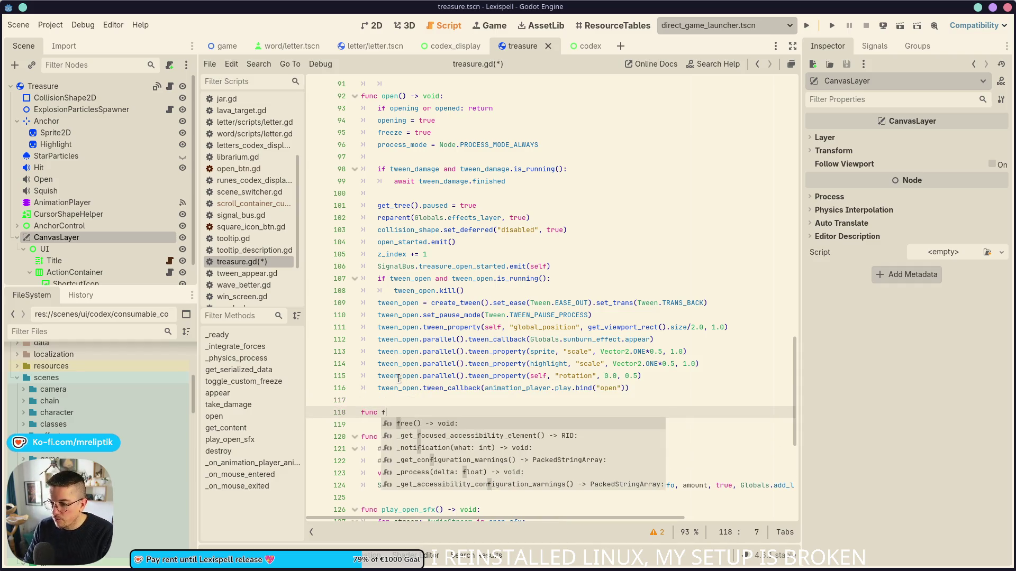
pyautogui.press('BackSpace')
pyautogui.write('open_fini')
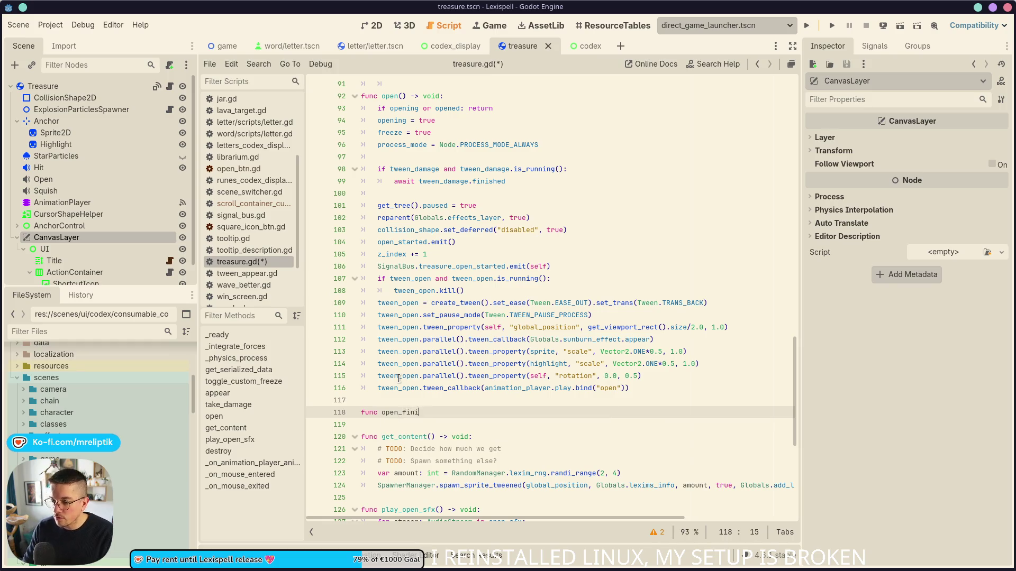
pyautogui.write('finish_open')
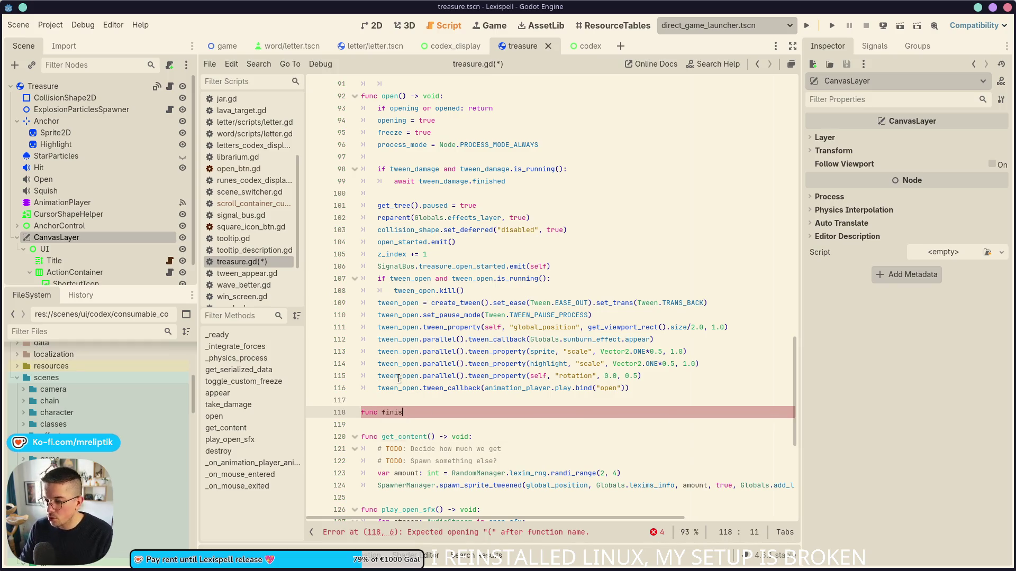
pyautogui.write('() ')
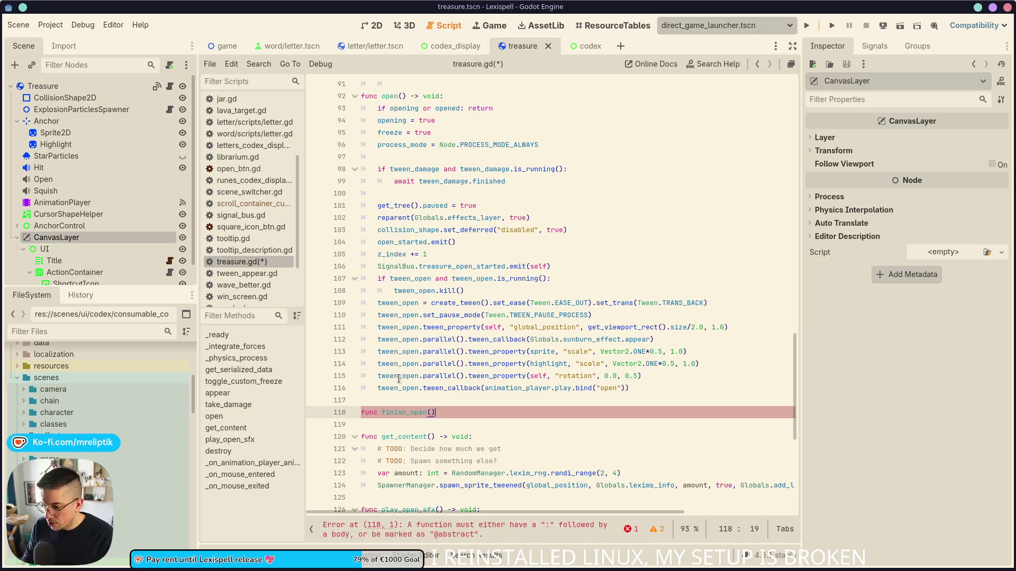
pyautogui.write('-> void:')
pyautogui.press('Return')
pyautogui.write('pass')
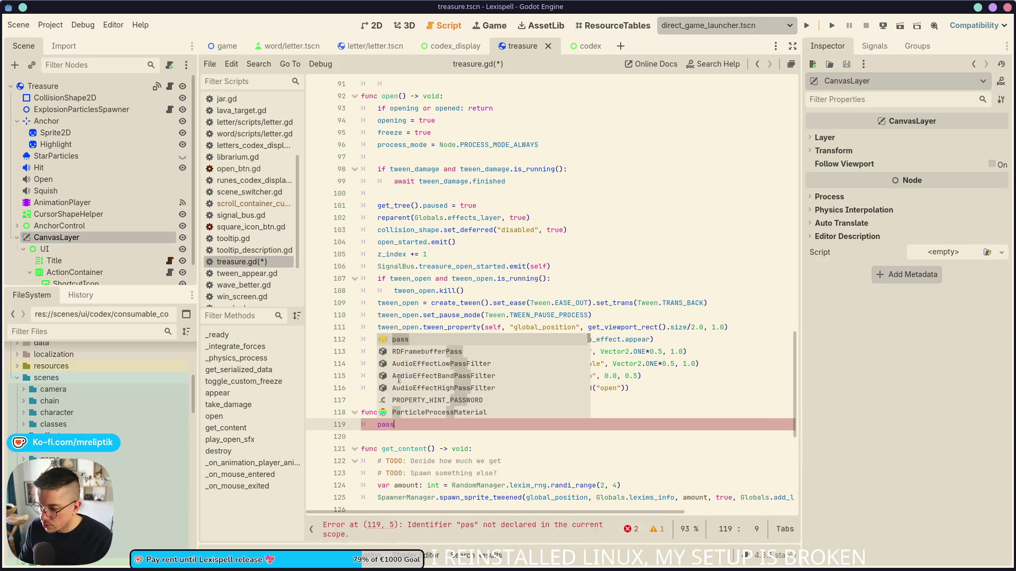
pyautogui.hotkey('ctrl', 's')
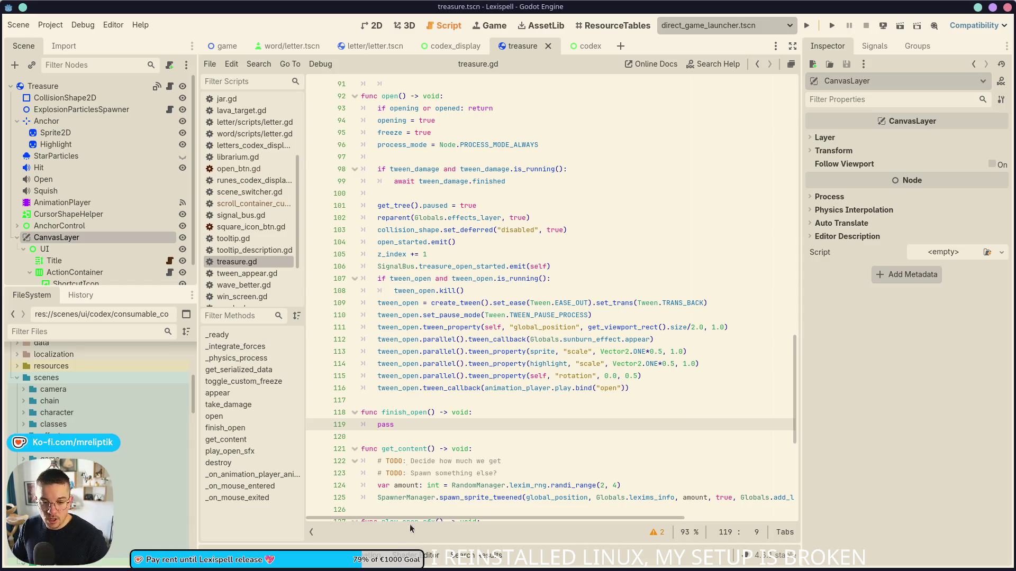
pyautogui.moveTo(412, 570)
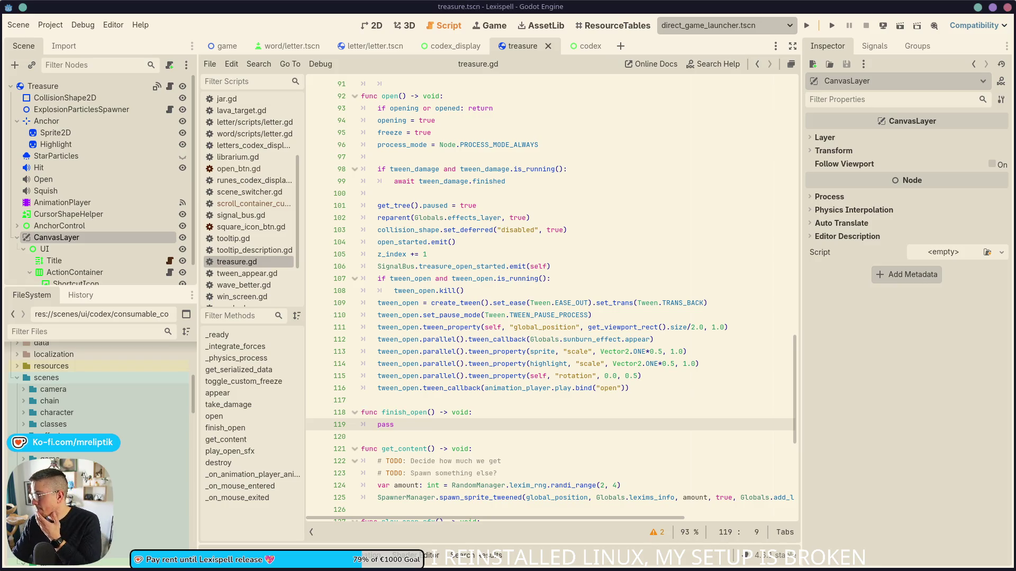
pyautogui.moveTo(164, 569)
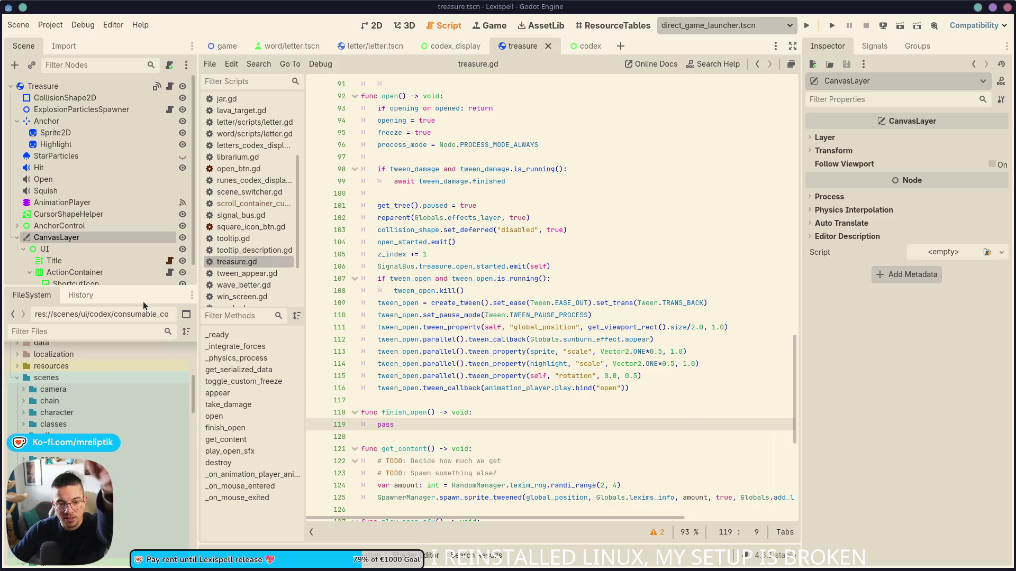
pyautogui.hotkey('ctrl', 'q')
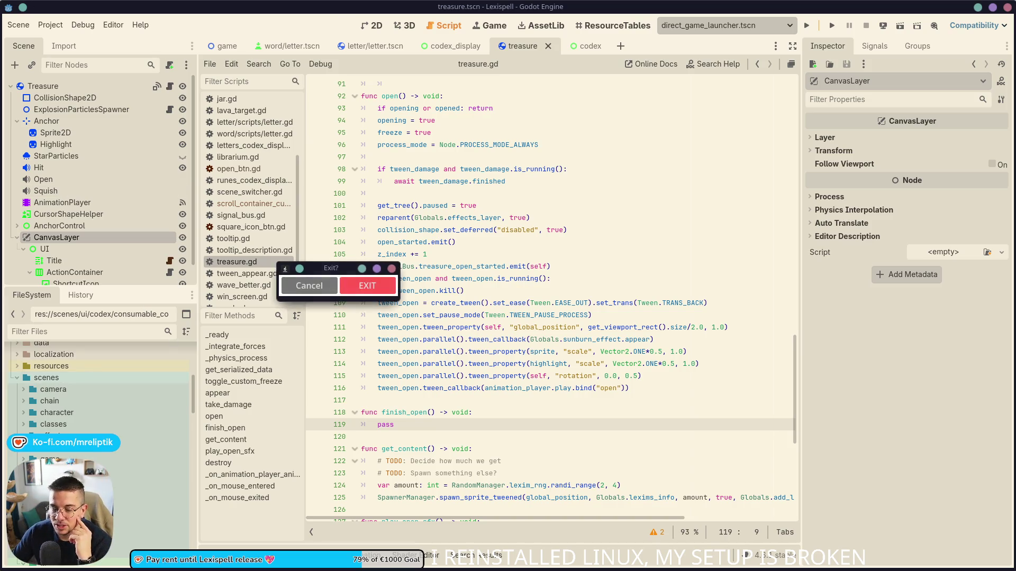
pyautogui.click(365, 284)
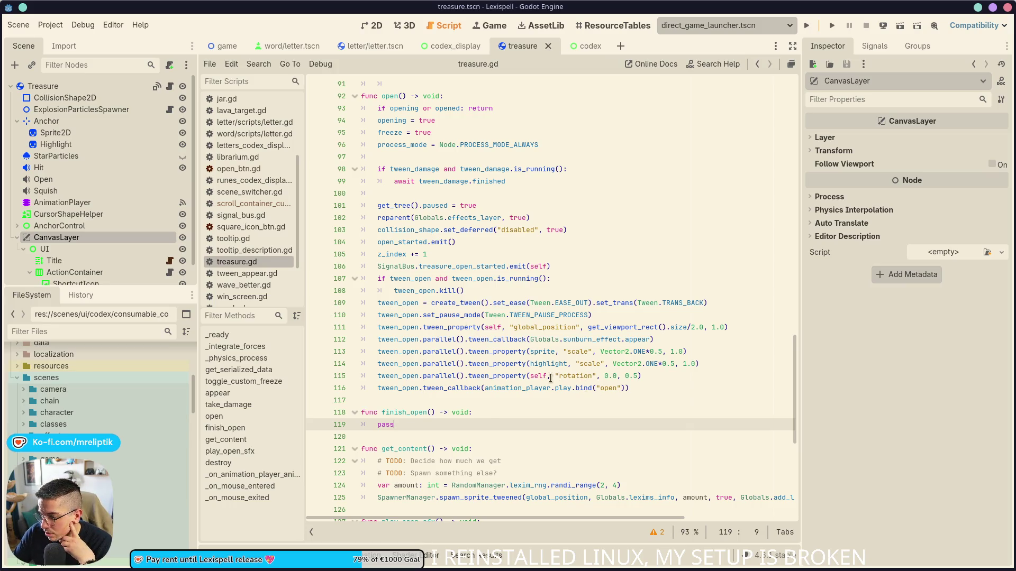
# Check the effect references, then cut the tween_callback animation line out of open().
pyautogui.doubleClick(591, 339)
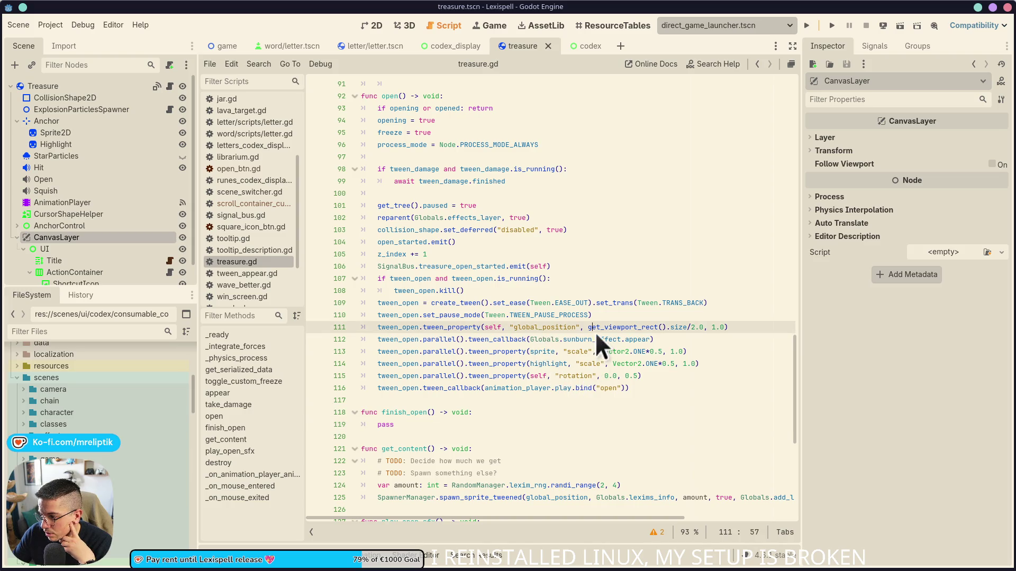
pyautogui.doubleClick(547, 351)
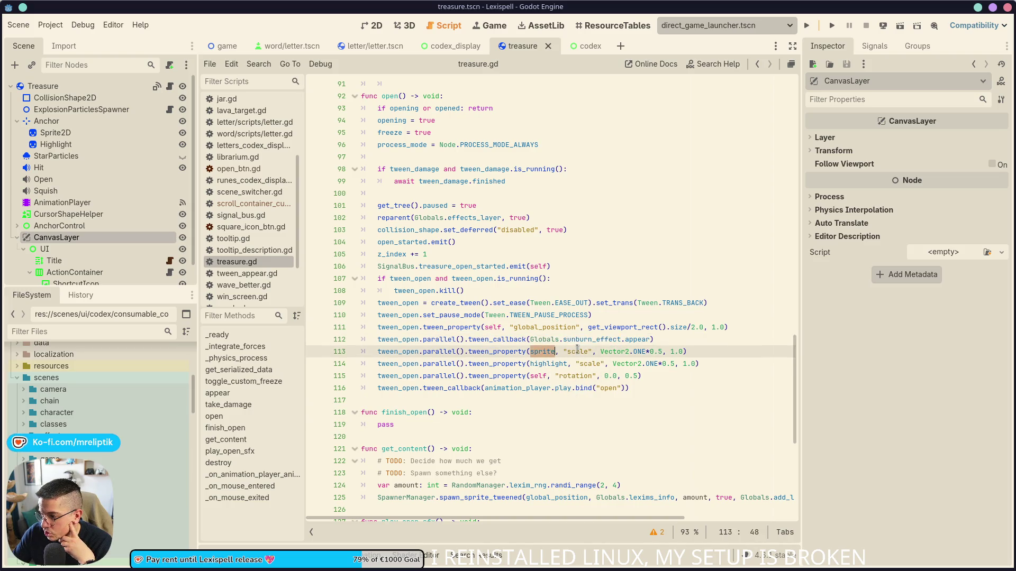
pyautogui.doubleClick(548, 364)
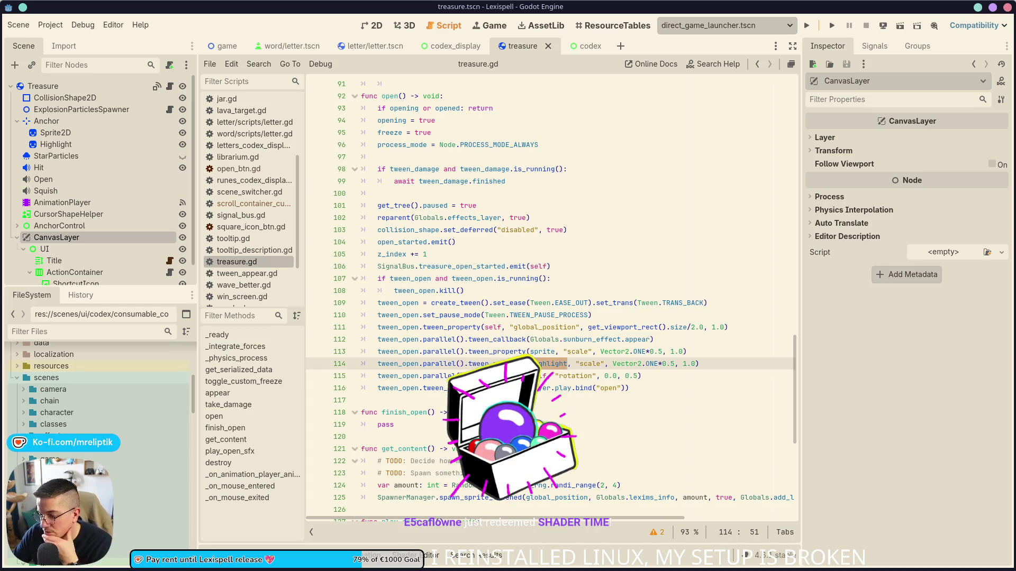
pyautogui.scroll(-5, 469, 389)
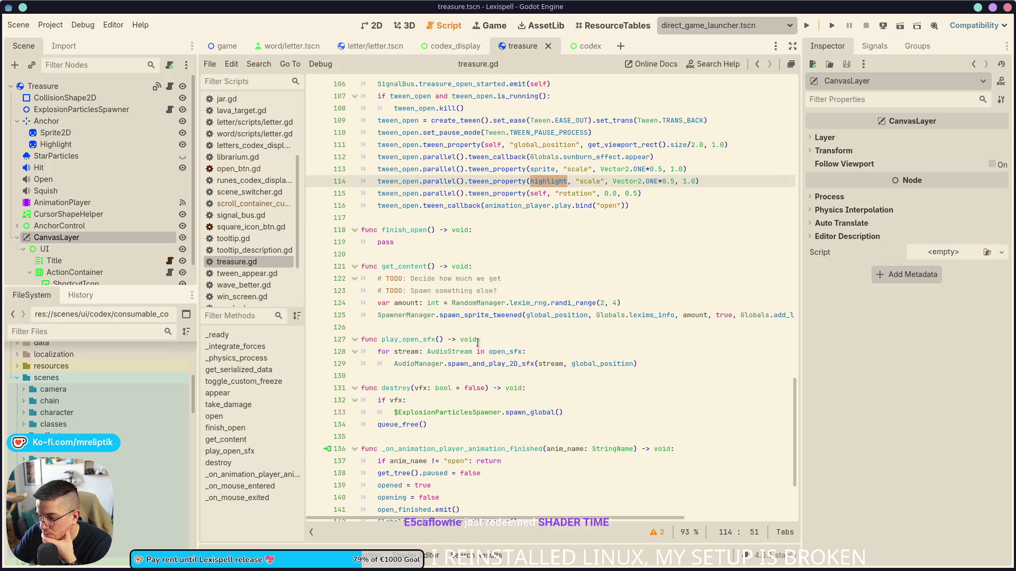
pyautogui.scroll(-2, 479, 347)
pyautogui.scroll(6, 444, 388)
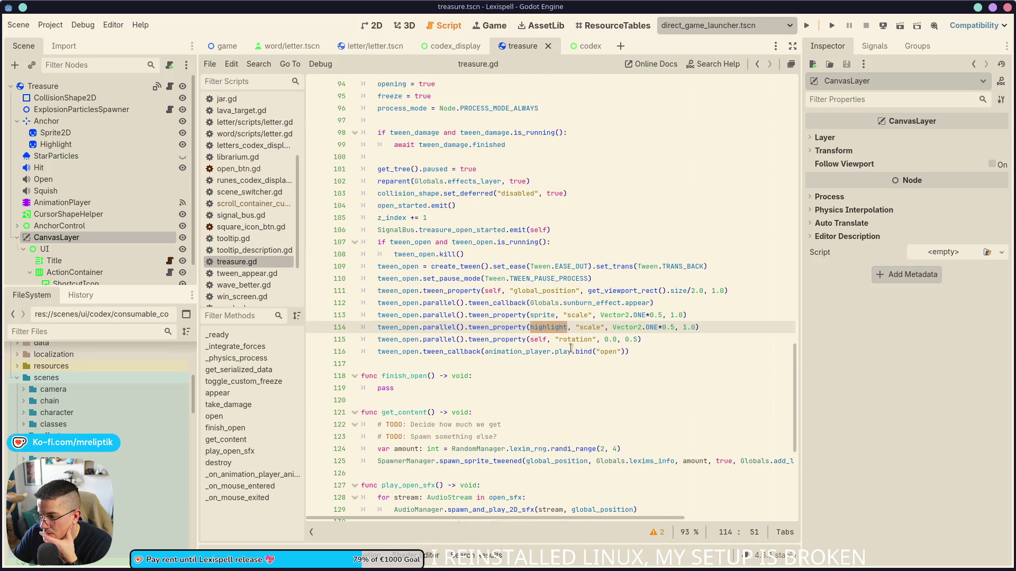
pyautogui.click(502, 352)
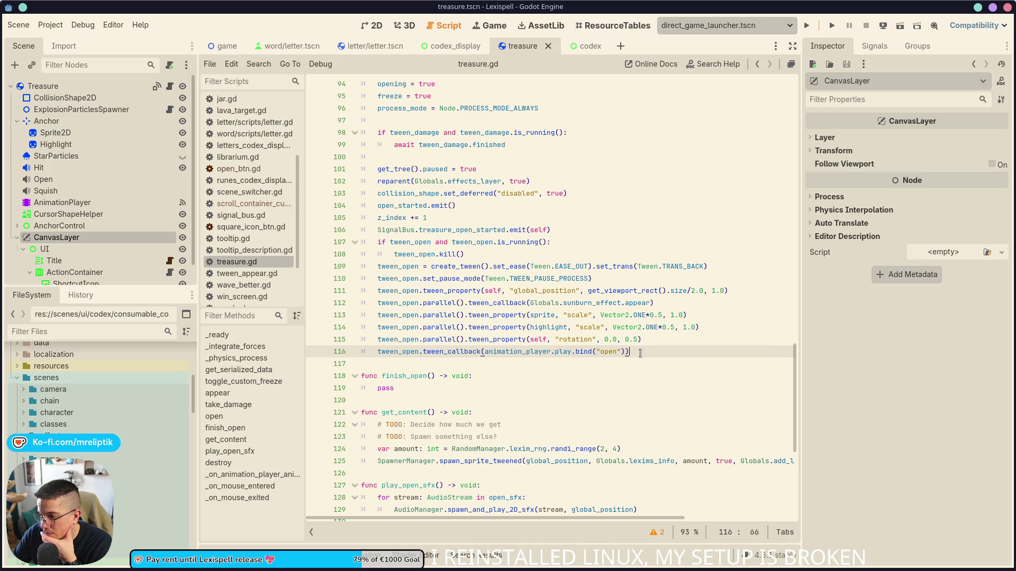
pyautogui.hotkey('ctrl', 'shift', 'Left')
pyautogui.hotkey('ctrl', 'shift', 'Left')
pyautogui.hotkey('ctrl', 'shift', 'Left')
pyautogui.hotkey('ctrl', 'c')
pyautogui.press('BackSpace')
pyautogui.press('BackSpace')
pyautogui.press('BackSpace')
# Replace pass in finish_open() with animation_player.play("open") and save treasure.gd.
pyautogui.click(430, 378)
pyautogui.hotkey('ctrl', 'shift', 'Left')
pyautogui.hotkey('ctrl', 'v')
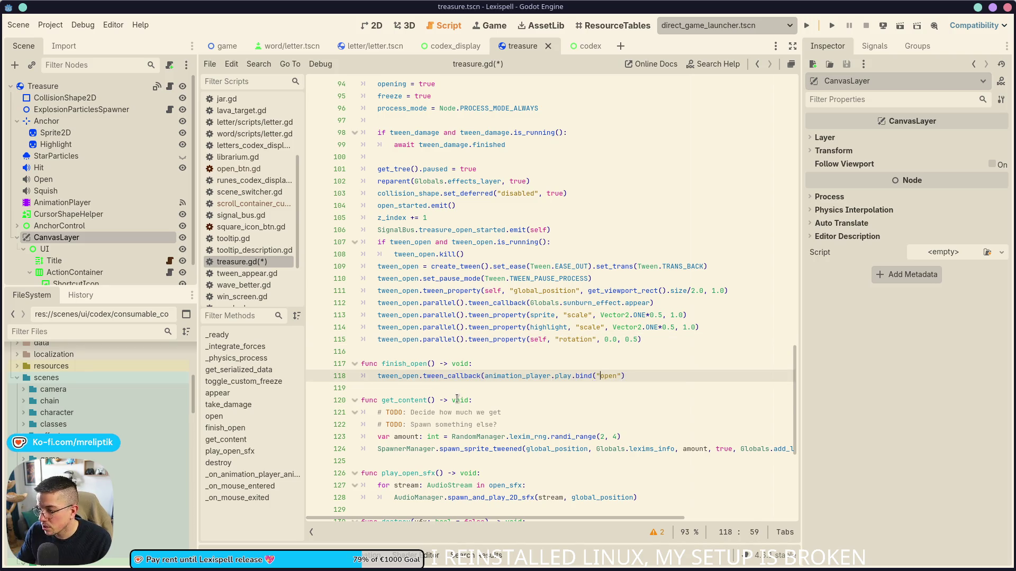
pyautogui.press('Left')
pyautogui.press('BackSpace')
pyautogui.press('BackSpace')
pyautogui.press('BackSpace')
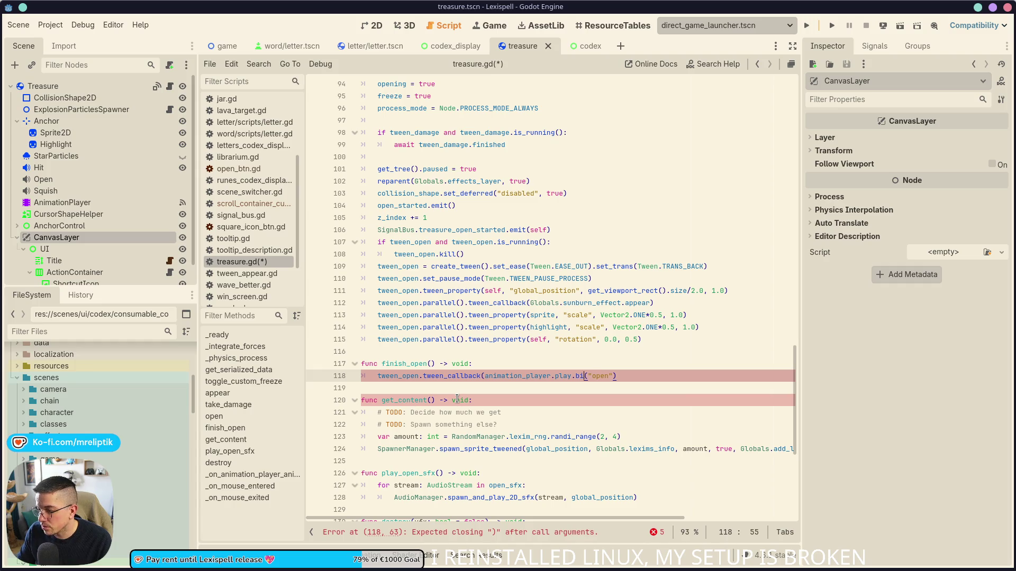
pyautogui.press('Left')
pyautogui.press('Left')
pyautogui.press('Left')
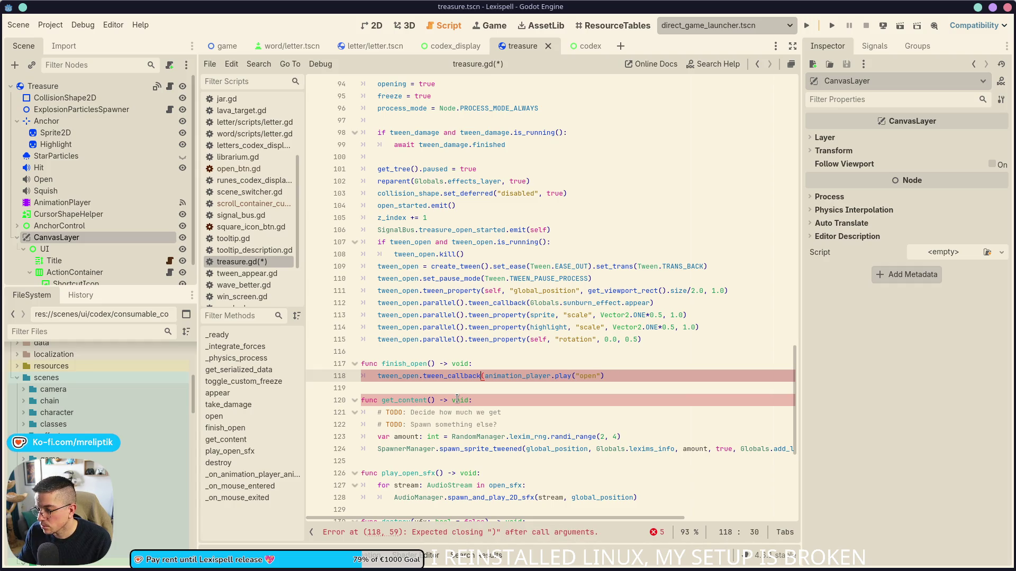
pyautogui.hotkey('ctrl', 'Left')
pyautogui.hotkey('ctrl', 'Left')
pyautogui.hotkey('ctrl', 'BackSpace')
pyautogui.hotkey('ctrl', 'Delete')
pyautogui.hotkey('ctrl', 'Delete')
pyautogui.hotkey('ctrl', 'Delete')
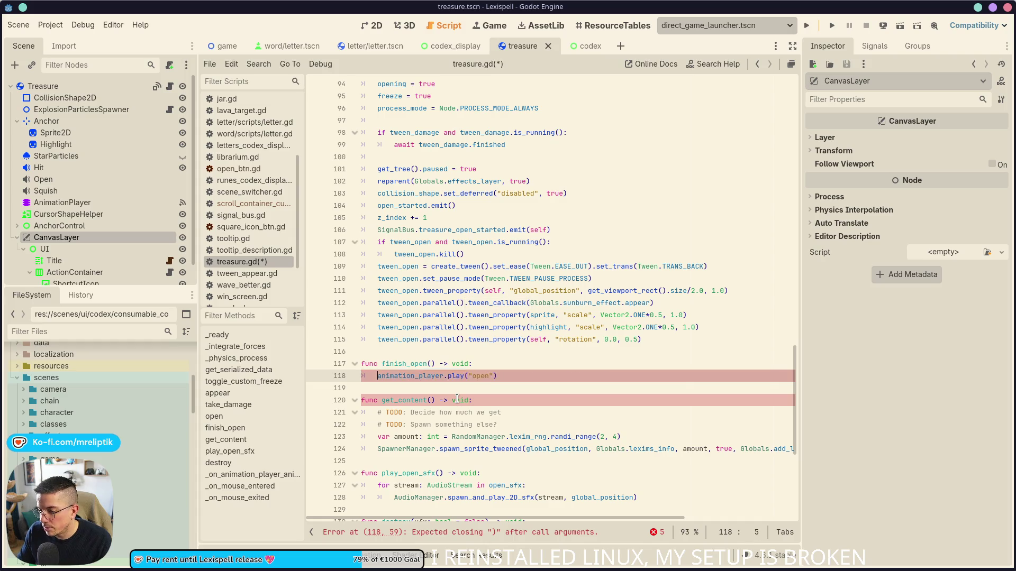
pyautogui.hotkey('ctrl', 's')
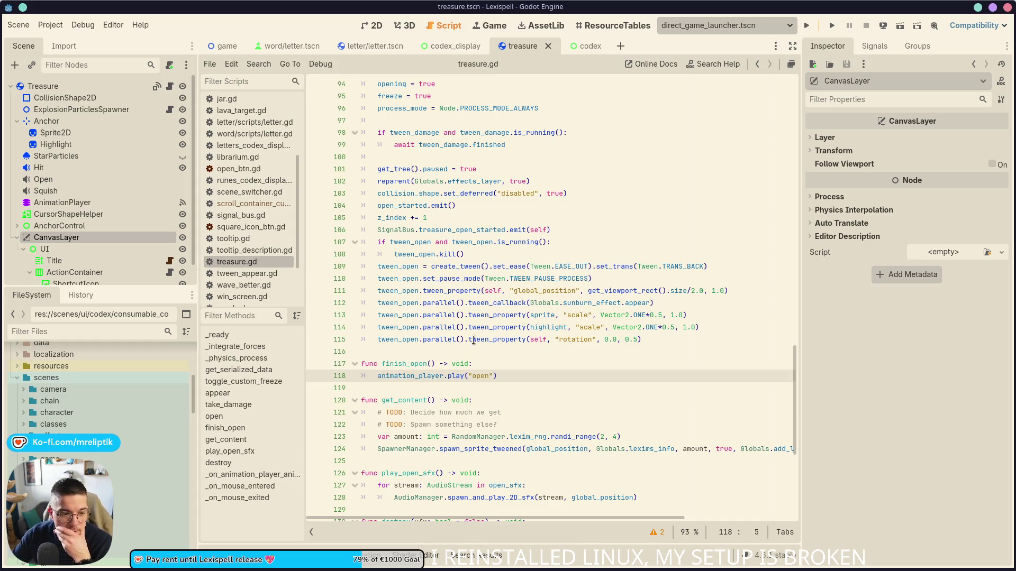
pyautogui.press('XF86AudioLowerVolume')
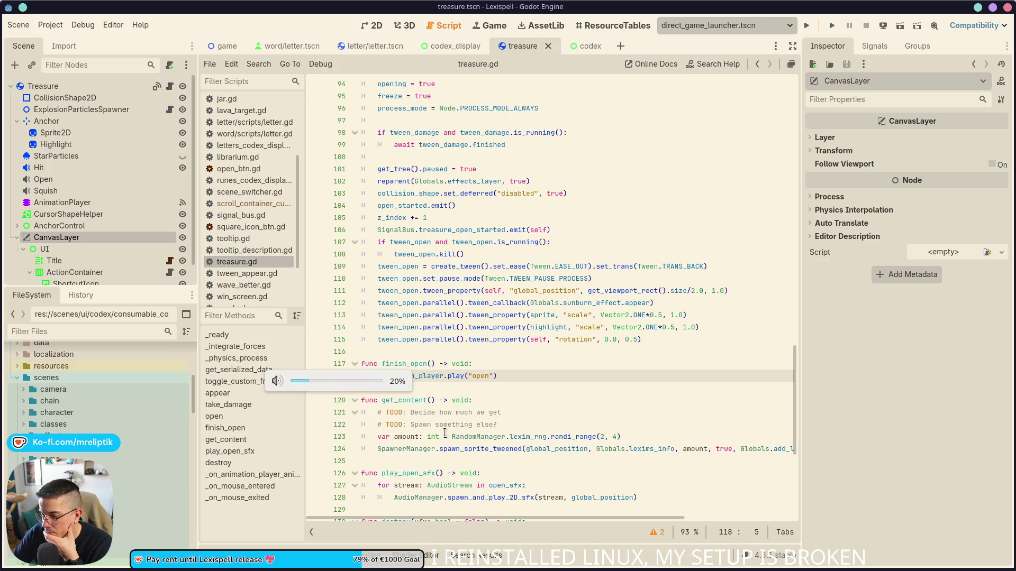
pyautogui.scroll(2, 481, 415)
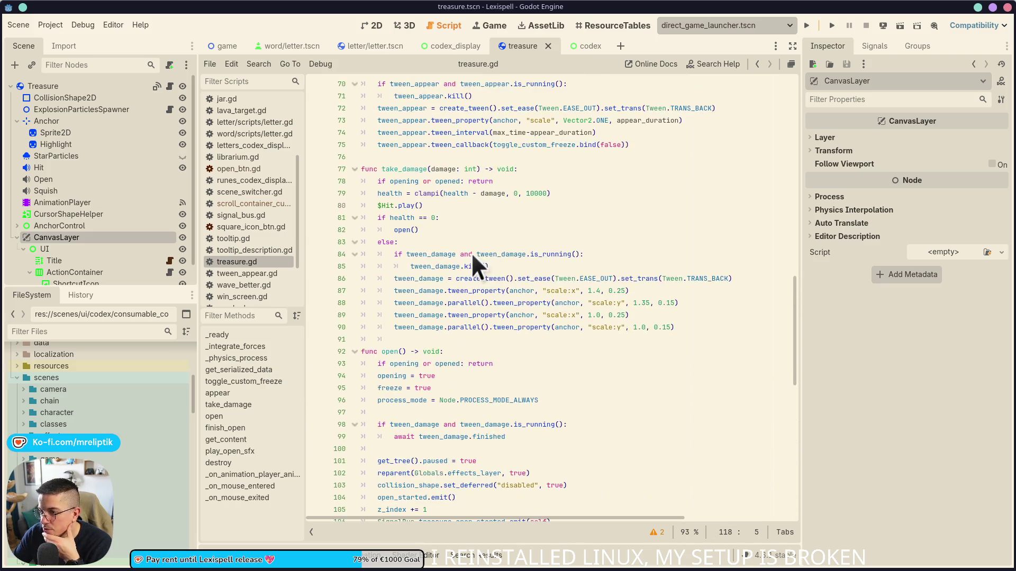
# Reopen the Treasure script and duplicate the rotation tween line on line 115.
pyautogui.click(372, 26)
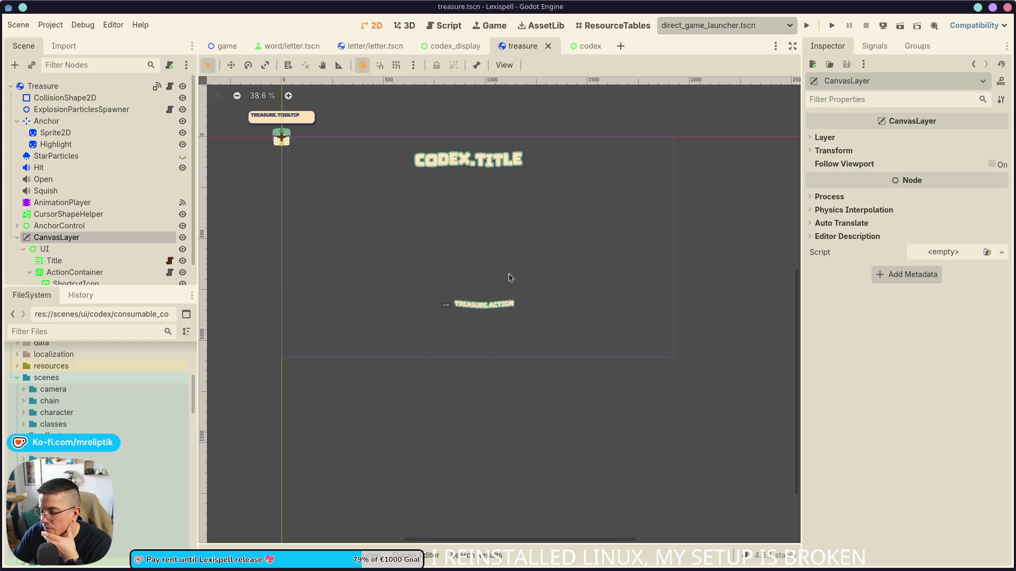
pyautogui.click(169, 87)
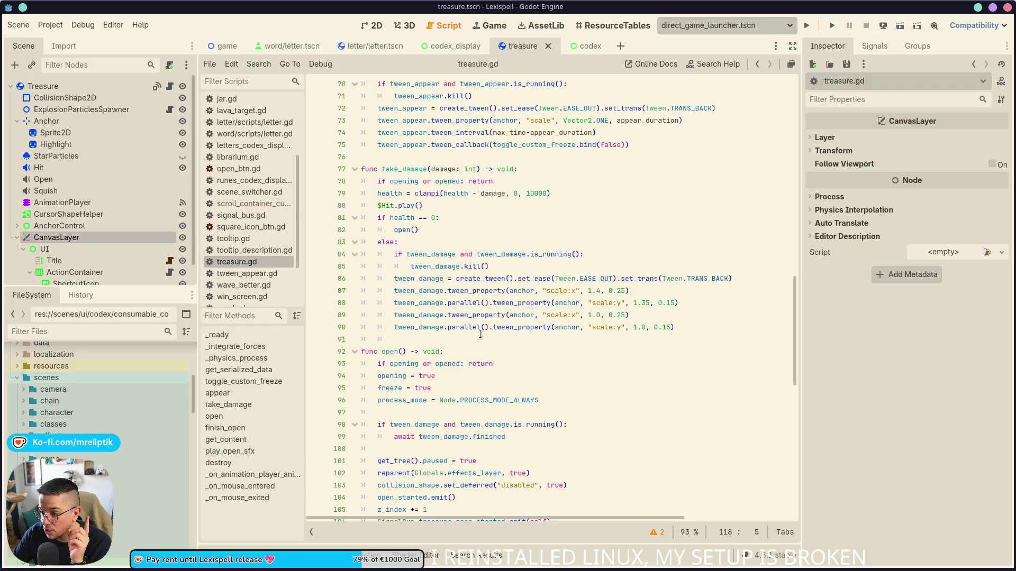
pyautogui.scroll(-9, 501, 324)
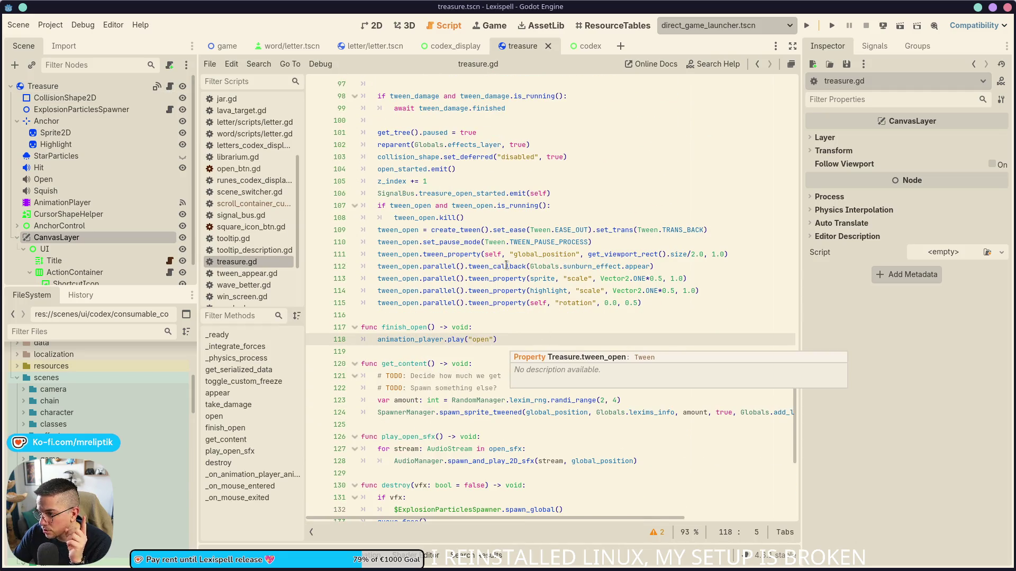
pyautogui.click(656, 304)
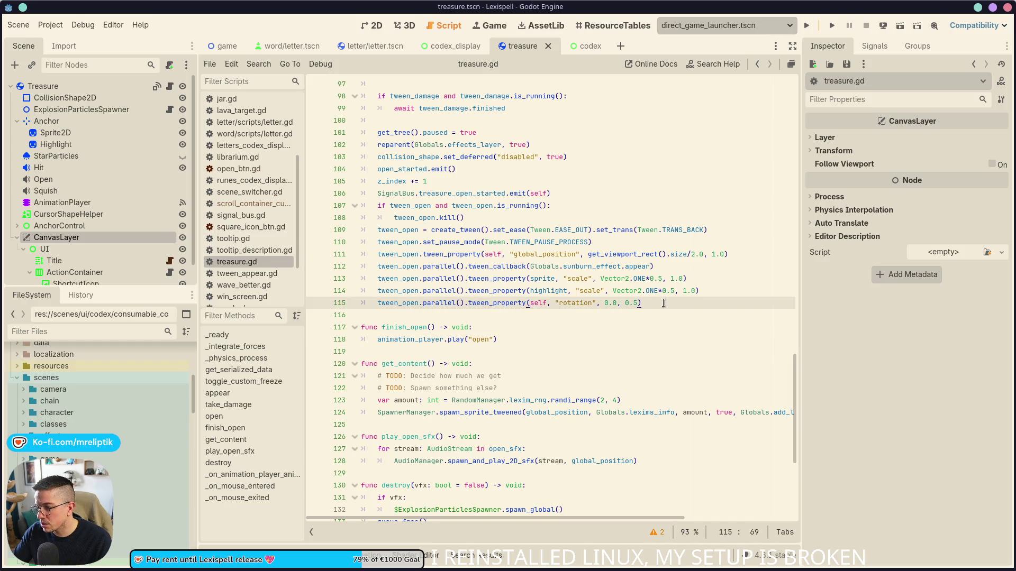
pyautogui.hotkey('ctrl', 'shift', 'd')
# Make the duplicated tween fade ui's modulate:a to 1.0 and save.
pyautogui.doubleClick(538, 315)
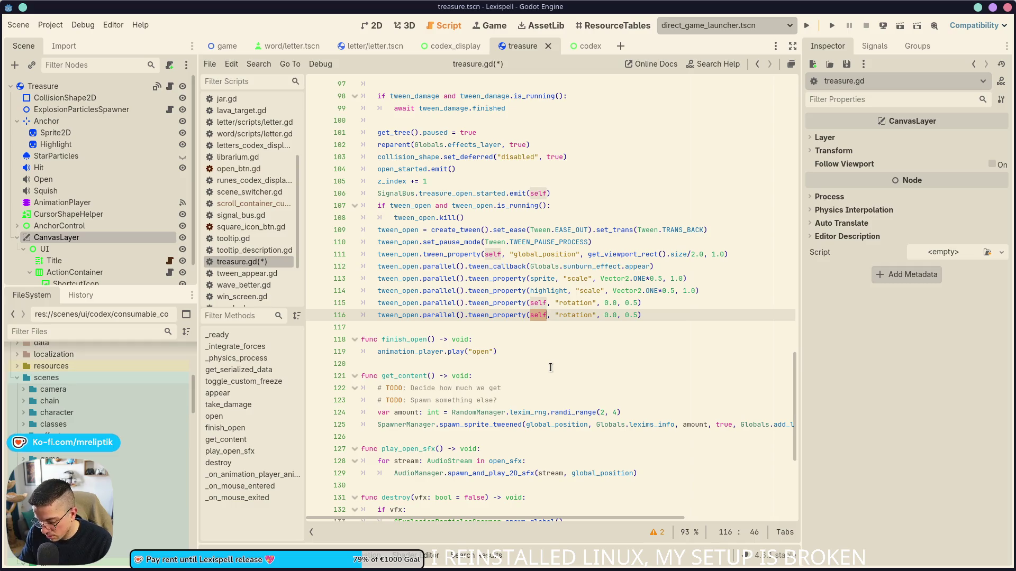
pyautogui.write('ui')
pyautogui.press('Right')
pyautogui.press('Right')
pyautogui.press('Right')
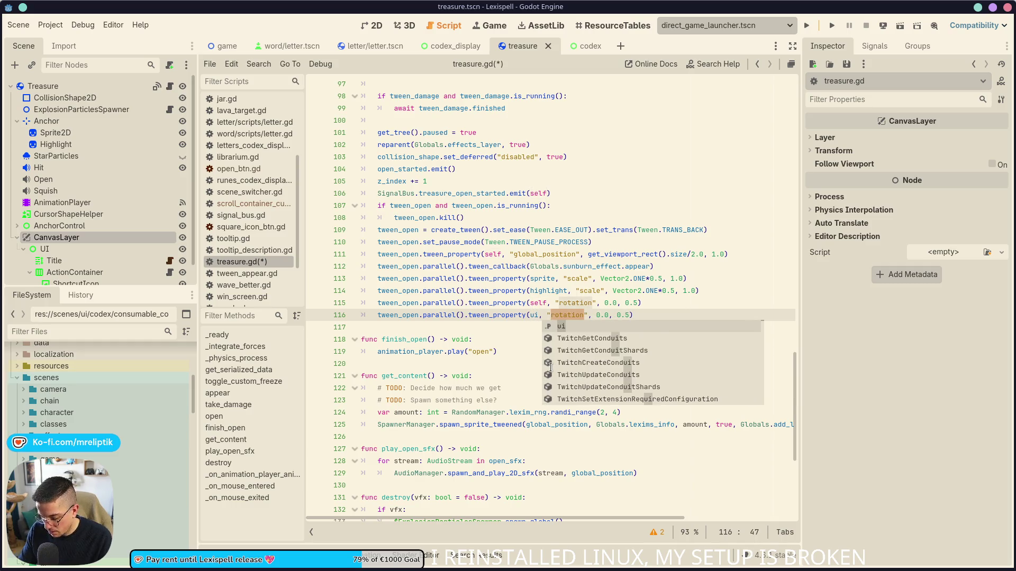
pyautogui.write('modulate:a')
pyautogui.press('Right')
pyautogui.press('Right')
pyautogui.press('Right')
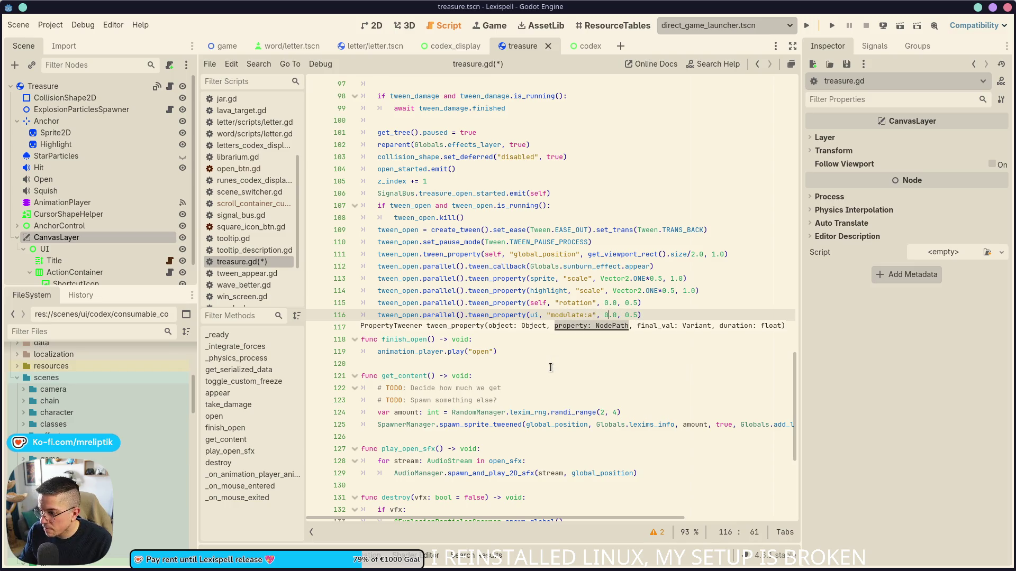
pyautogui.press('BackSpace')
pyautogui.write('1')
pyautogui.press('Right')
pyautogui.press('Right')
pyautogui.hotkey('ctrl', 's')
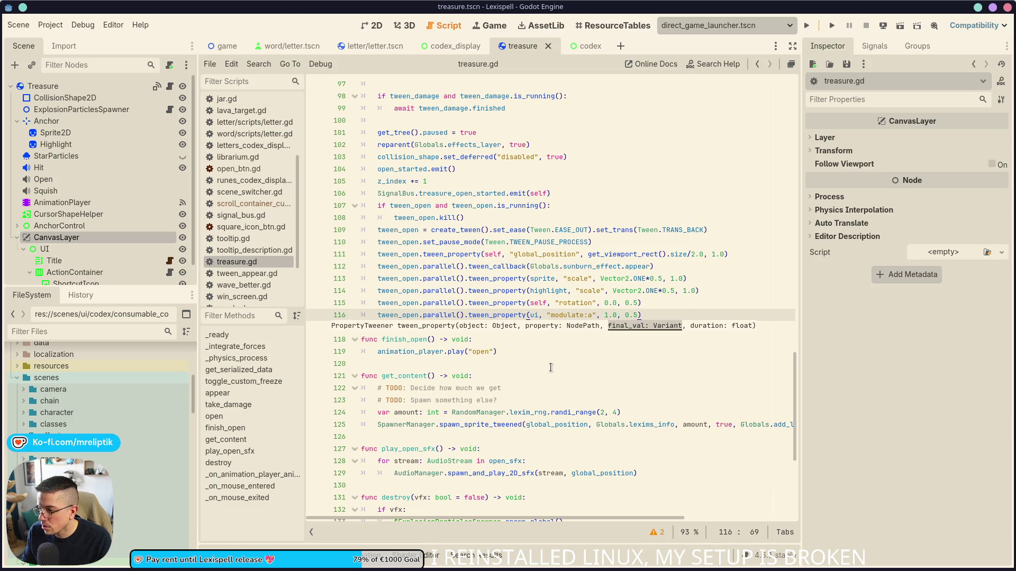
# Insert a new blank line after z_index += 1 in open().
pyautogui.press('Up')
pyautogui.press('Up')
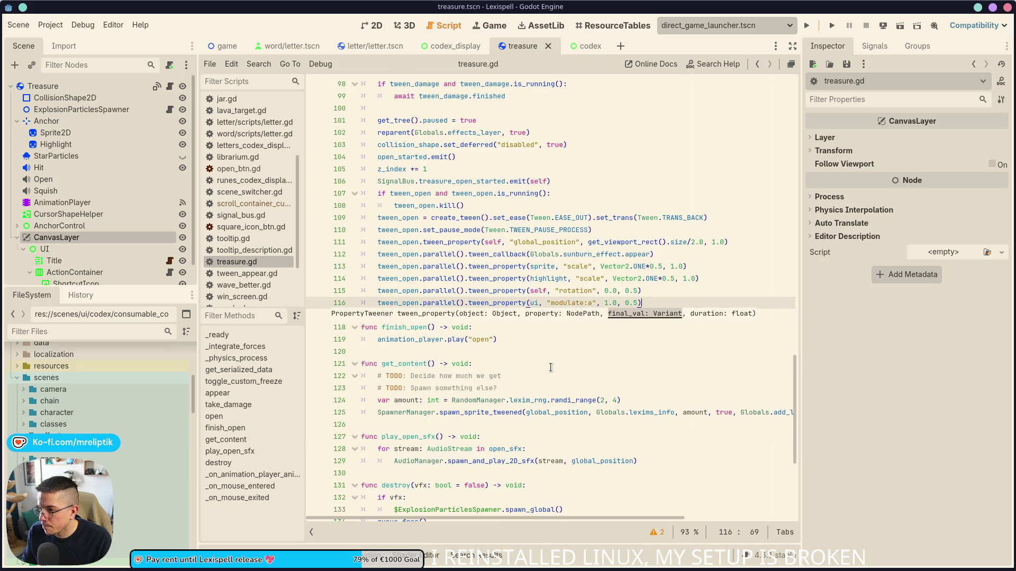
pyautogui.press('Up')
pyautogui.press('Up')
pyautogui.press('Up')
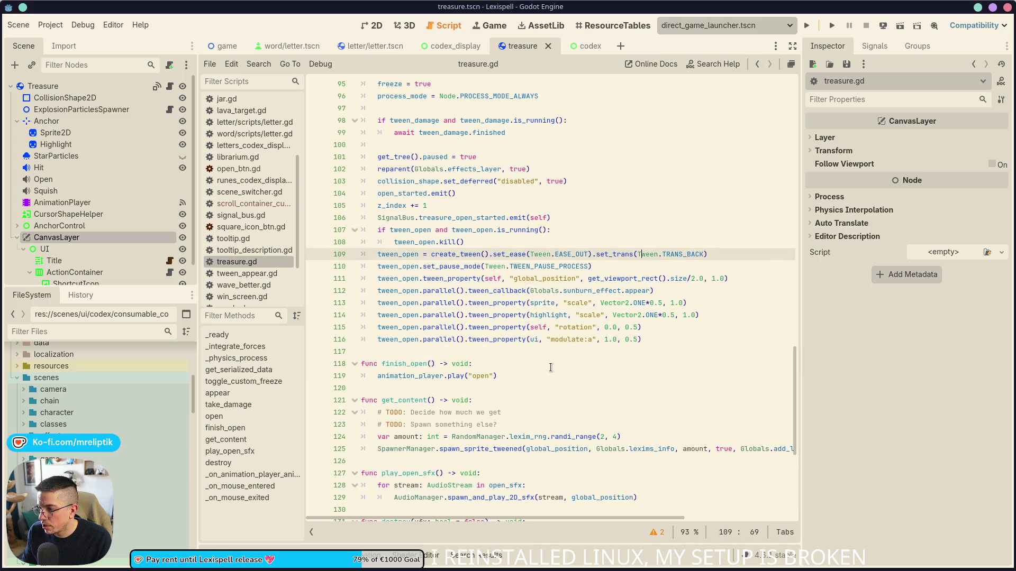
pyautogui.press('Return')
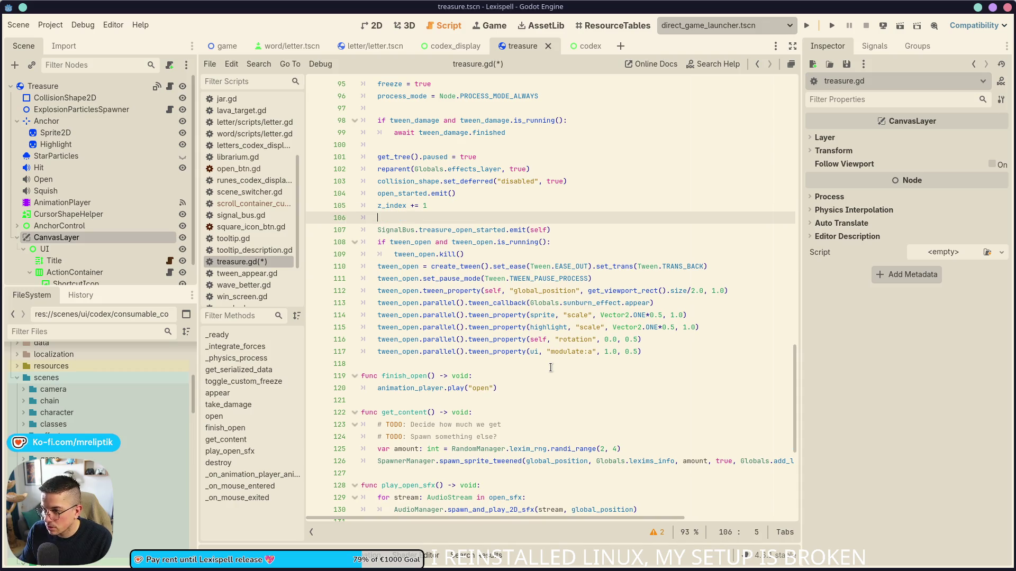
# Add canvas_layer.show() after z_index += 1 using autocomplete, and save treasure.gd.
pyautogui.write('canvas_layer.sho')
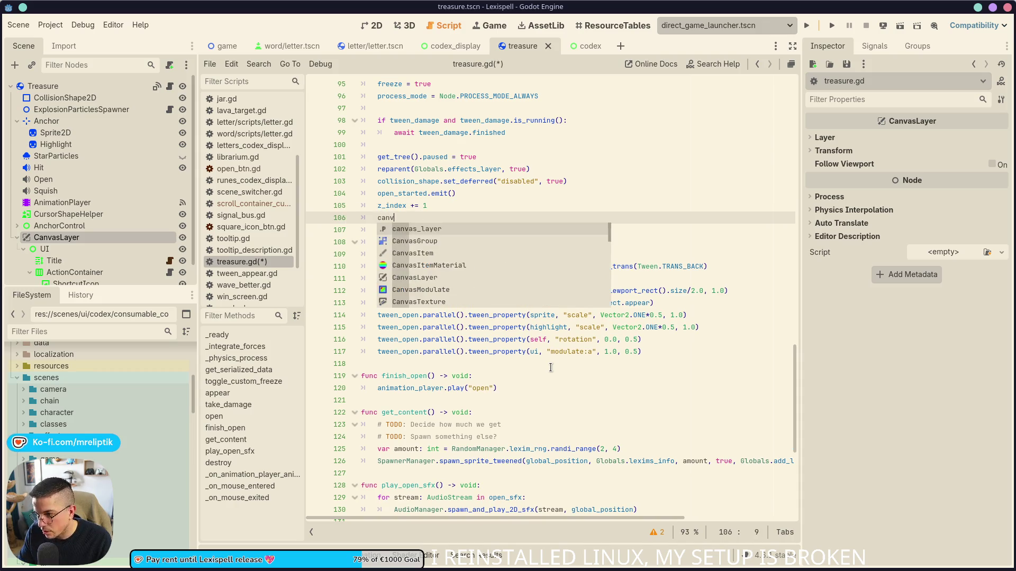
pyautogui.press('Return')
pyautogui.hotkey('ctrl', 's')
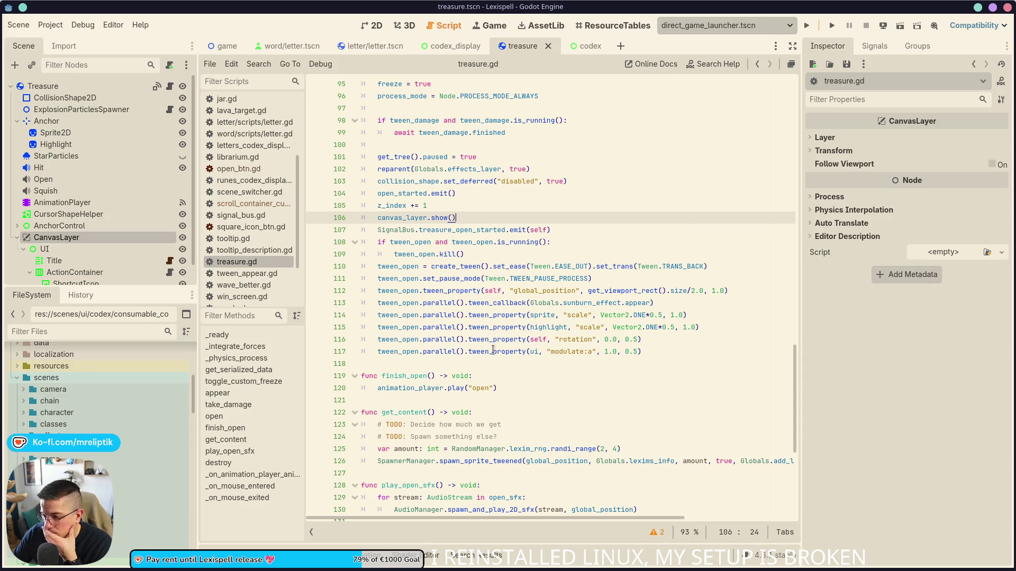
# Review open() around the await tween_damage line, then return to the treasure scene's 2D view.
pyautogui.scroll(-5, 487, 390)
pyautogui.scroll(-2, 488, 391)
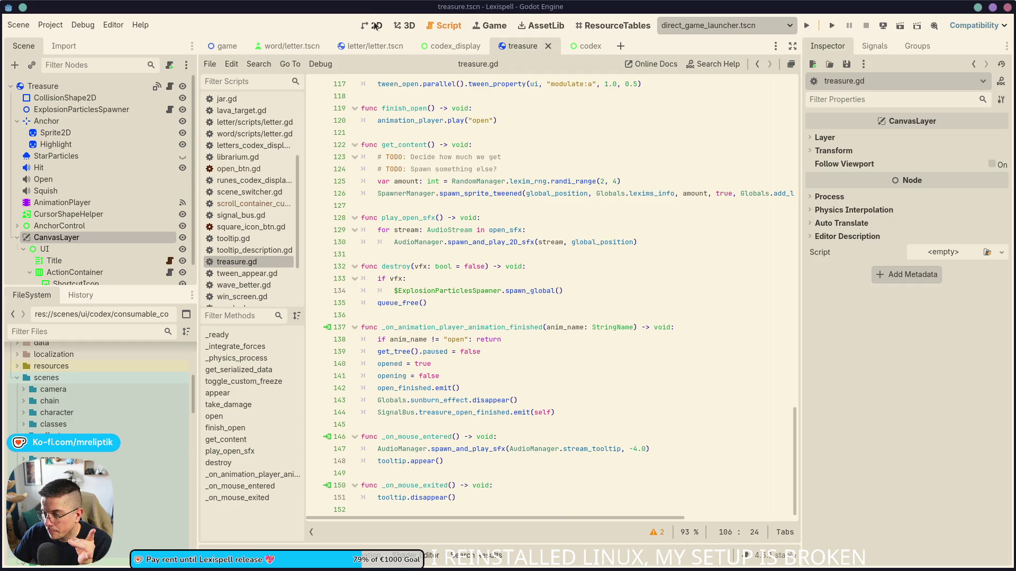
pyautogui.scroll(10, 473, 266)
pyautogui.click(506, 266)
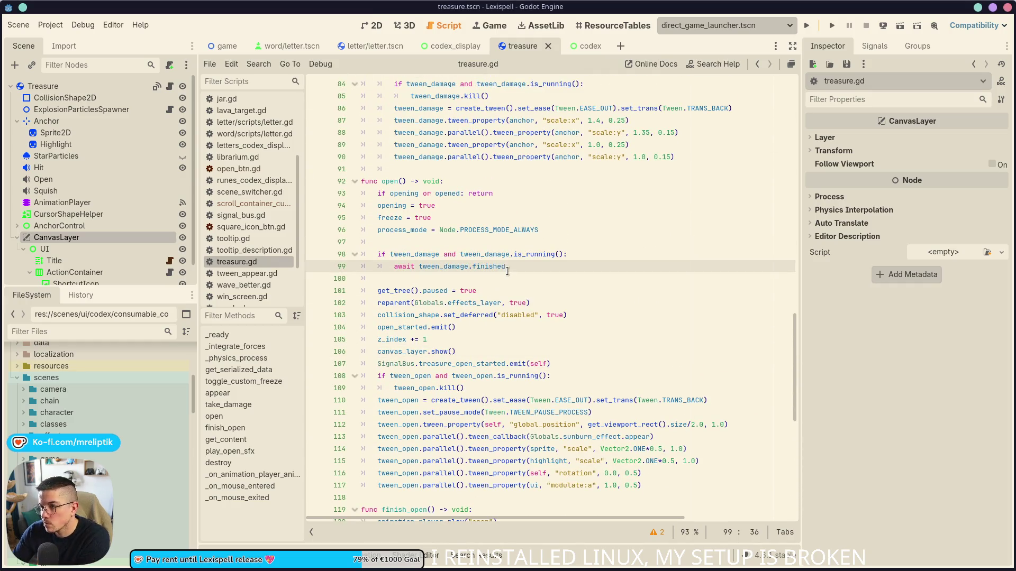
pyautogui.scroll(9, 507, 273)
pyautogui.scroll(8, 507, 284)
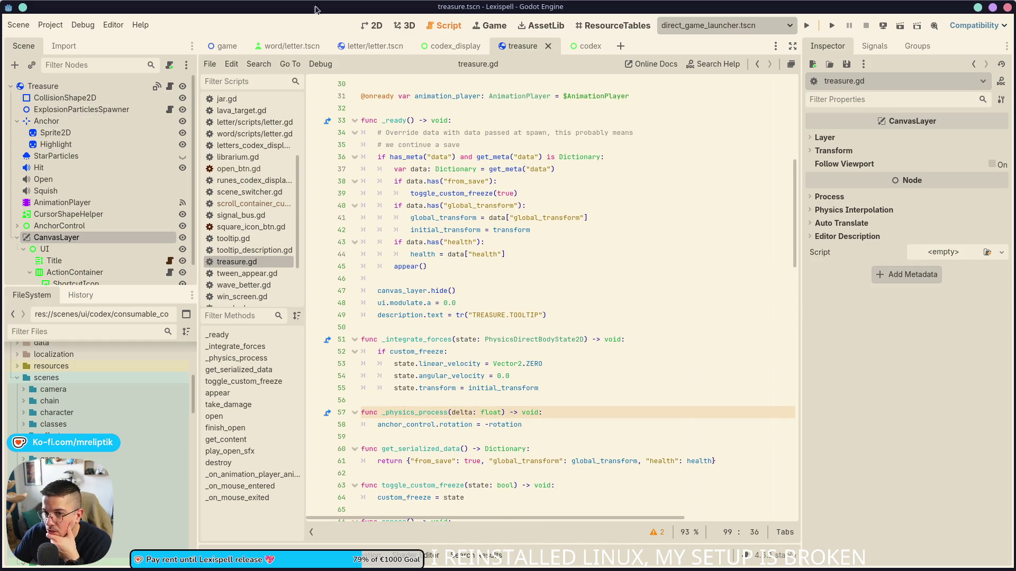
pyautogui.click(375, 25)
# Collapse the CanvasLayer branch and select the root Treasure node in the Scene dock.
pyautogui.scroll(-2, 286, 138)
pyautogui.scroll(8, 276, 139)
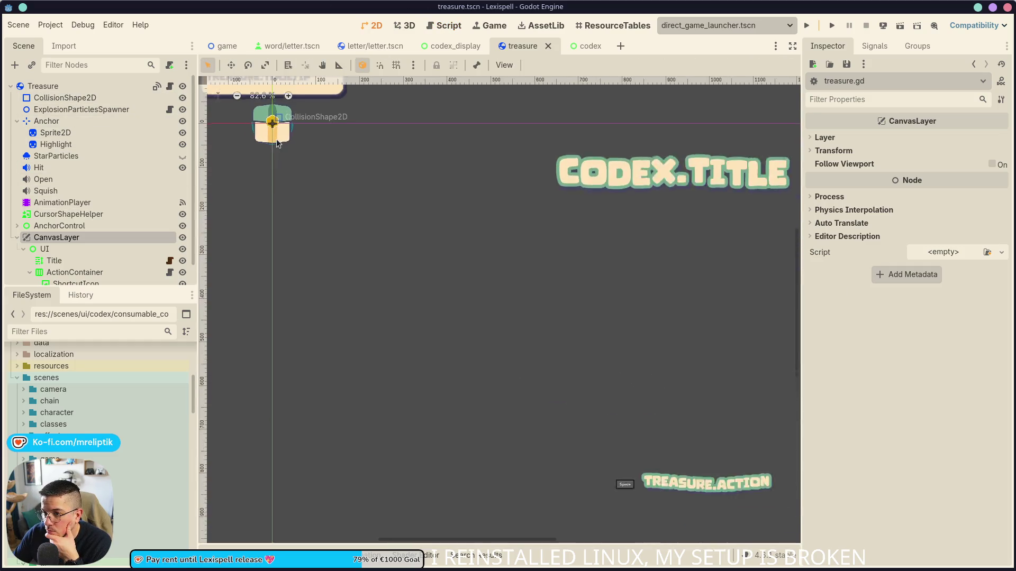
pyautogui.click(17, 237)
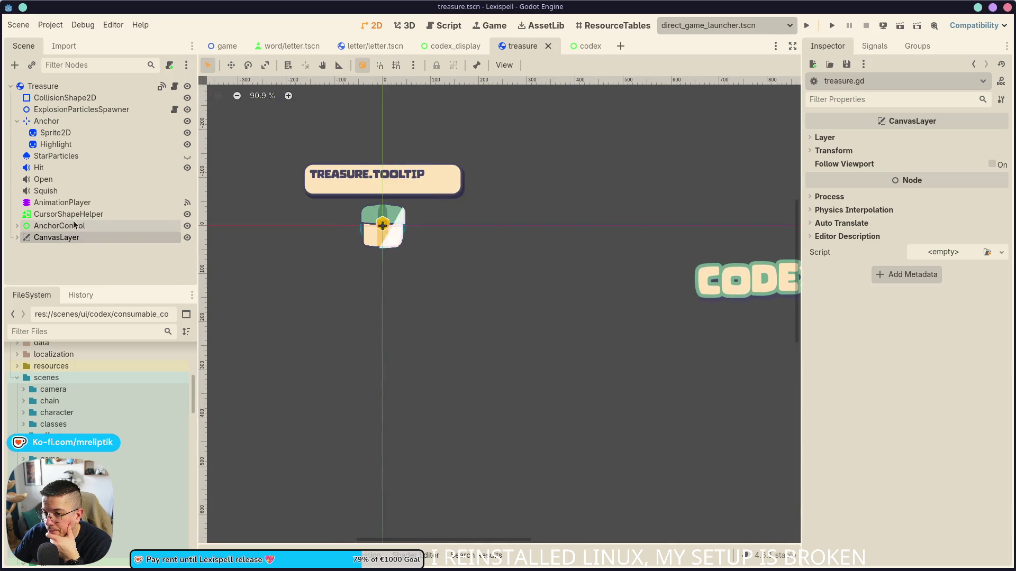
pyautogui.click(46, 97)
pyautogui.click(46, 88)
pyautogui.scroll(6, 372, 237)
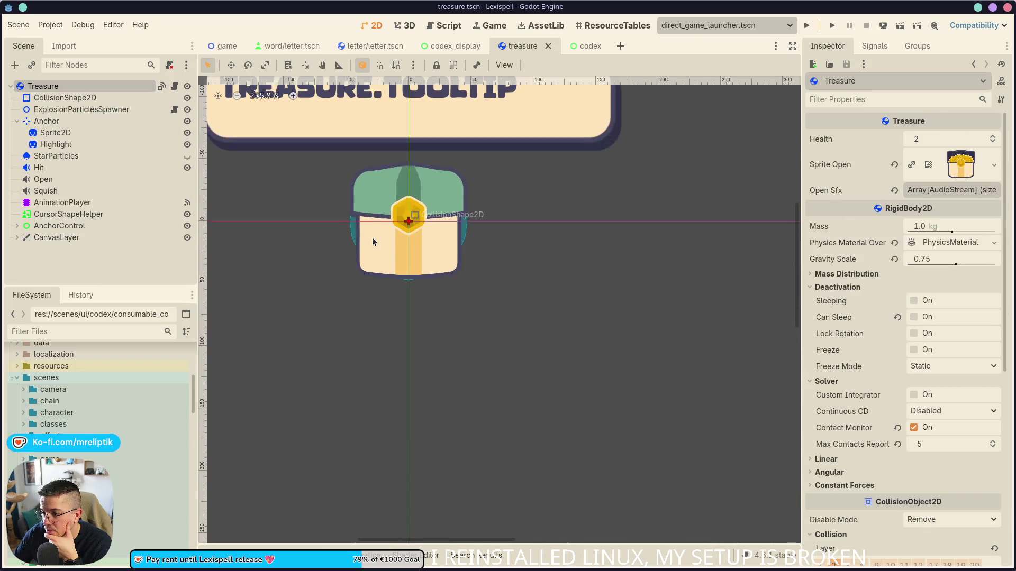
# Show the Treasure node's signals and begin connecting input_event.
pyautogui.click(874, 46)
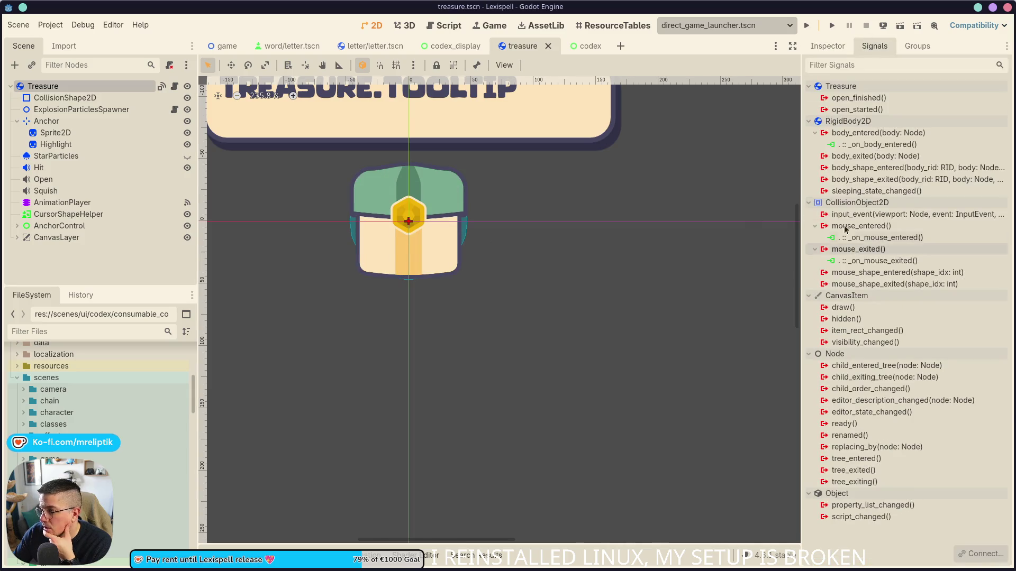
pyautogui.click(828, 46)
pyautogui.scroll(-5, 845, 284)
pyautogui.scroll(5, 846, 284)
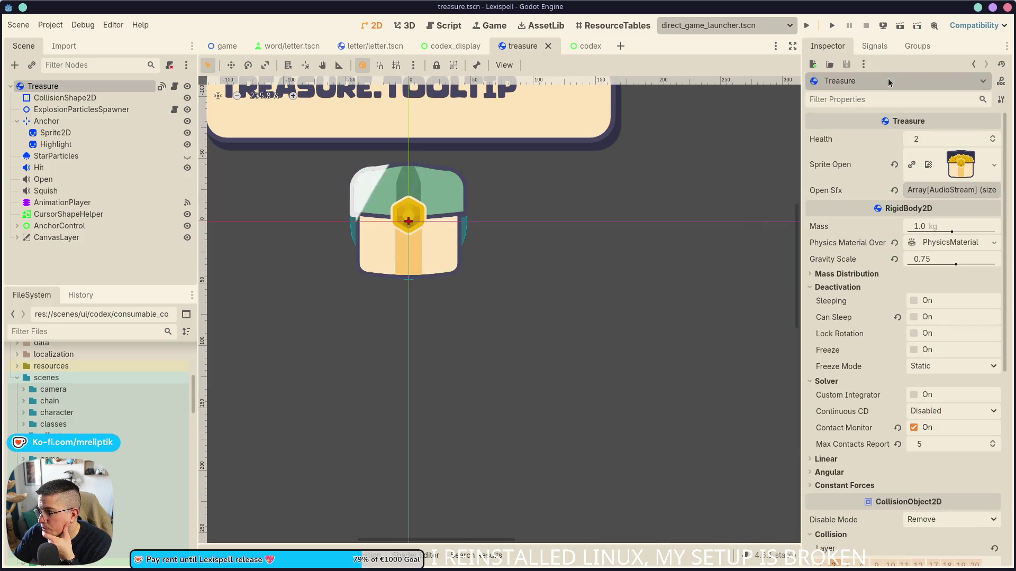
pyautogui.click(874, 45)
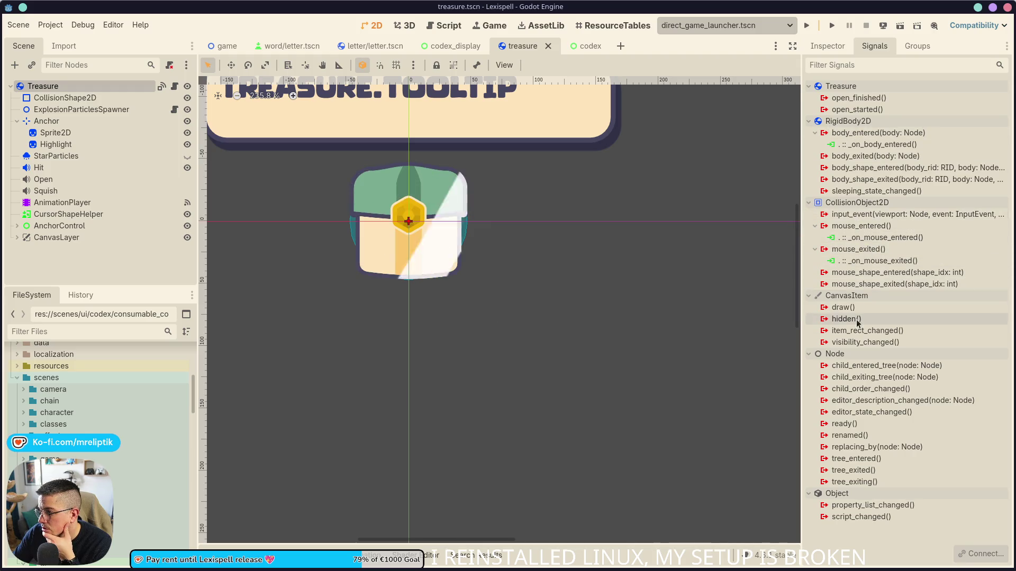
pyautogui.moveTo(850, 220)
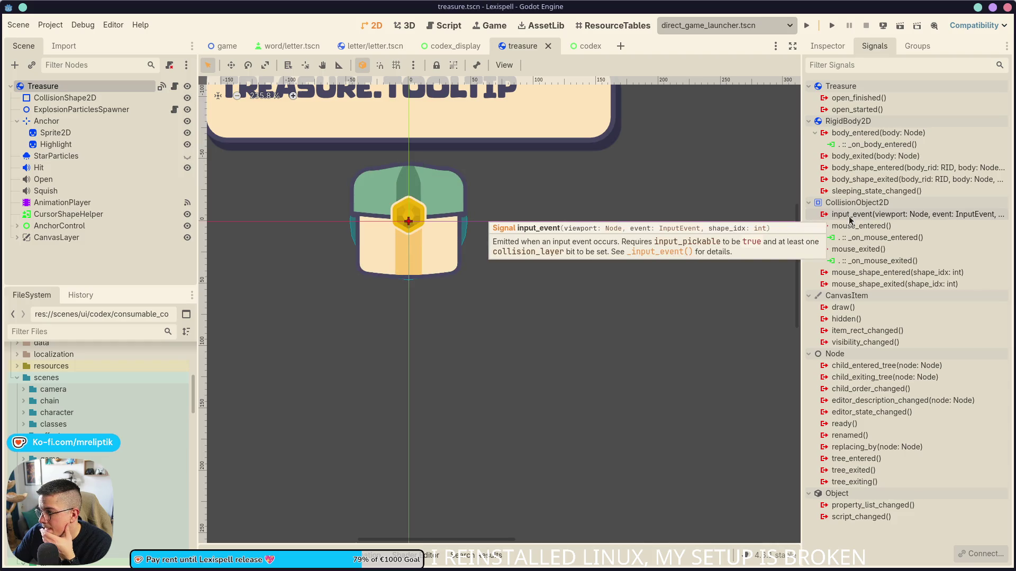
pyautogui.moveTo(865, 275)
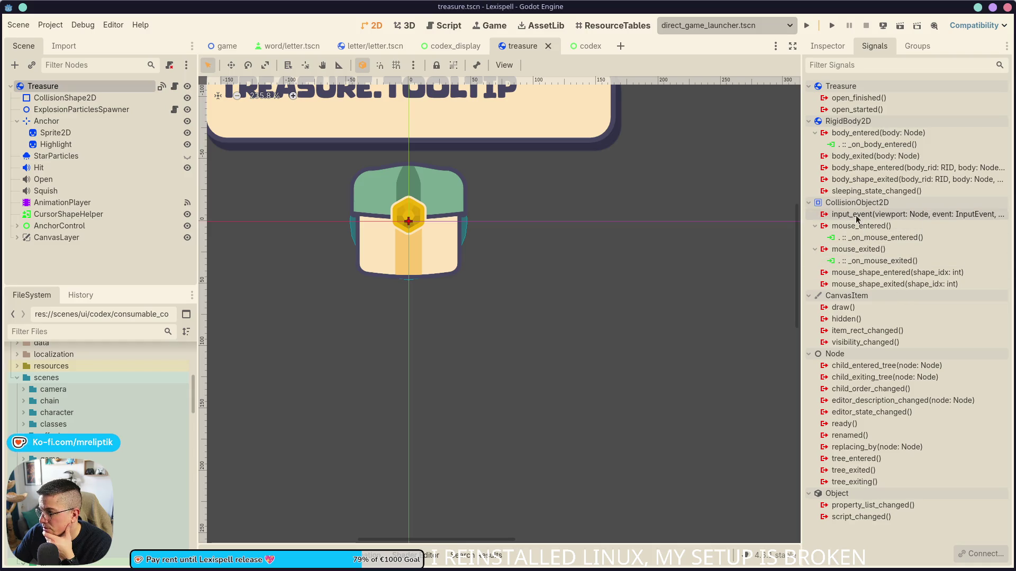
pyautogui.doubleClick(931, 213)
# Confirm the input_event connection and make room for a new function before _integrate_forces.
pyautogui.click(306, 408)
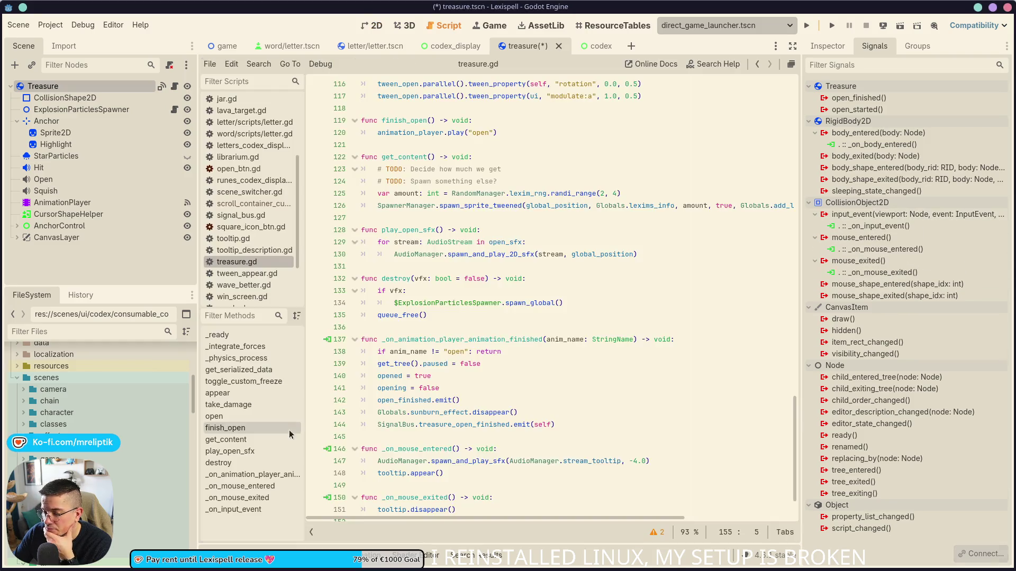
pyautogui.click(415, 475)
pyautogui.scroll(15, 525, 296)
pyautogui.scroll(4, 492, 322)
pyautogui.click(383, 352)
pyautogui.scroll(-4, 410, 376)
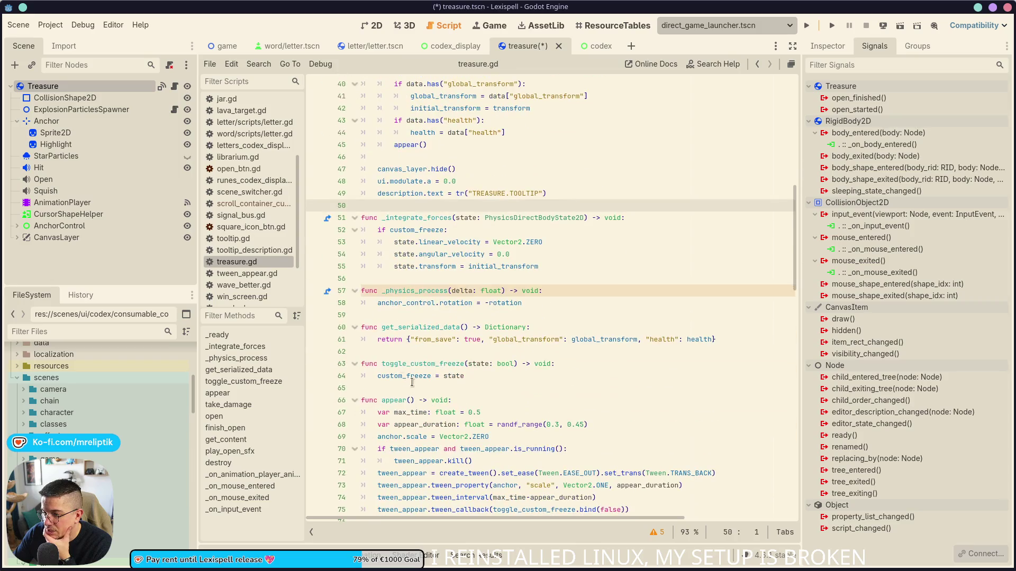
pyautogui.press('Down')
pyautogui.press('Down')
pyautogui.press('Down')
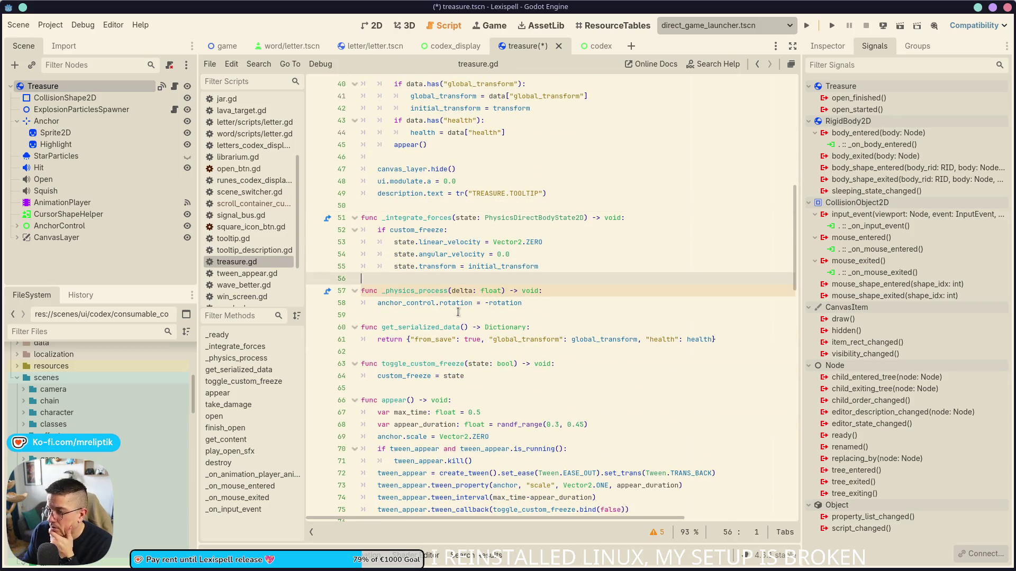
pyautogui.press('Up')
pyautogui.press('Up')
pyautogui.press('Up')
pyautogui.press('Up')
pyautogui.press('Up')
pyautogui.press('Return')
pyautogui.press('Return')
pyautogui.press('Up')
# Write func _input(event) with if event.is_action_pressed("treasure_open"): pass, and save.
pyautogui.write('func _in')
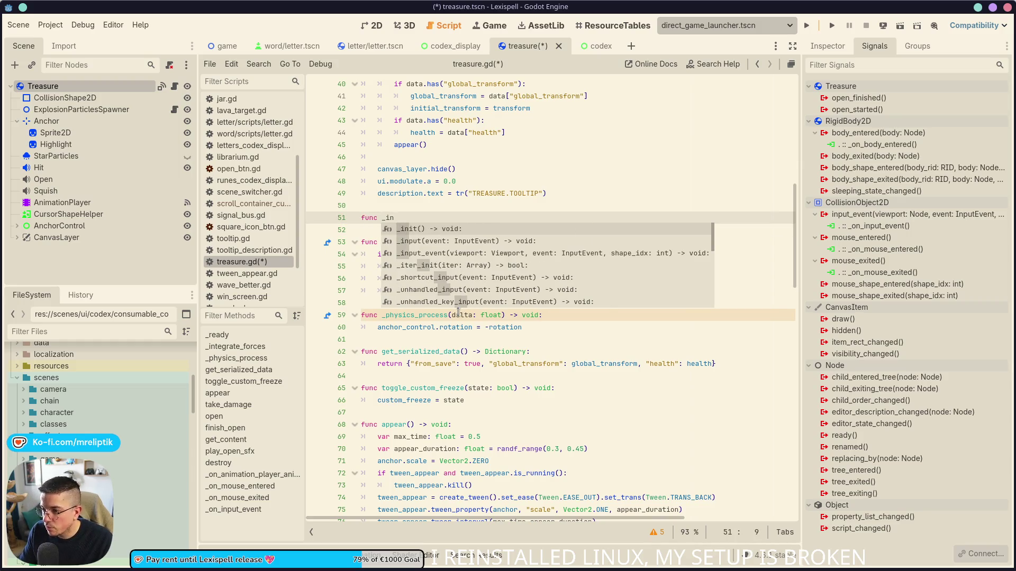
pyautogui.press('Down')
pyautogui.press('Return')
pyautogui.press('Return')
pyautogui.write('if event.is_ac')
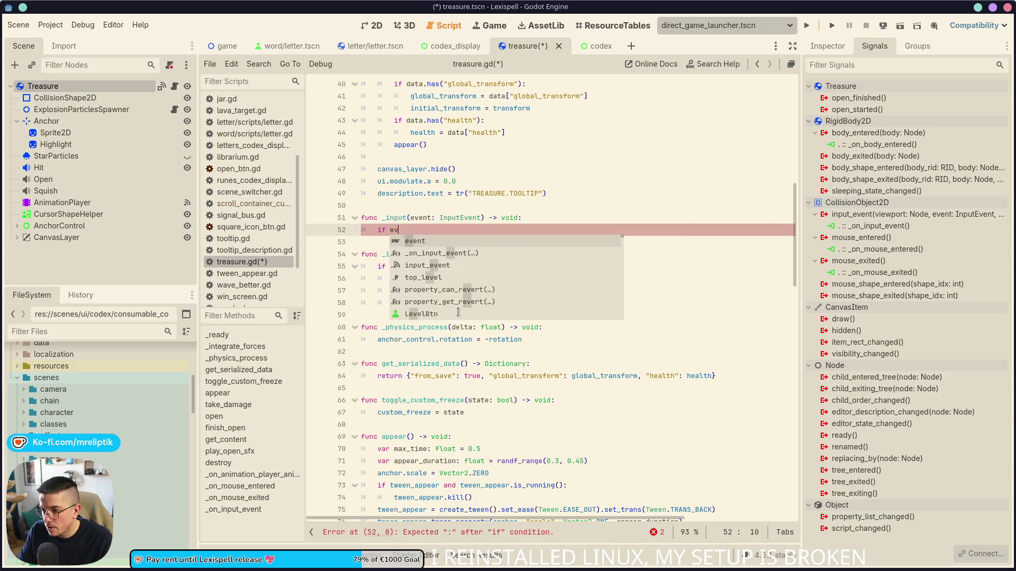
pyautogui.press('Down')
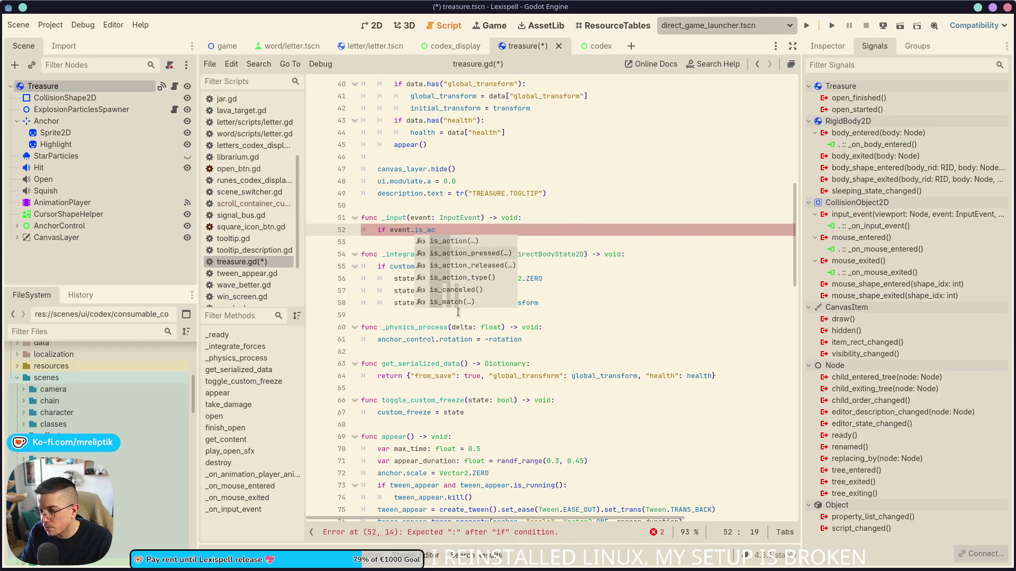
pyautogui.press('Return')
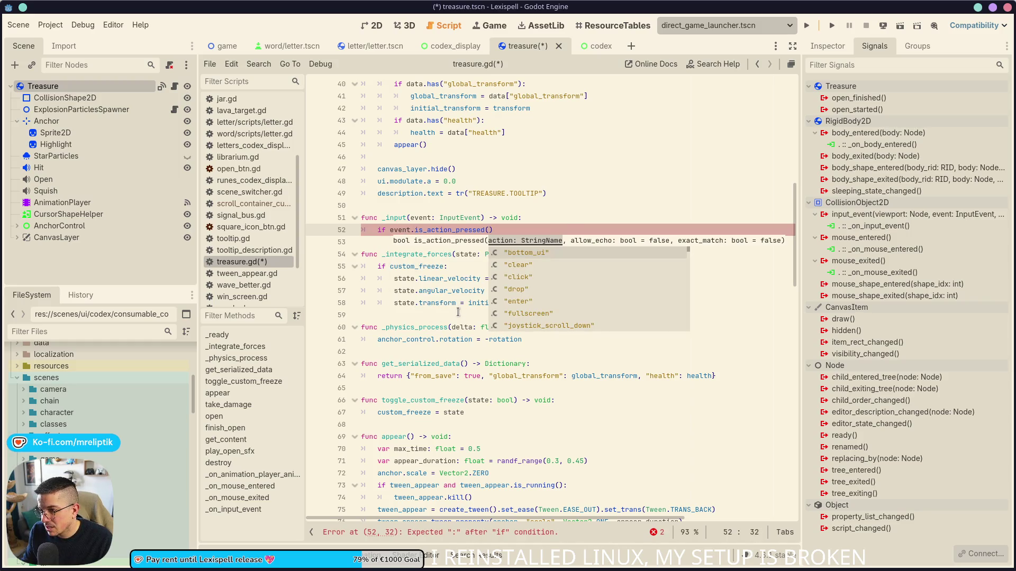
pyautogui.write('"treas')
pyautogui.press('Return')
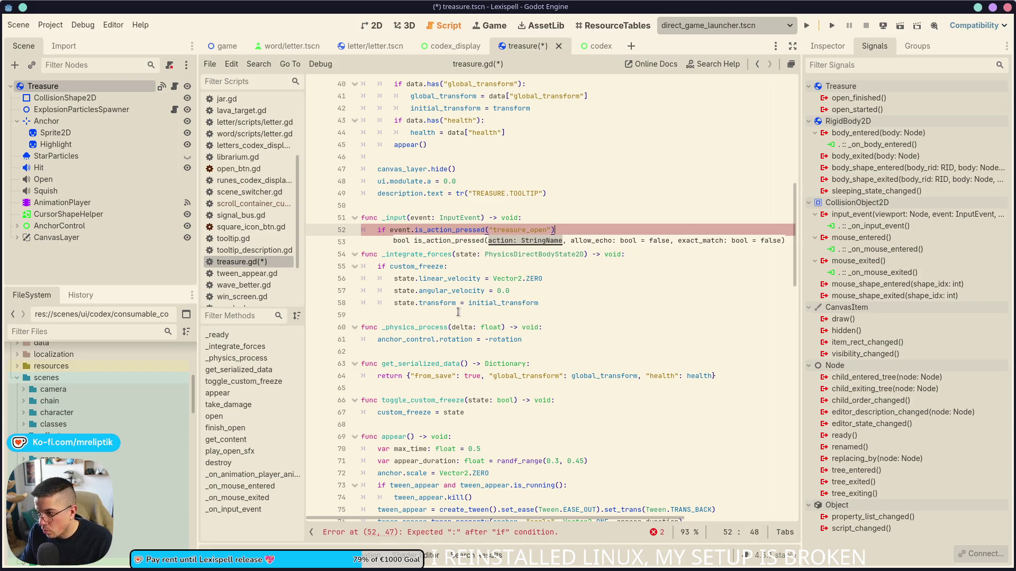
pyautogui.write(':')
pyautogui.press('Return')
pyautogui.write('pass')
pyautogui.hotkey('ctrl', 's')
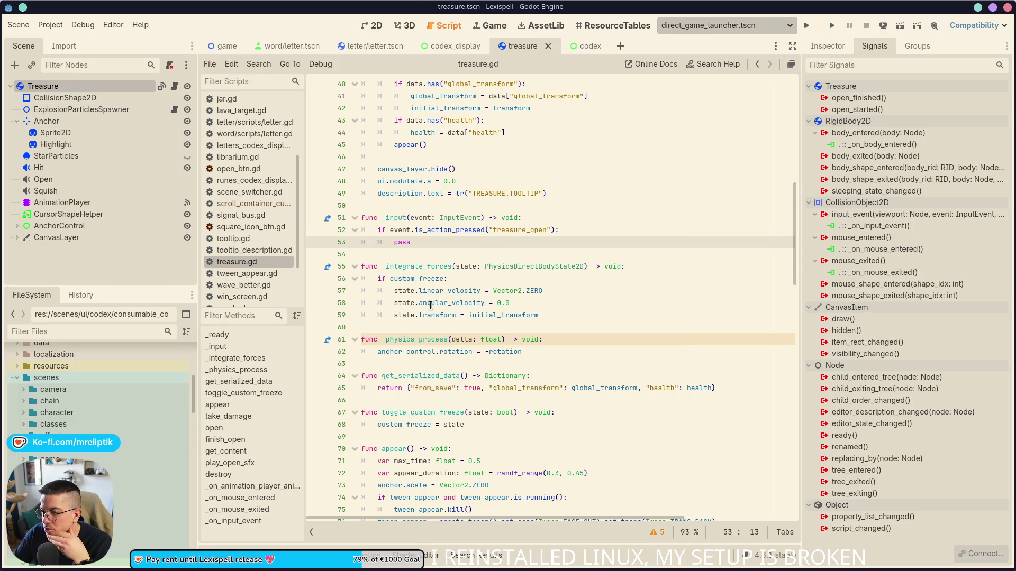
# Add a new func bump() -> void: with a pass body after take_damage and save.
pyautogui.scroll(-3, 444, 352)
pyautogui.scroll(-5, 444, 352)
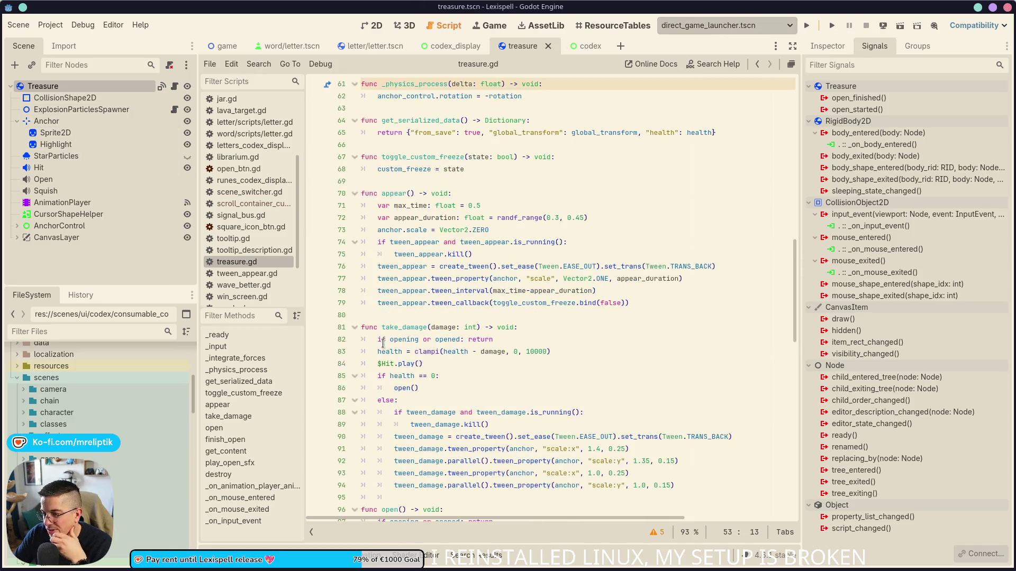
pyautogui.scroll(-3, 359, 299)
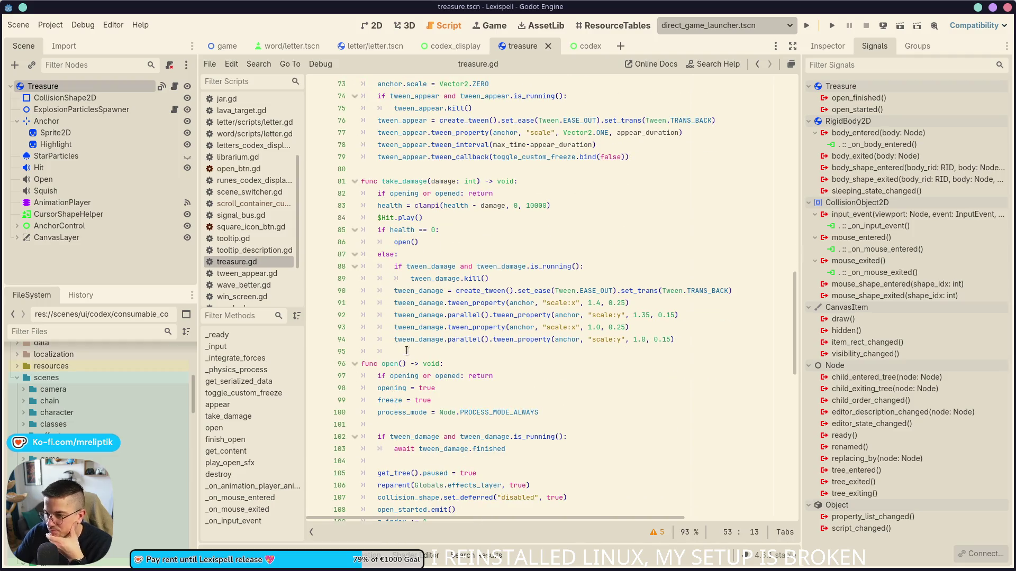
pyautogui.click(406, 349)
pyautogui.scroll(-4, 465, 389)
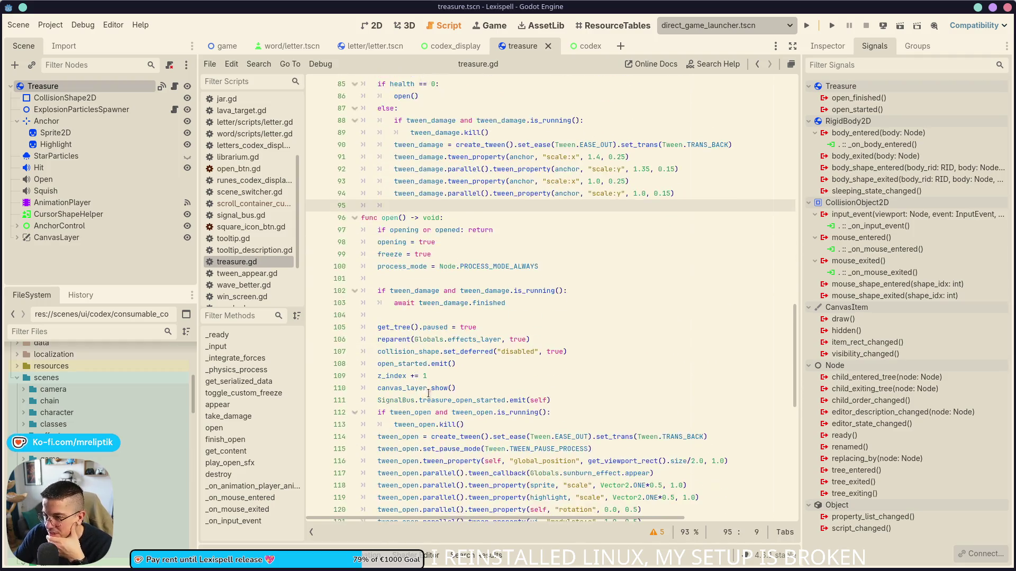
pyautogui.scroll(3, 434, 401)
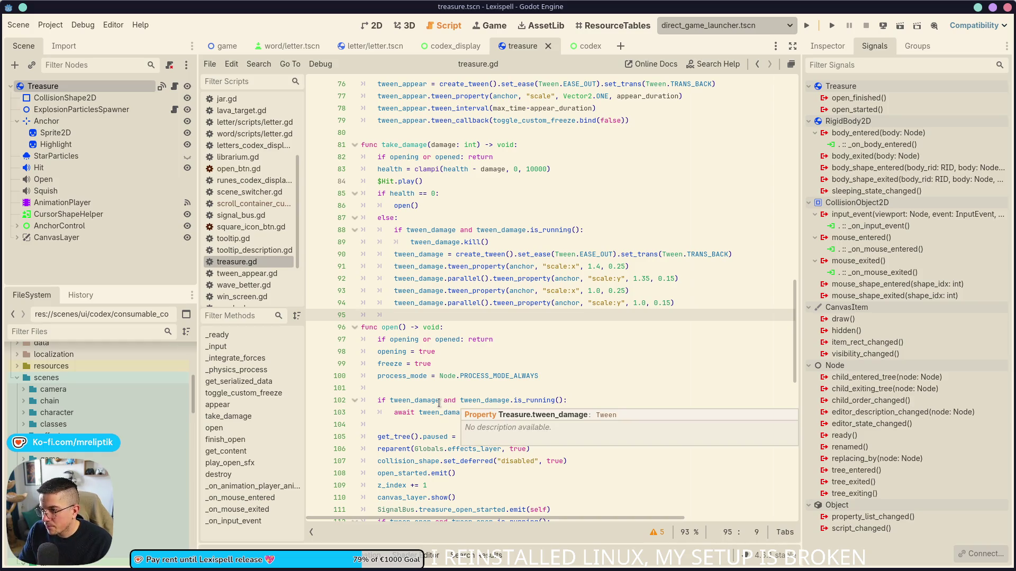
pyautogui.press('Return')
pyautogui.press('Return')
pyautogui.press('Up')
pyautogui.press('BackSpace')
pyautogui.write('func bump() -> ')
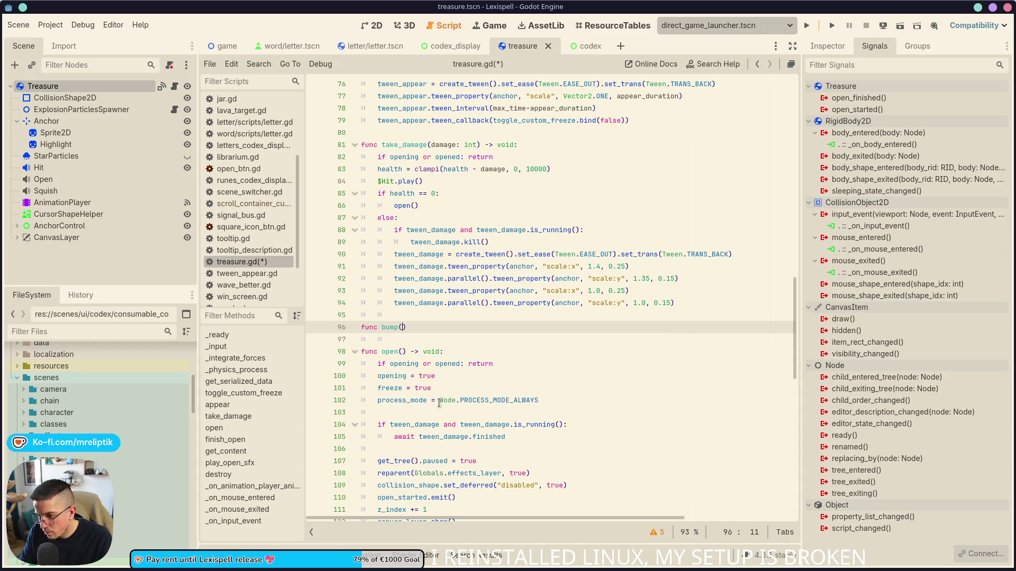
pyautogui.write('void:')
pyautogui.press('Return')
pyautogui.write('pass')
pyautogui.hotkey('ctrl', 's')
# Move the tween_damage squash code into bump(), call bump() from the else branch, and unindent it.
pyautogui.press('Up')
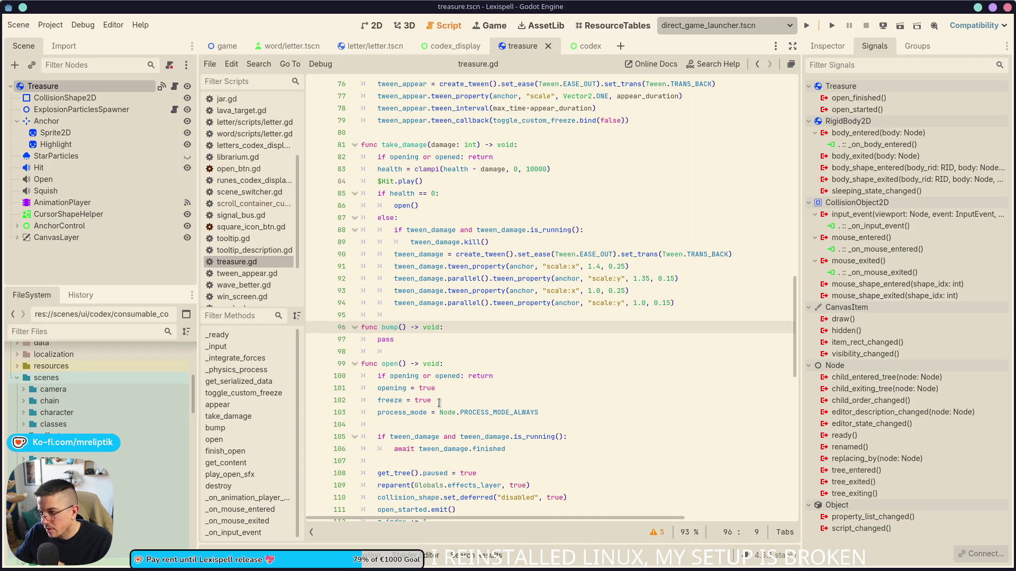
pyautogui.doubleClick(451, 230)
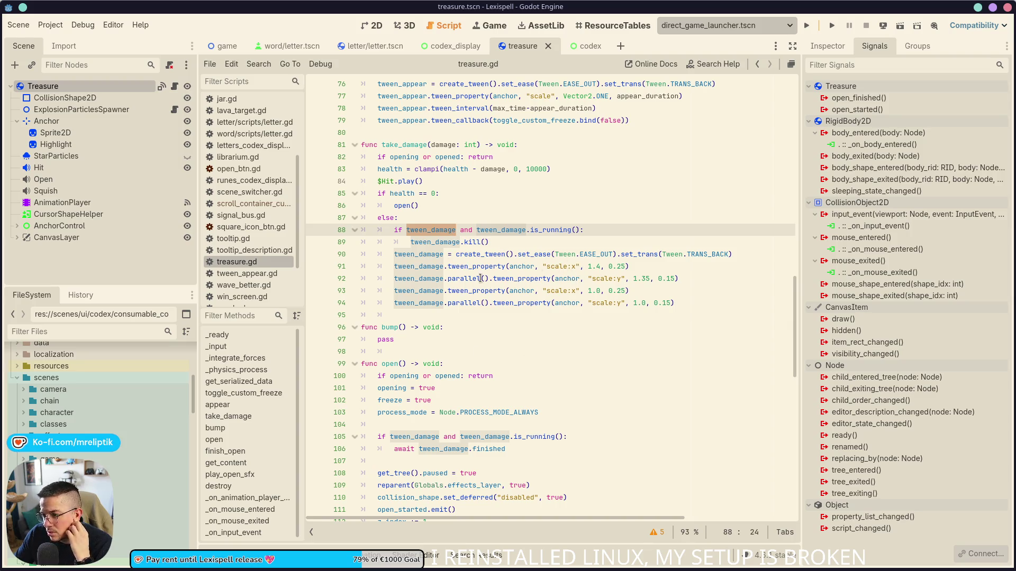
pyautogui.moveTo(675, 303); pyautogui.dragTo(391, 231)
pyautogui.hotkey('ctrl', 'c')
pyautogui.write('bump')
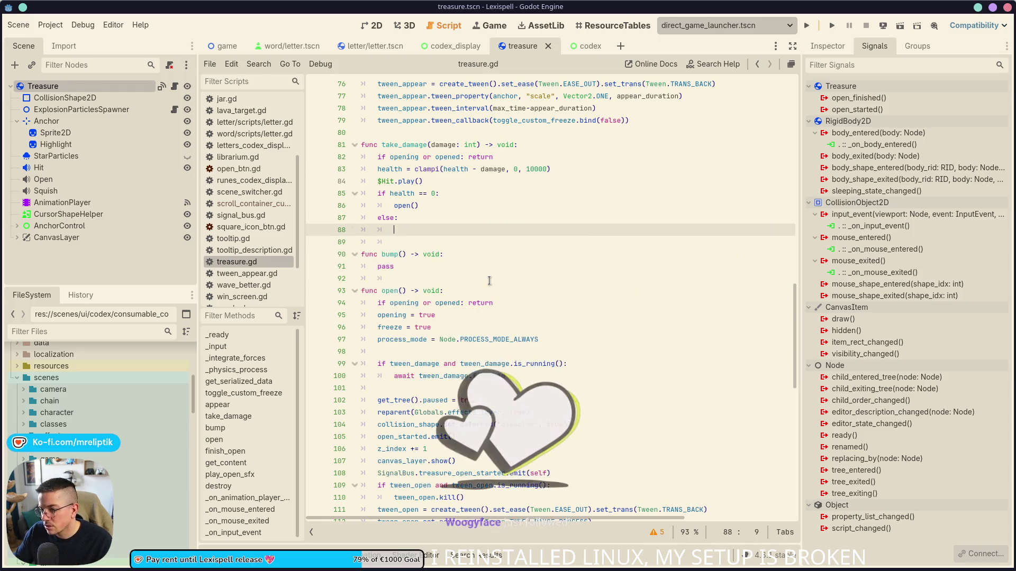
pyautogui.press('Return')
pyautogui.doubleClick(385, 266)
pyautogui.hotkey('ctrl', 'v')
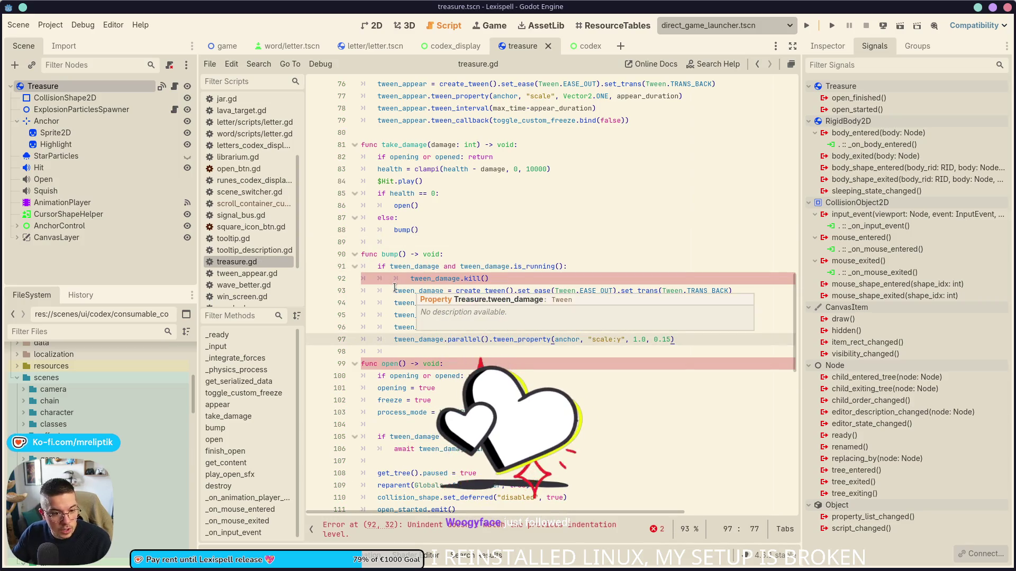
pyautogui.moveTo(395, 279); pyautogui.dragTo(439, 331)
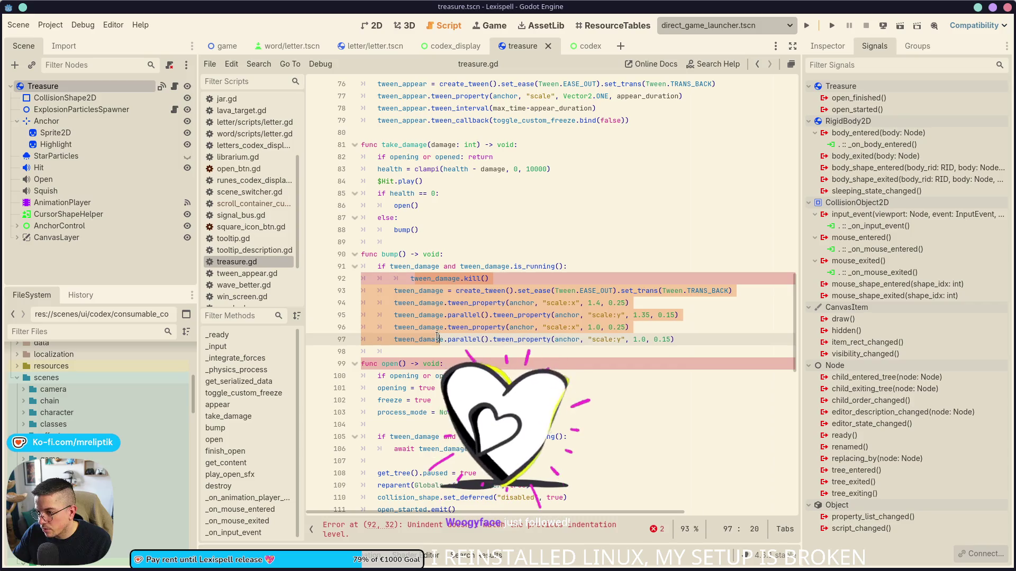
pyautogui.hotkey('shift', 'Tab')
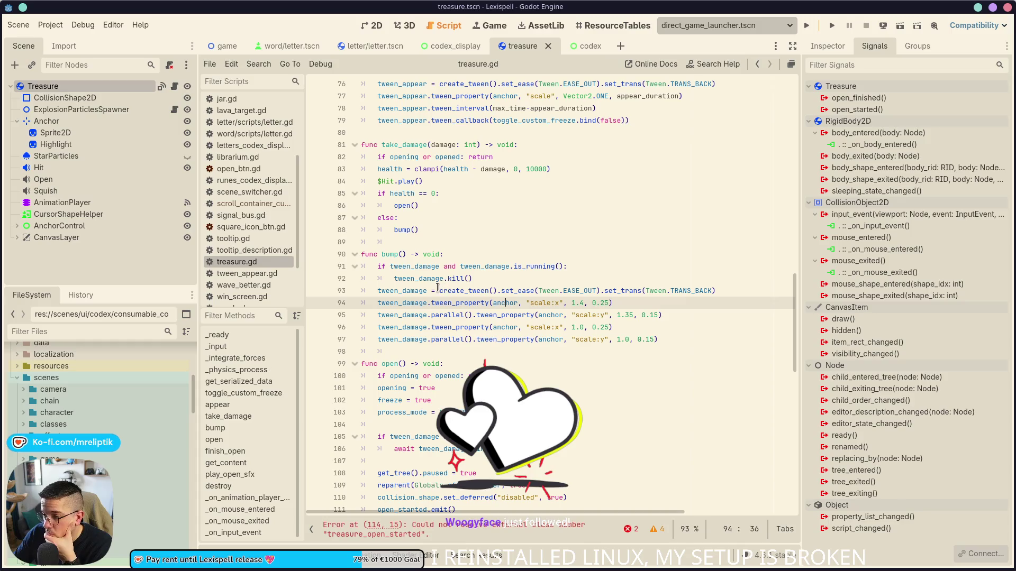
pyautogui.click(384, 535)
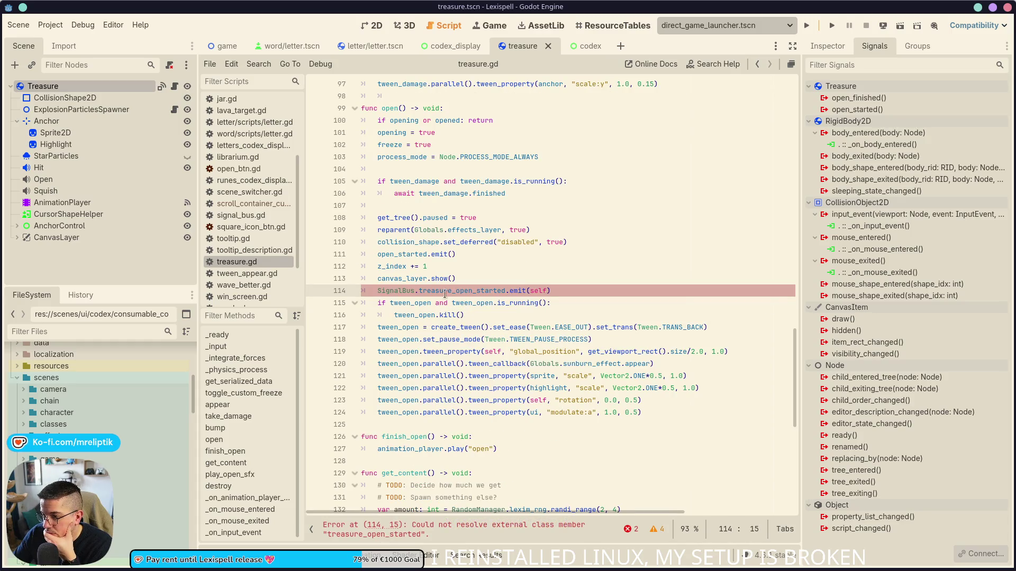
pyautogui.scroll(20, 468, 324)
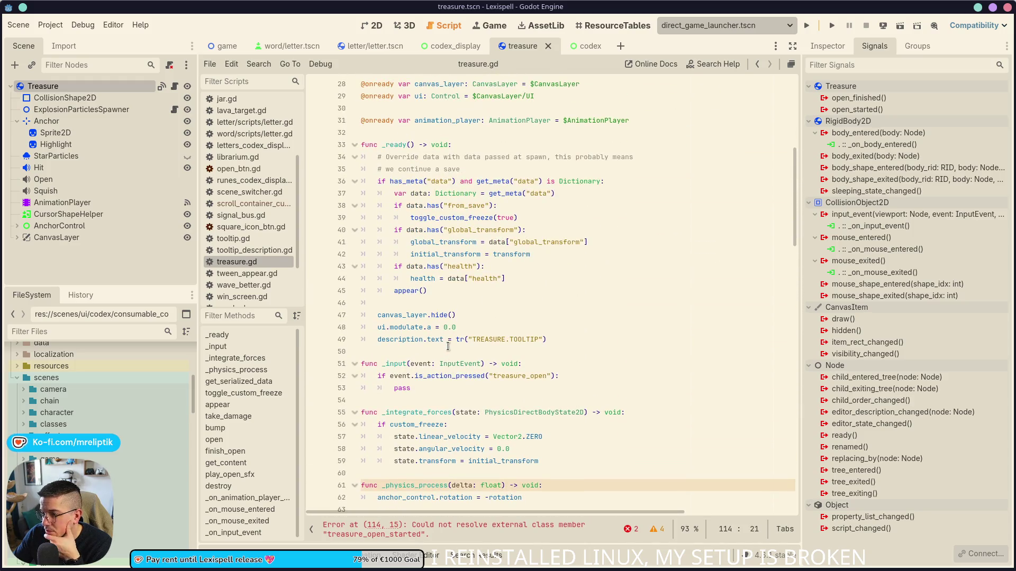
pyautogui.scroll(-4, 448, 347)
pyautogui.doubleClick(435, 243)
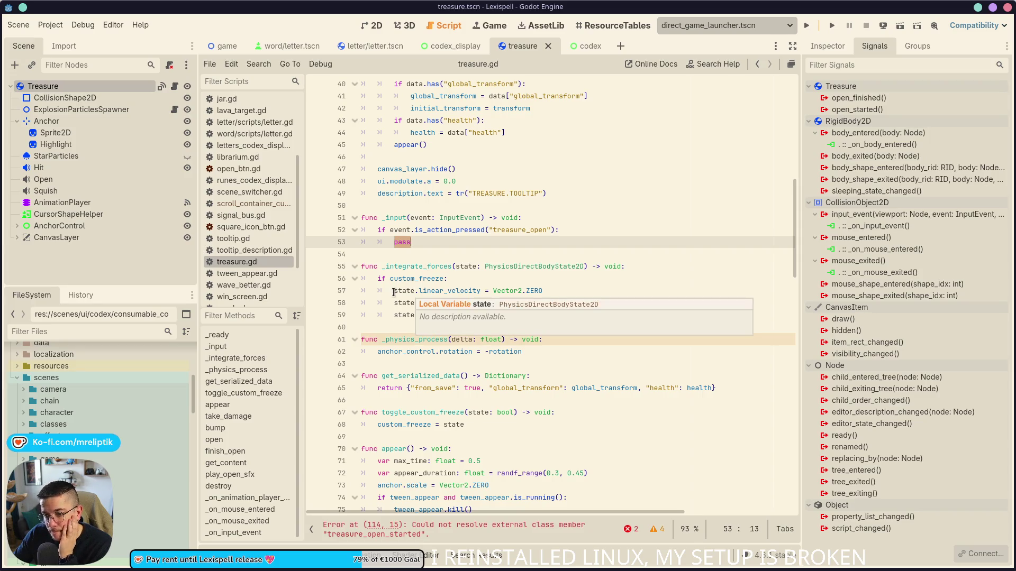
pyautogui.scroll(13, 433, 292)
pyautogui.click(403, 169)
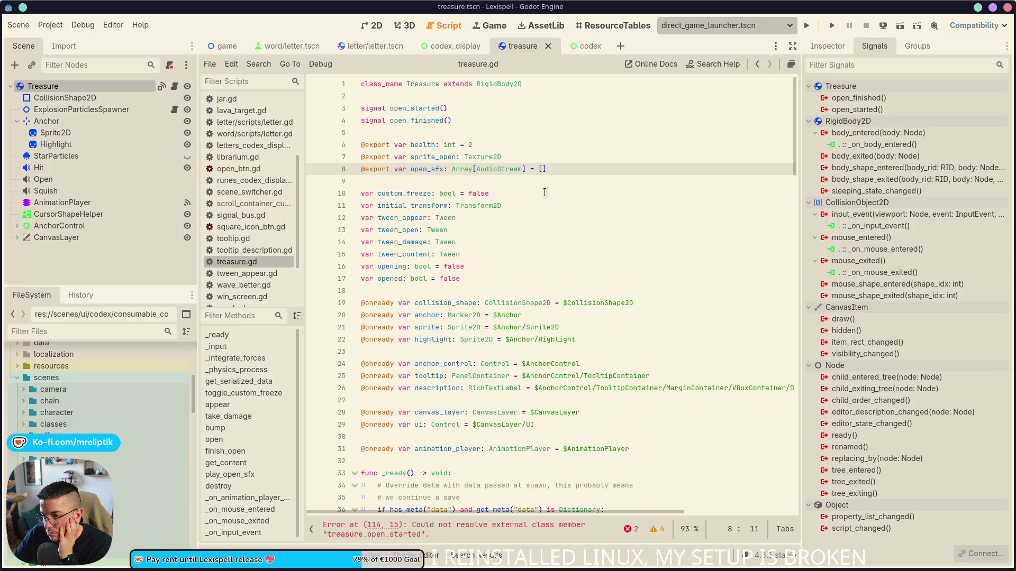
pyautogui.click(483, 284)
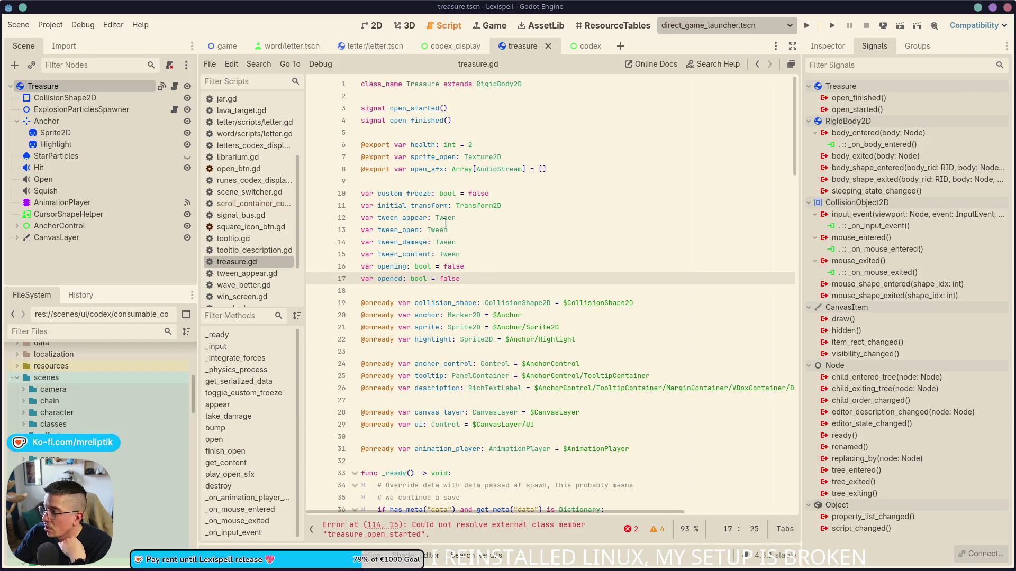
pyautogui.moveTo(443, 223)
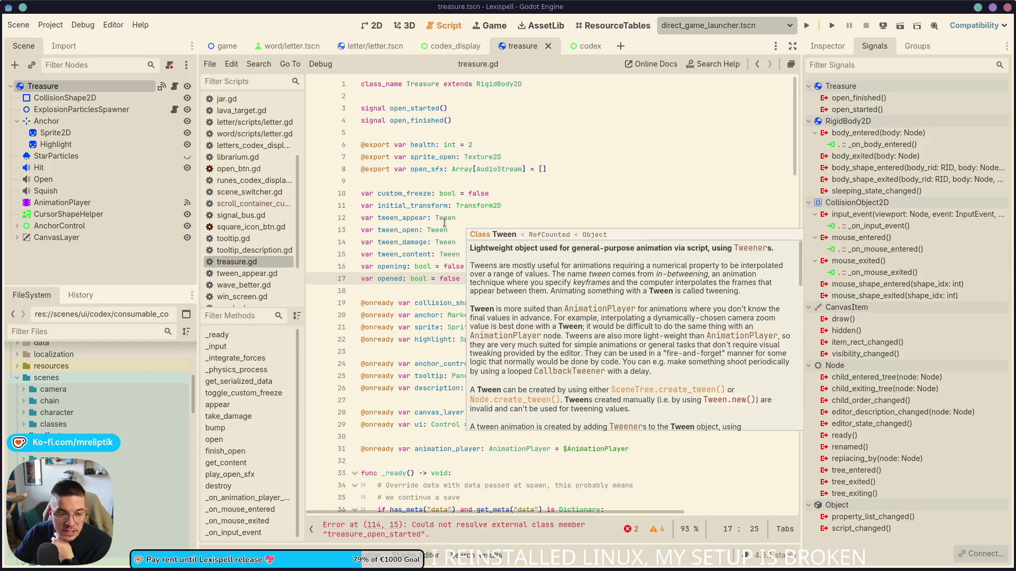
pyautogui.click(397, 181)
pyautogui.press('Up')
pyautogui.press('Up')
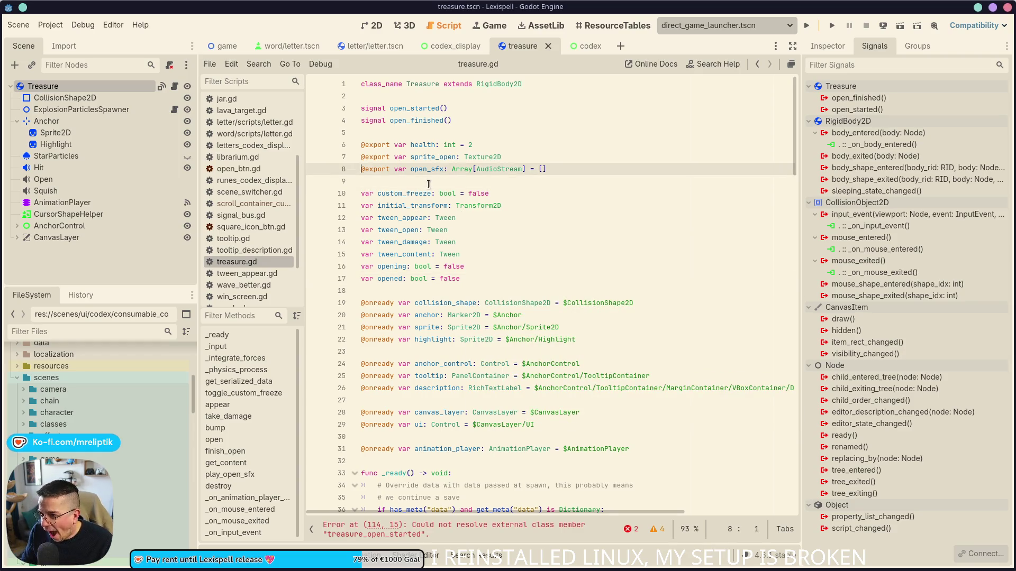
pyautogui.press('Return')
pyautogui.press('Up')
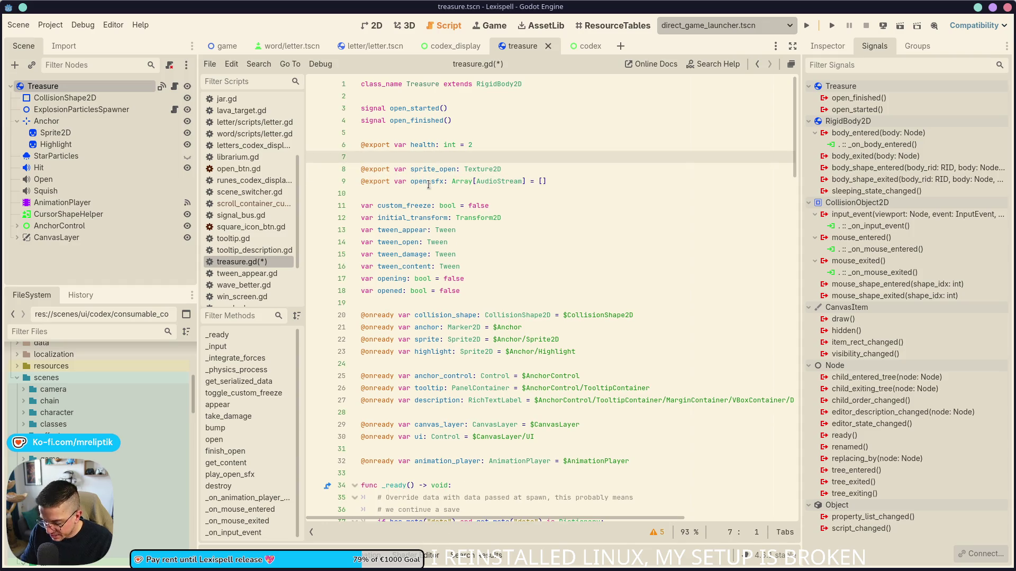
pyautogui.write('@export var ')
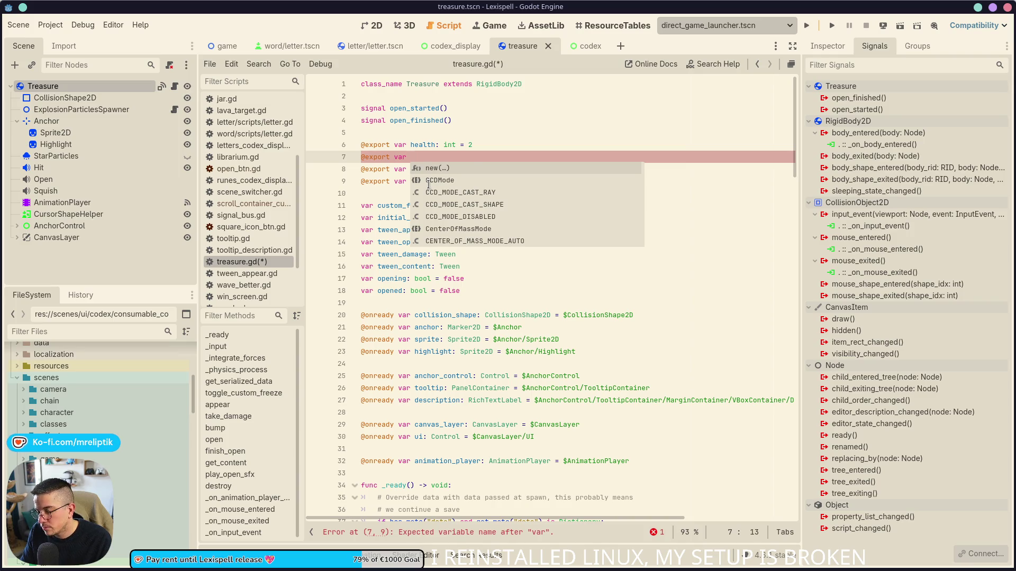
pyautogui.write('hit_')
pyautogui.press('BackSpace')
pyautogui.press('BackSpace')
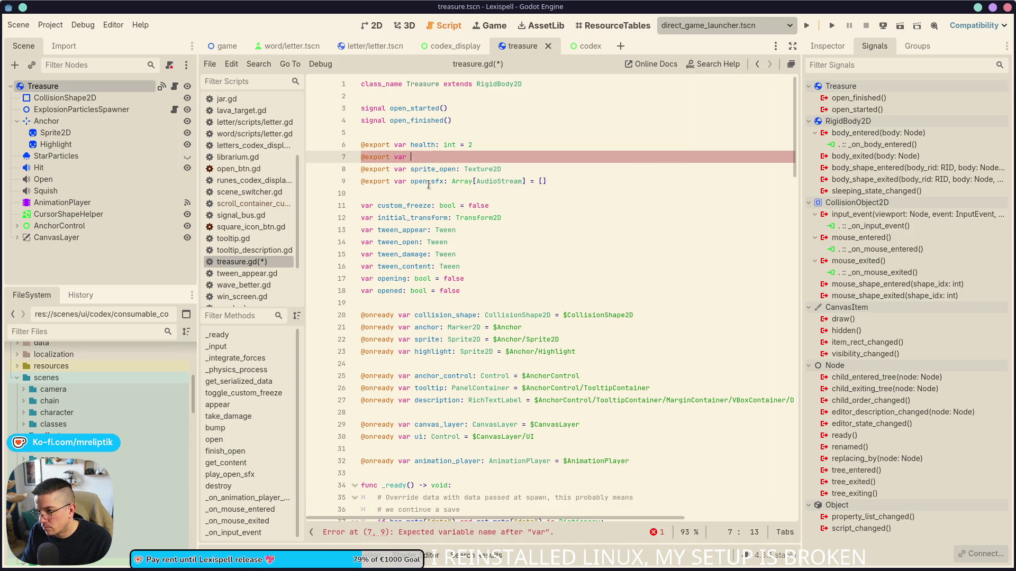
pyautogui.write('it_to_')
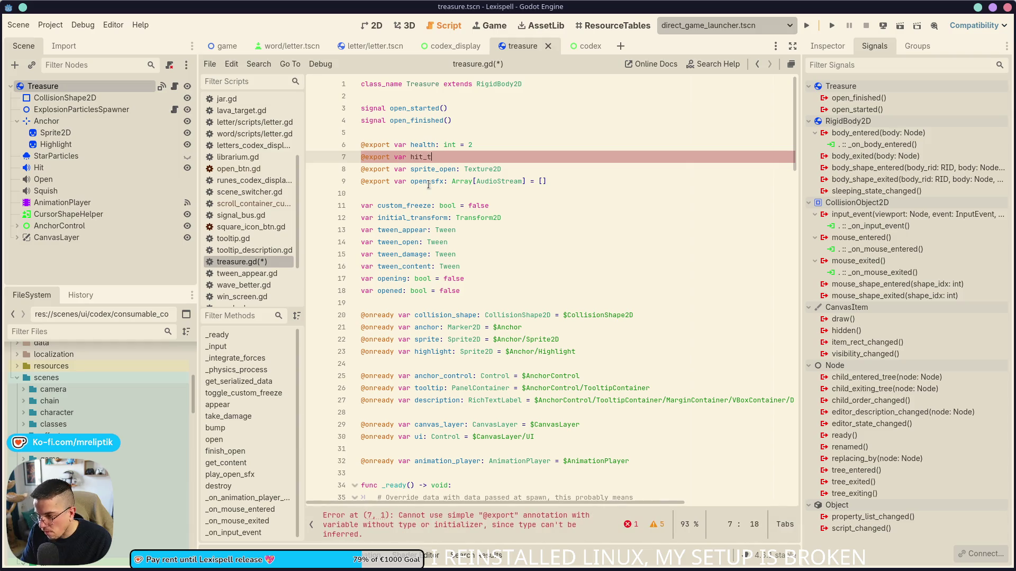
pyautogui.write('open: in')
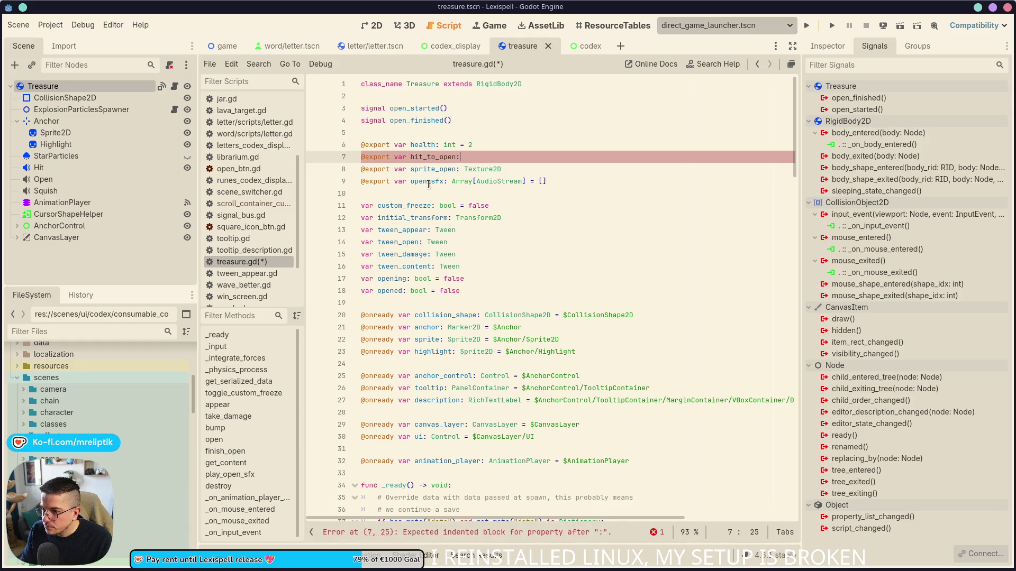
pyautogui.write('t = 3')
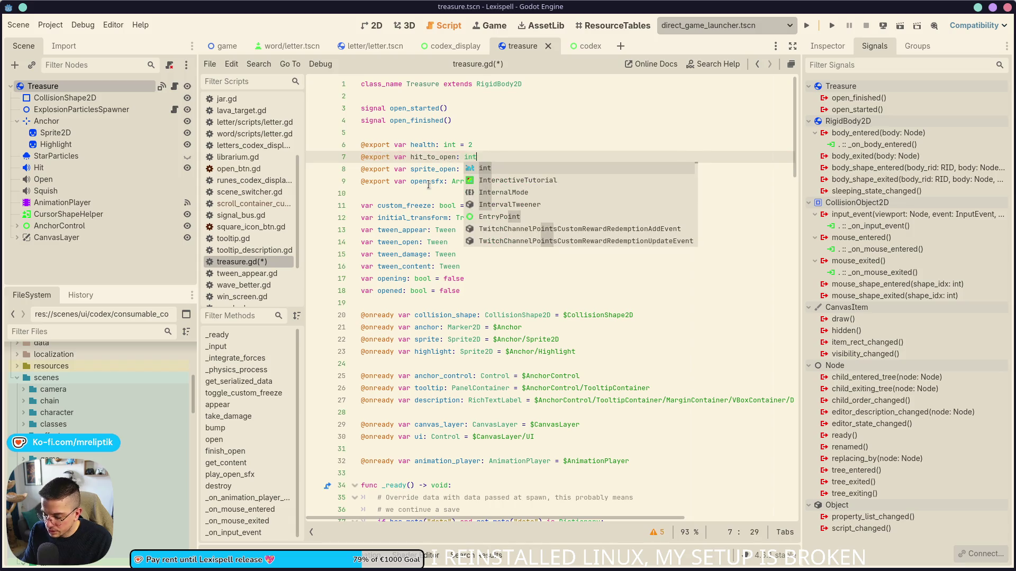
pyautogui.hotkey('ctrl', 's')
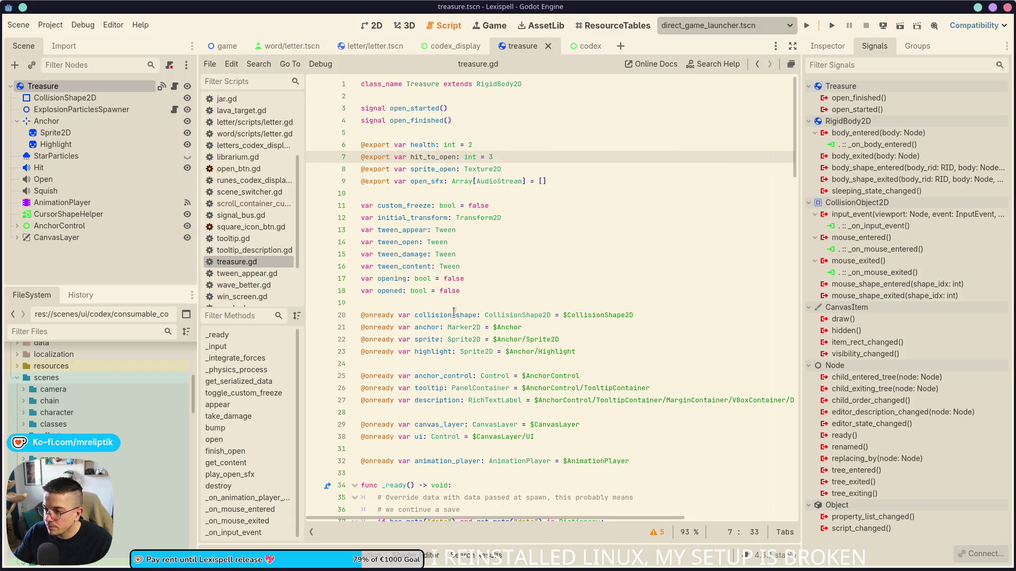
# Add var hit_count: int = 0 after the opened variable and save.
pyautogui.scroll(-2, 423, 324)
pyautogui.click(392, 229)
pyautogui.scroll(2, 392, 229)
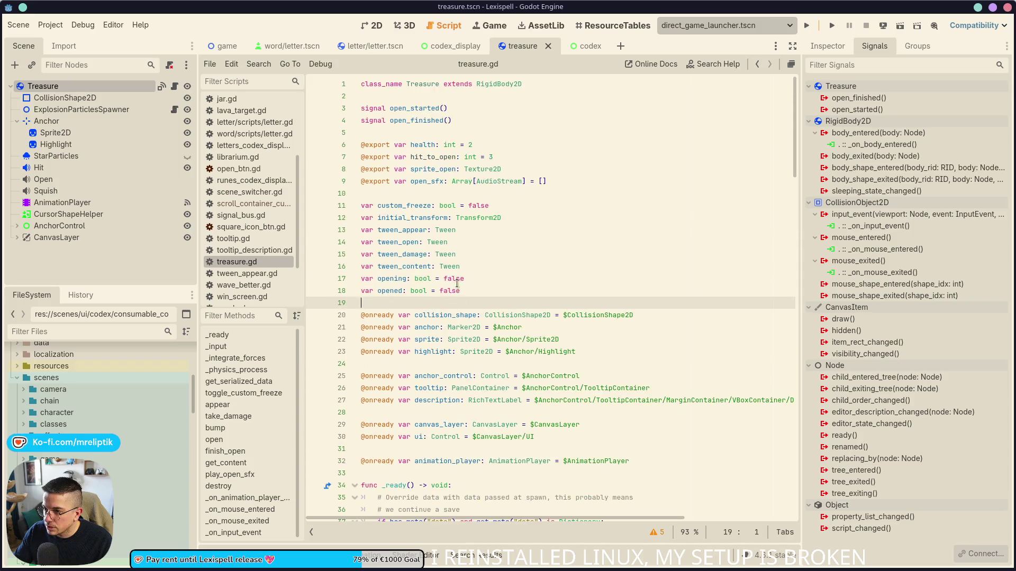
pyautogui.press('Return')
pyautogui.press('Up')
pyautogui.write('var')
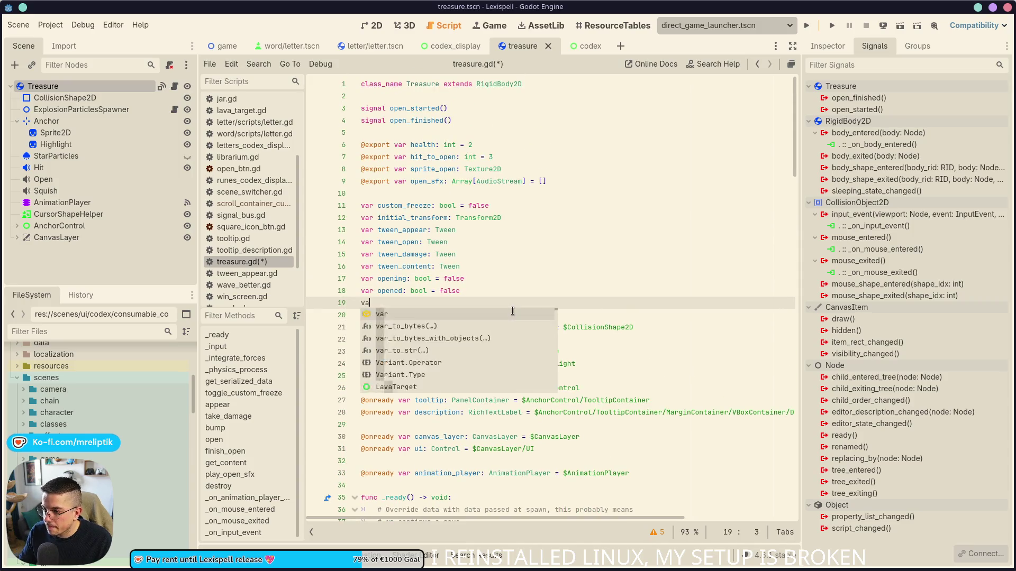
pyautogui.press('BackSpace')
pyautogui.press('BackSpace')
pyautogui.write('it_count:')
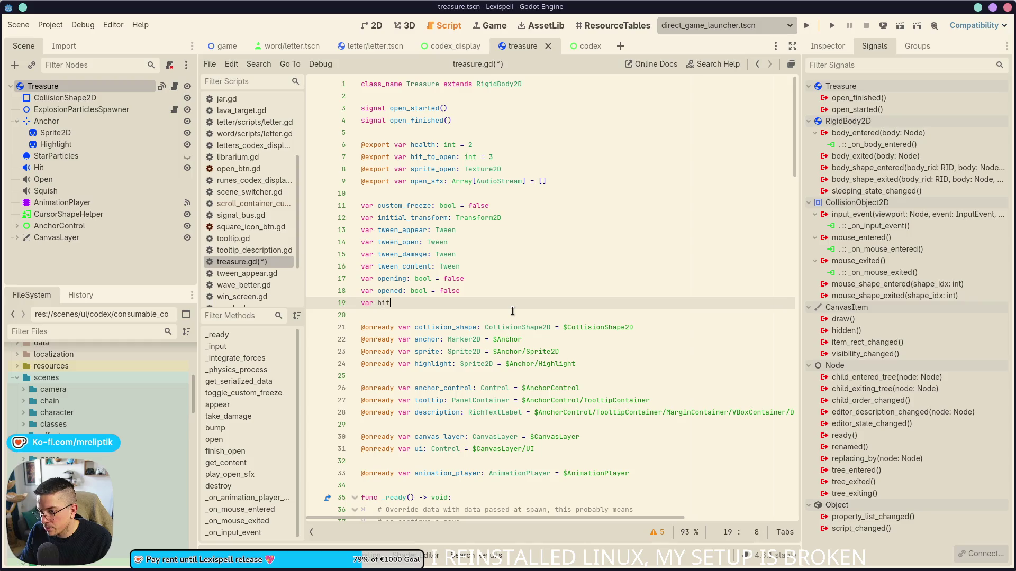
pyautogui.write(' int = 0')
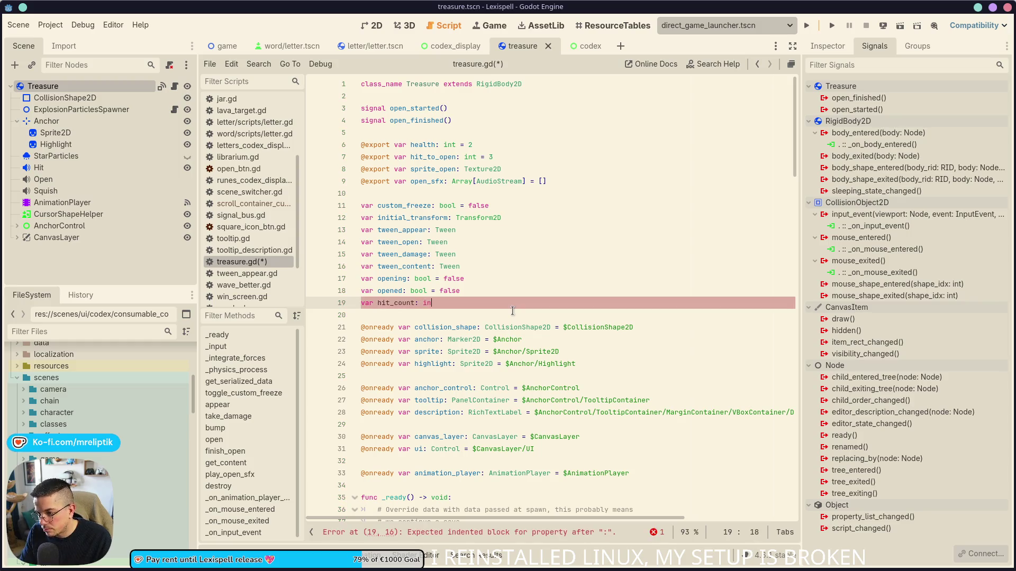
pyautogui.hotkey('ctrl', 's')
pyautogui.doubleClick(385, 304)
pyautogui.scroll(-15, 442, 378)
pyautogui.scroll(-9, 443, 378)
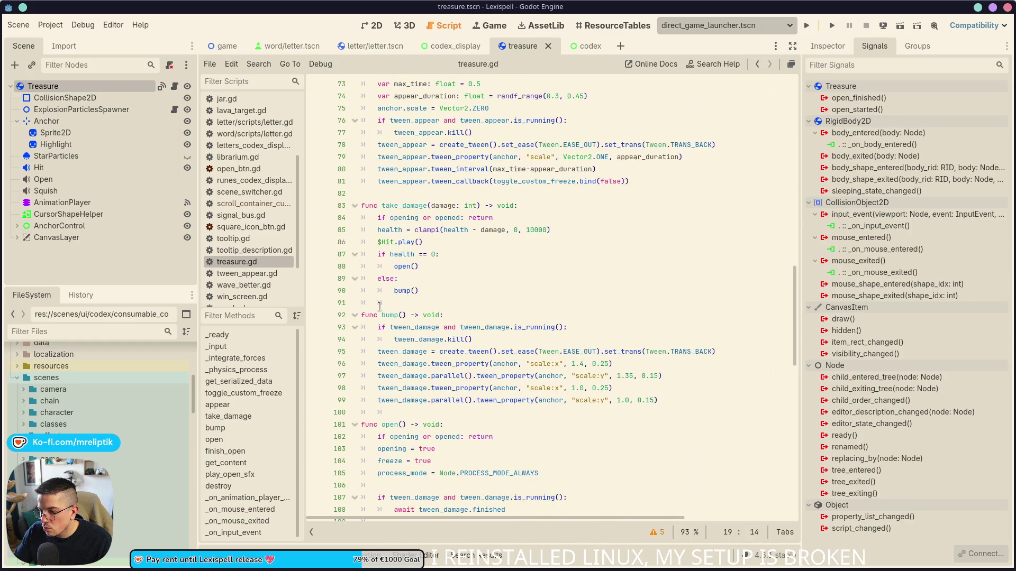
# Add func hit() -> void: after take_damage with hit_count as its body.
pyautogui.click(403, 306)
pyautogui.press('Return')
pyautogui.press('Return')
pyautogui.press('Up')
pyautogui.write('func hit()')
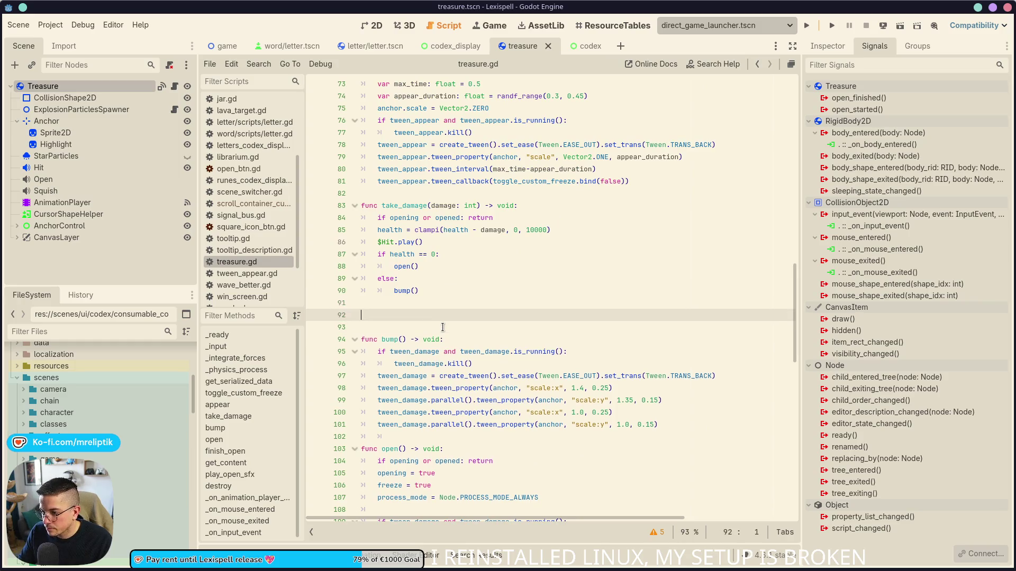
pyautogui.write(' -> void:')
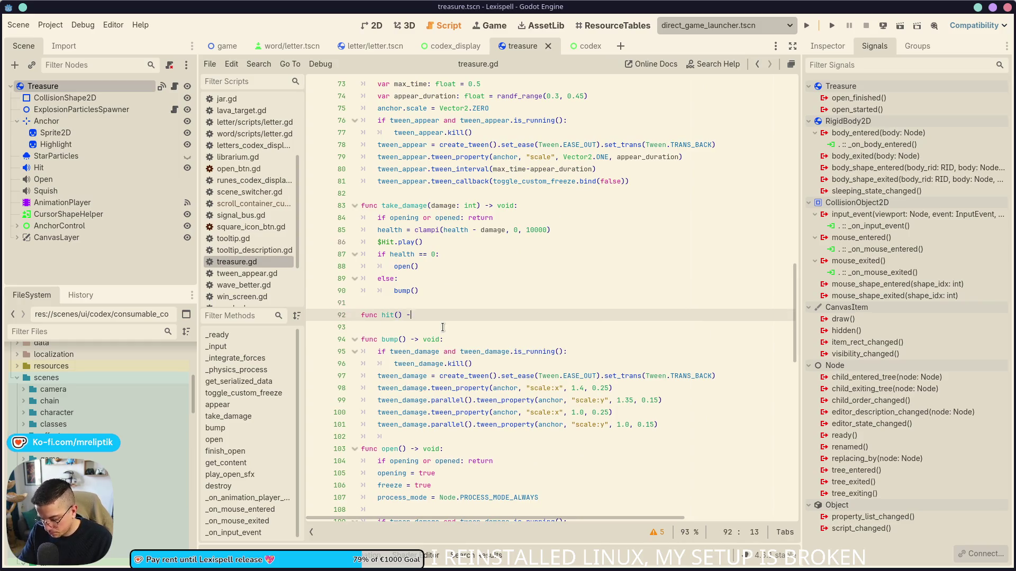
pyautogui.press('Return')
pyautogui.write('hit_count')
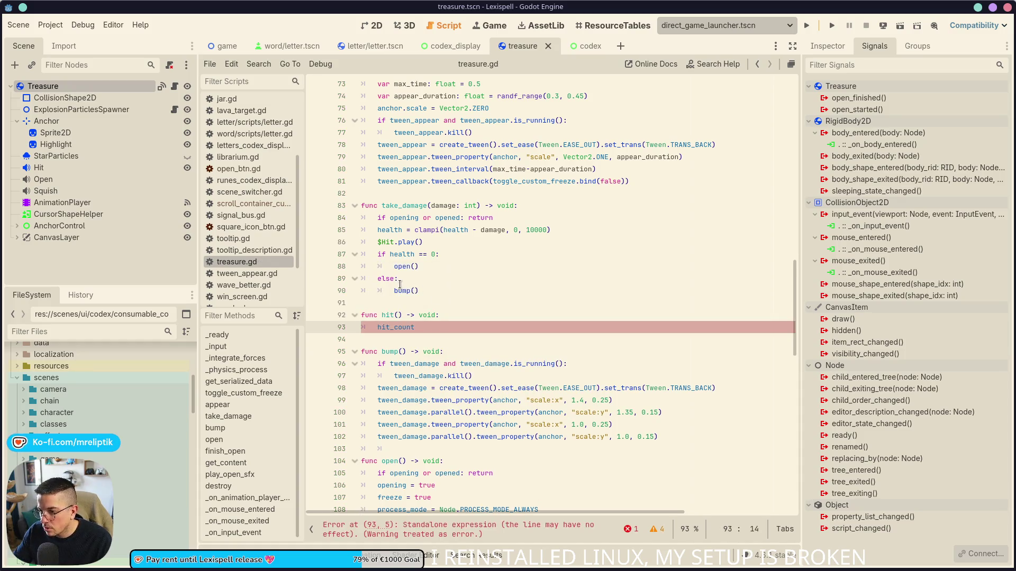
# Put the comment '# User input hit to open when treasure is shown in fullscreen' above hit().
pyautogui.click(401, 315)
pyautogui.hotkey('ctrl', 'shift', 'Return')
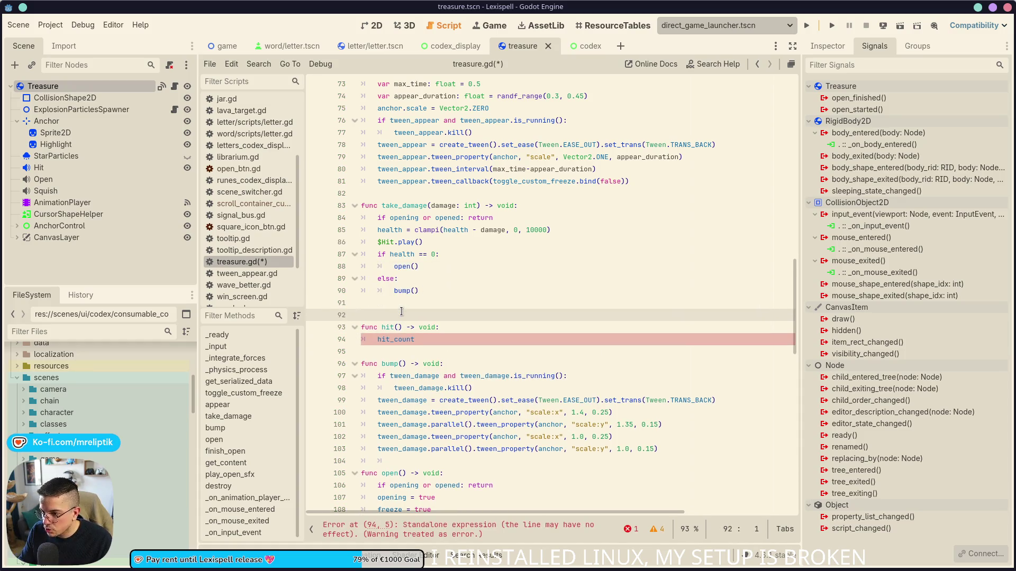
pyautogui.press('BackSpace')
pyautogui.press('BackSpace')
pyautogui.press('Return')
pyautogui.write('# U')
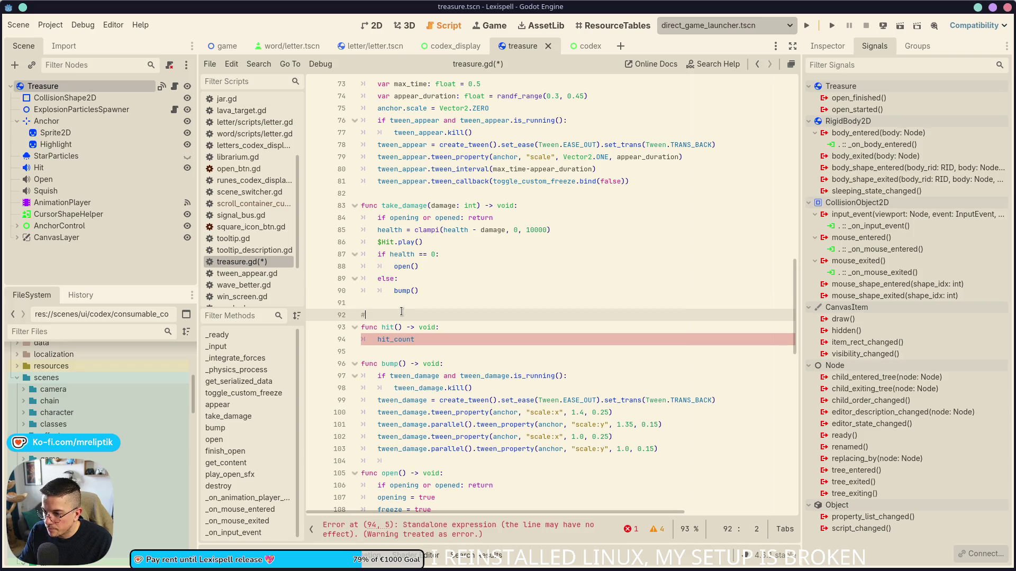
pyautogui.write('ser input hit')
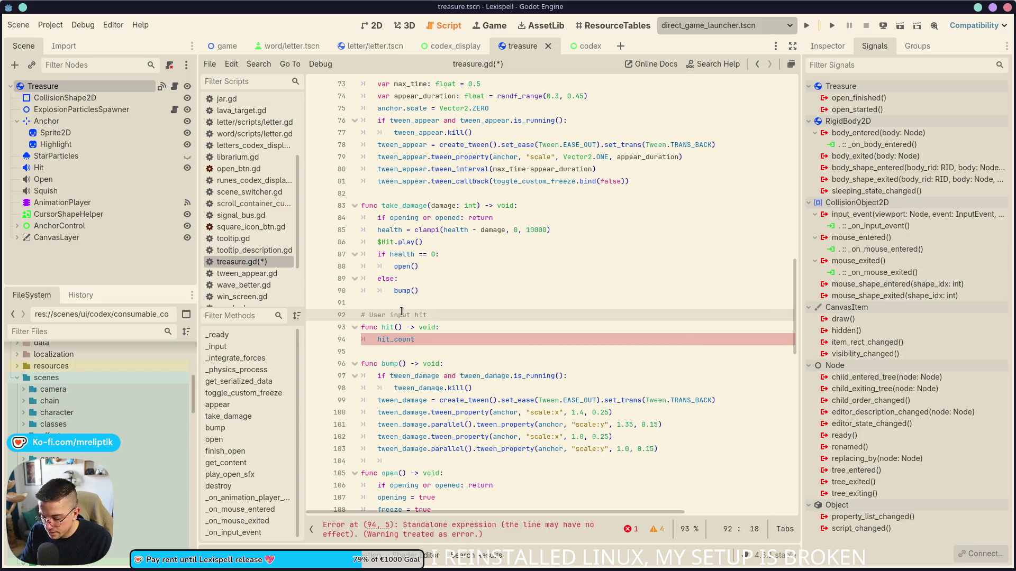
pyautogui.write(' to o')
pyautogui.write('pen when treasure is show')
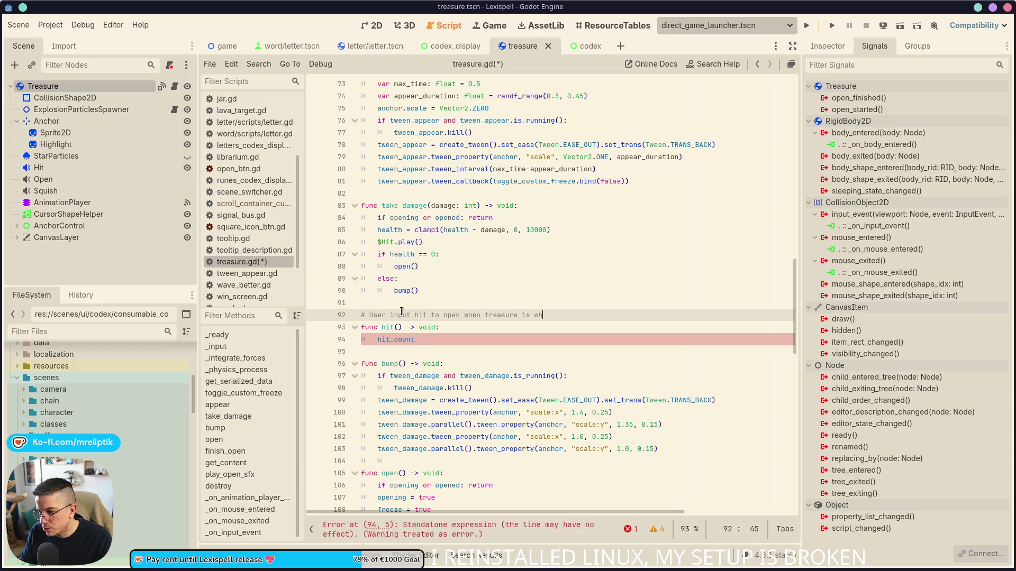
pyautogui.write('n in fulls')
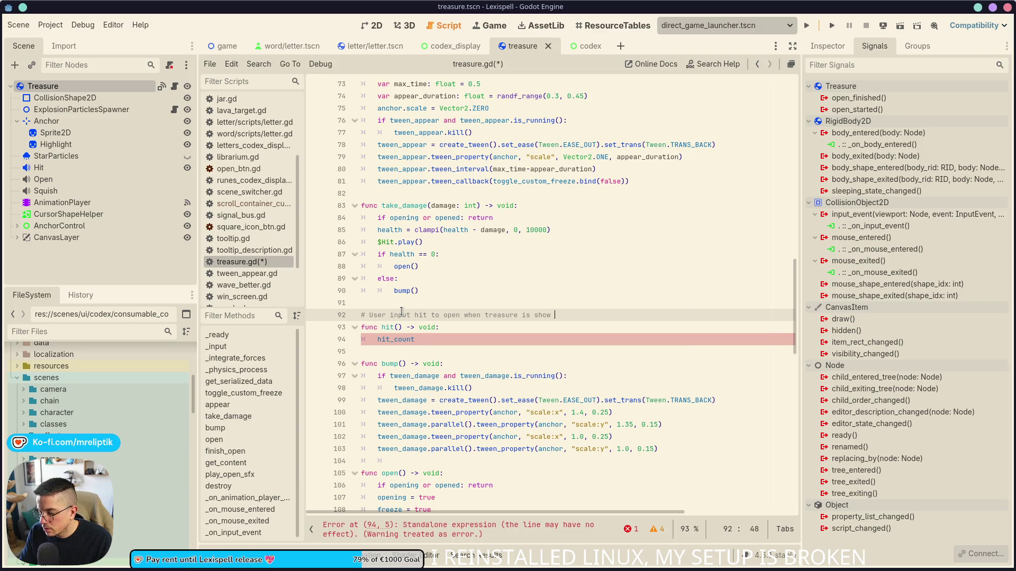
pyautogui.write('creen')
# Add two comment lines above take_damage about projectile damage opening the treasure, and save treasure.gd.
pyautogui.hotkey('ctrl', 's')
pyautogui.press('Up')
pyautogui.press('Up')
pyautogui.press('Up')
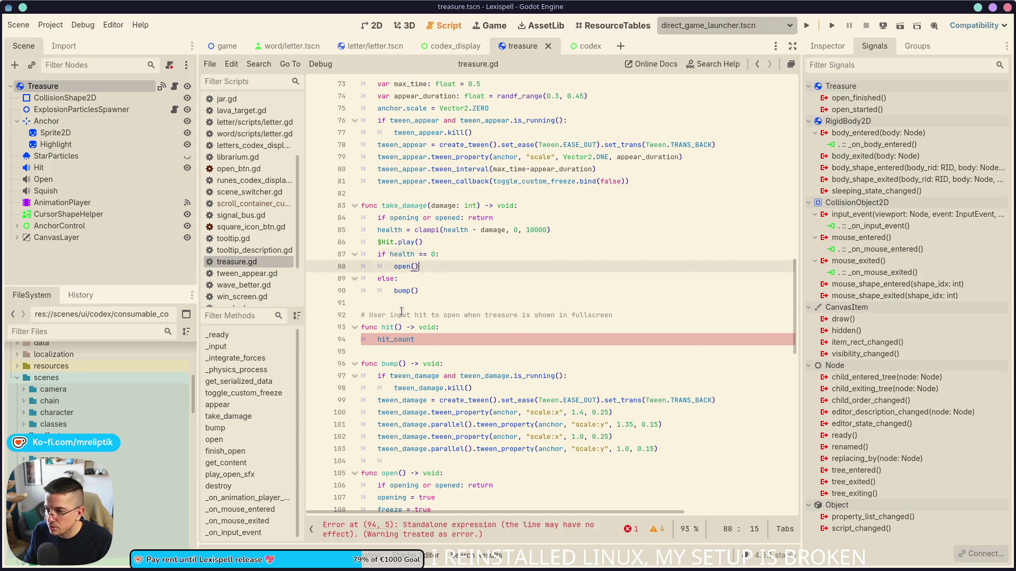
pyautogui.press('Down')
pyautogui.press('Return')
pyautogui.write('# ')
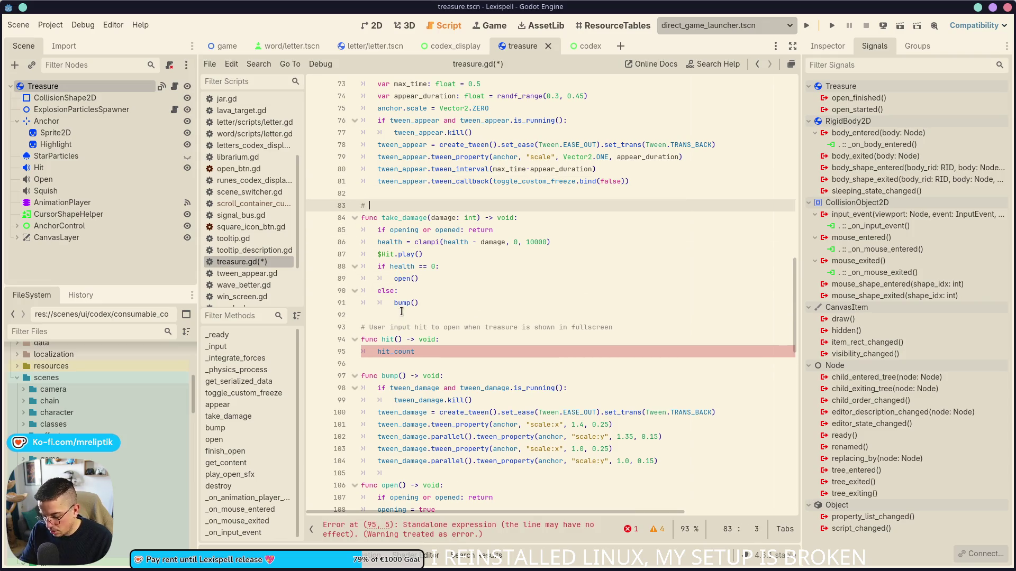
pyautogui.write('Damage dealt by')
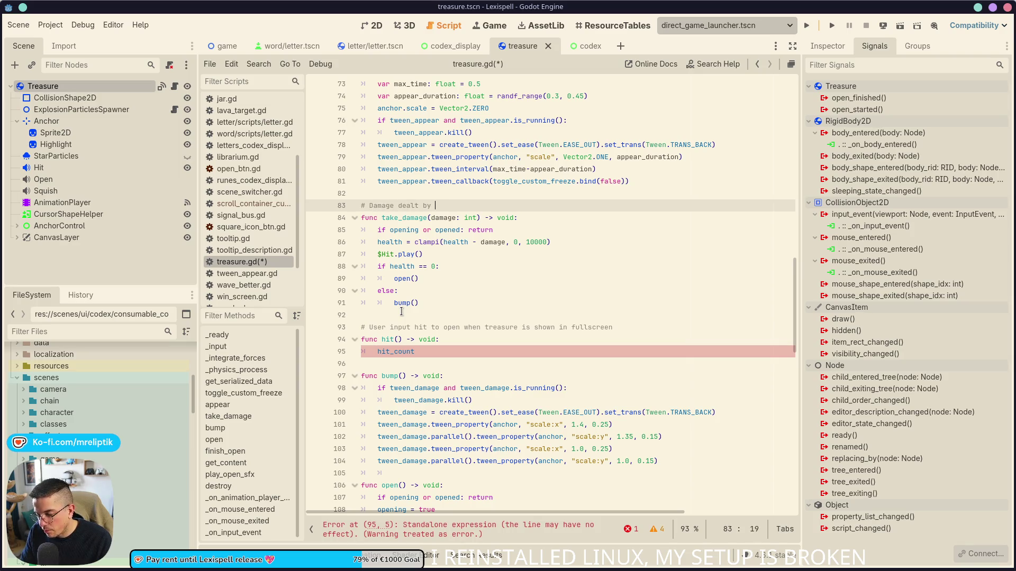
pyautogui.write('rojectiles comin')
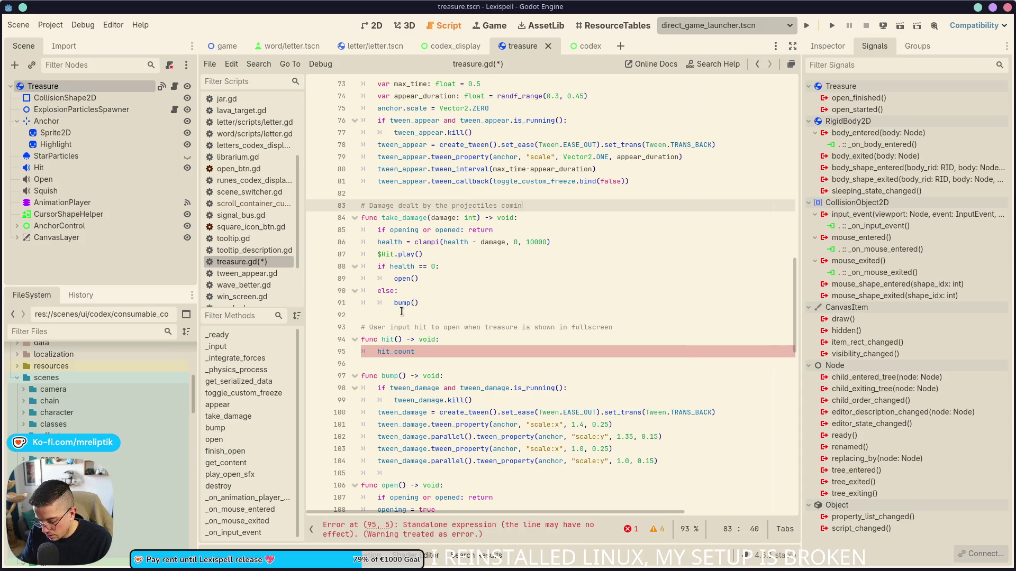
pyautogui.write('ers')
pyautogui.press('Return')
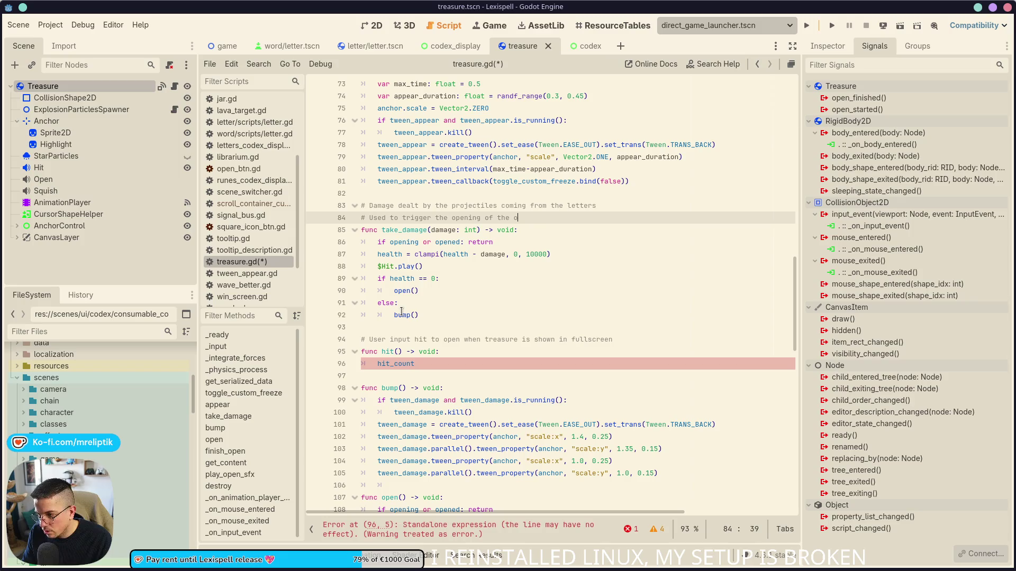
pyautogui.write('treasure by showing it fullscreen')
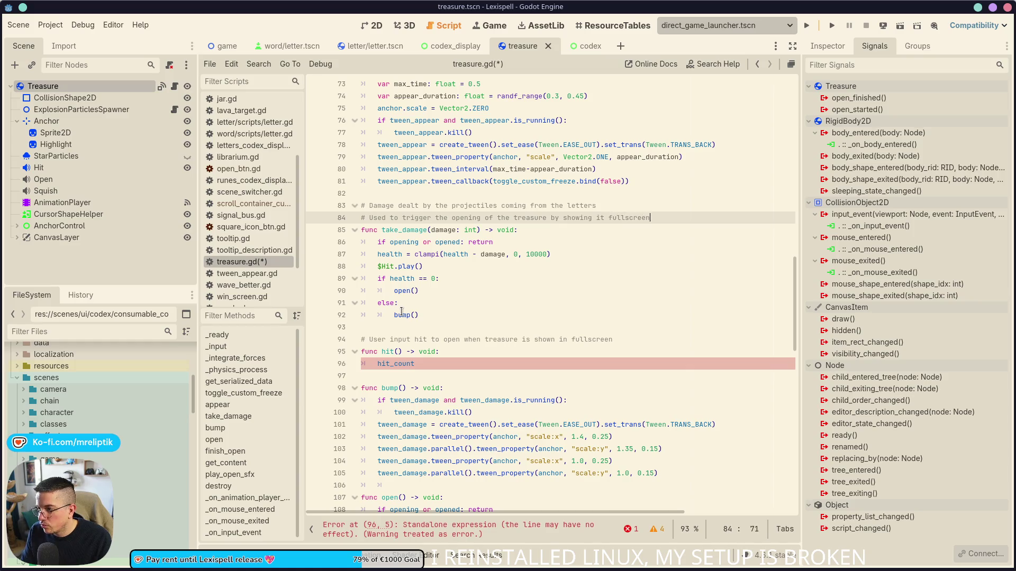
pyautogui.hotkey('ctrl', 's')
pyautogui.scroll(-3, 396, 294)
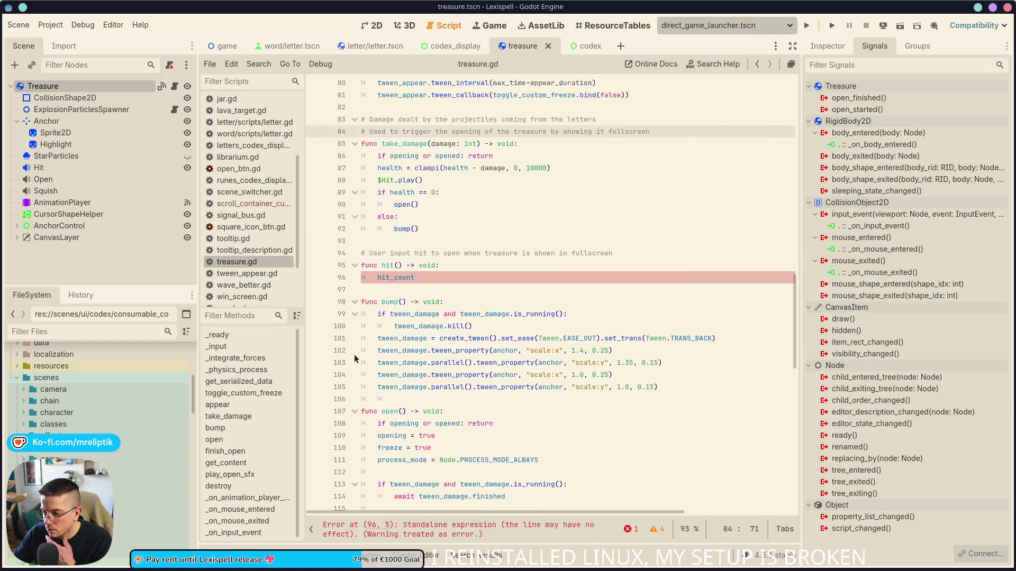
# Change the counter to 'hit_count += 1' and add an 'if opening or opened: return' guard, then save.
pyautogui.click(438, 249)
pyautogui.write('+= 1')
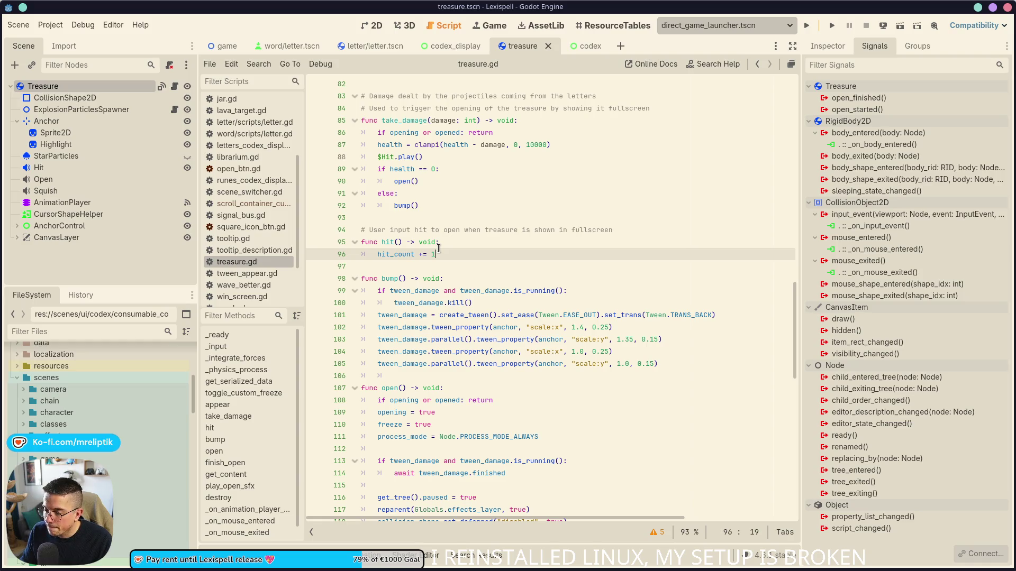
pyautogui.click(464, 242)
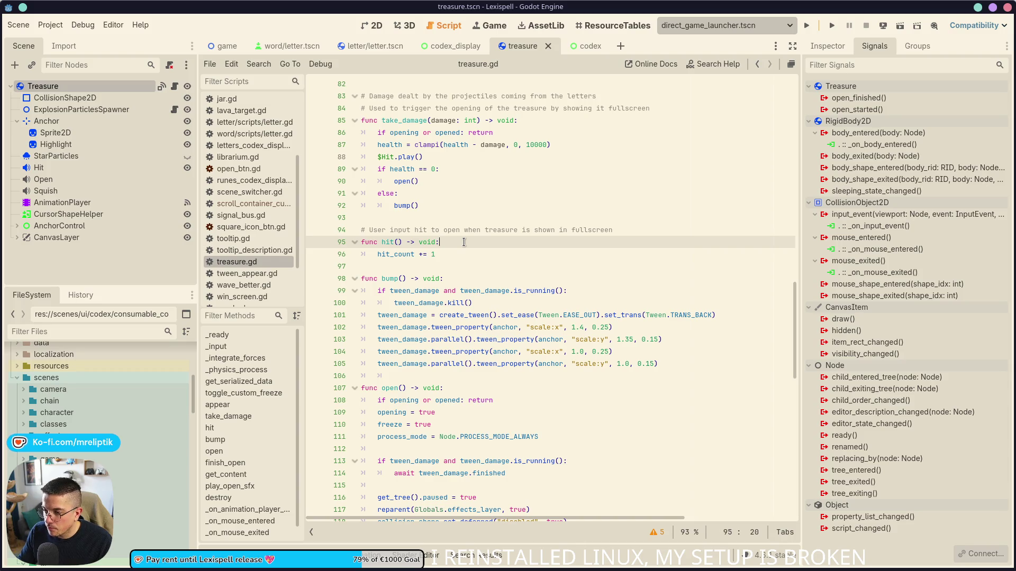
pyautogui.press('Return')
pyautogui.write('if open')
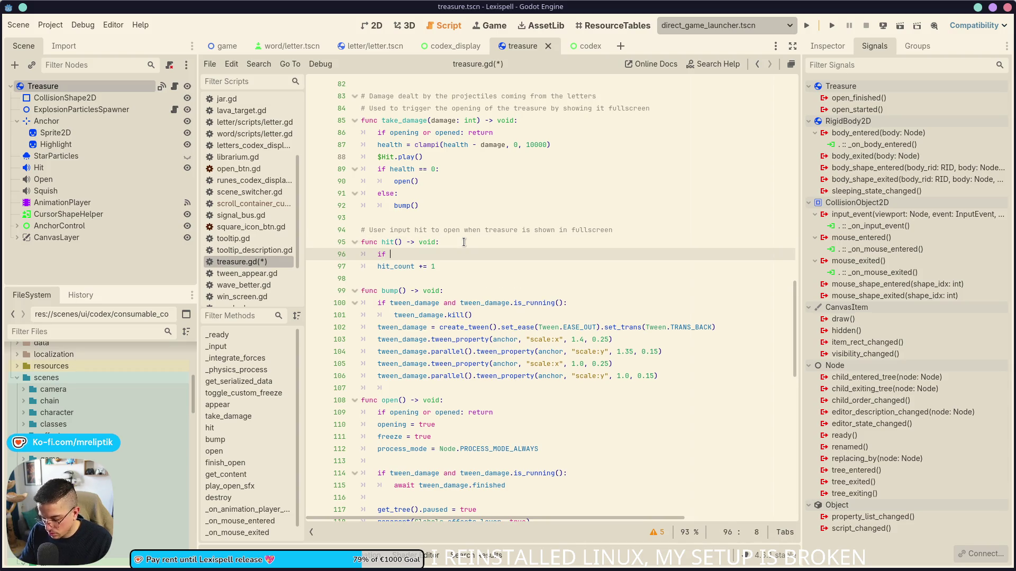
pyautogui.press('Down')
pyautogui.press('Down')
pyautogui.press('Return')
pyautogui.write('or open')
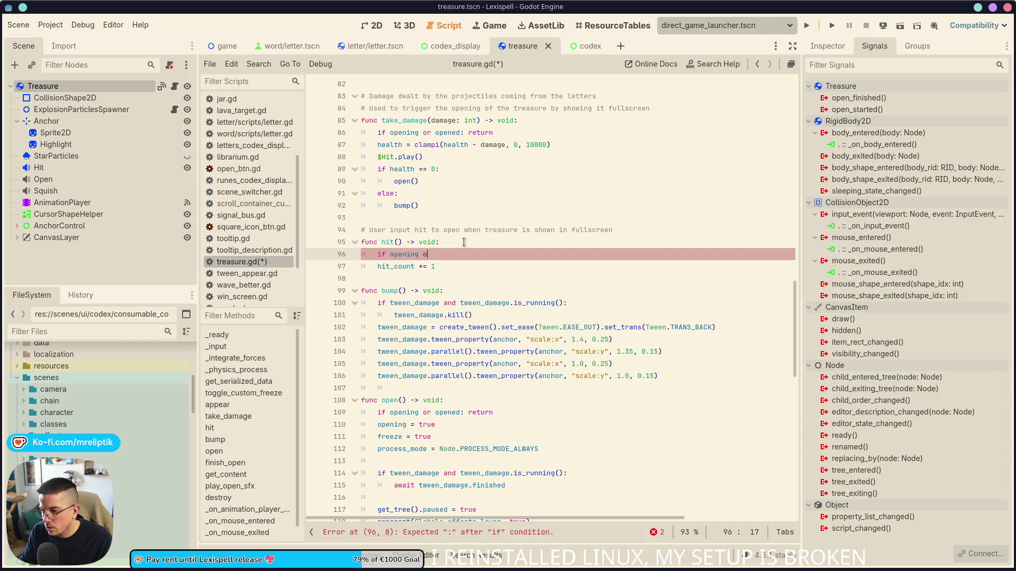
pyautogui.press('Down')
pyautogui.press('Return')
pyautogui.write(': return')
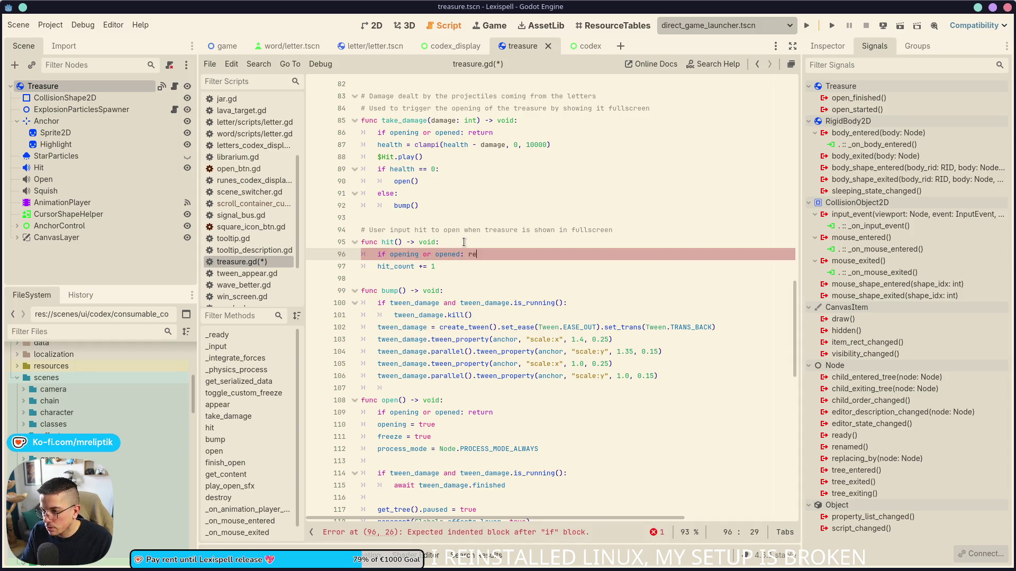
pyautogui.hotkey('ctrl', 's')
# Add 'if hit_count >= hit_to_open: open()' below the increment and save.
pyautogui.press('Down')
pyautogui.press('Return')
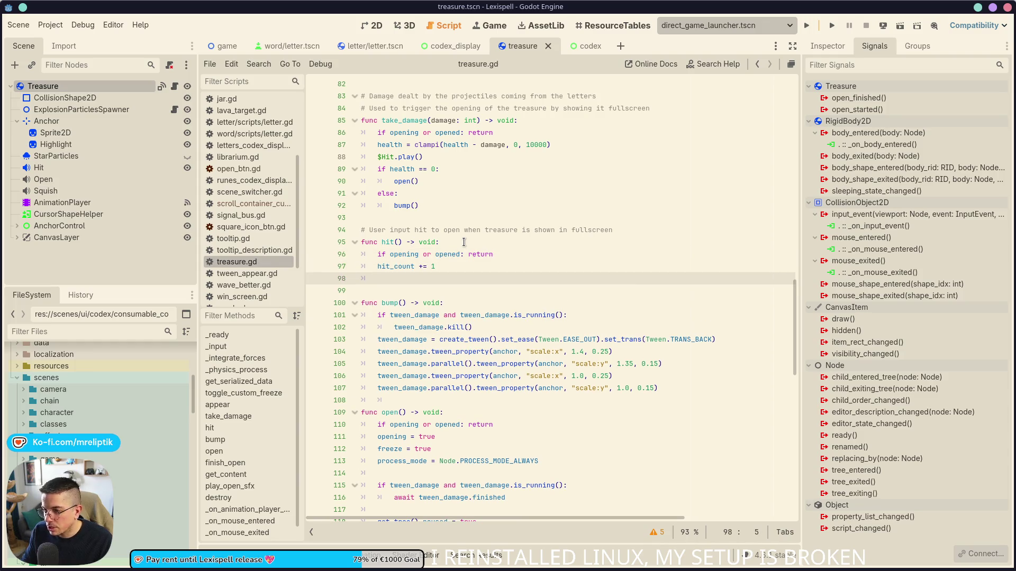
pyautogui.write('hit')
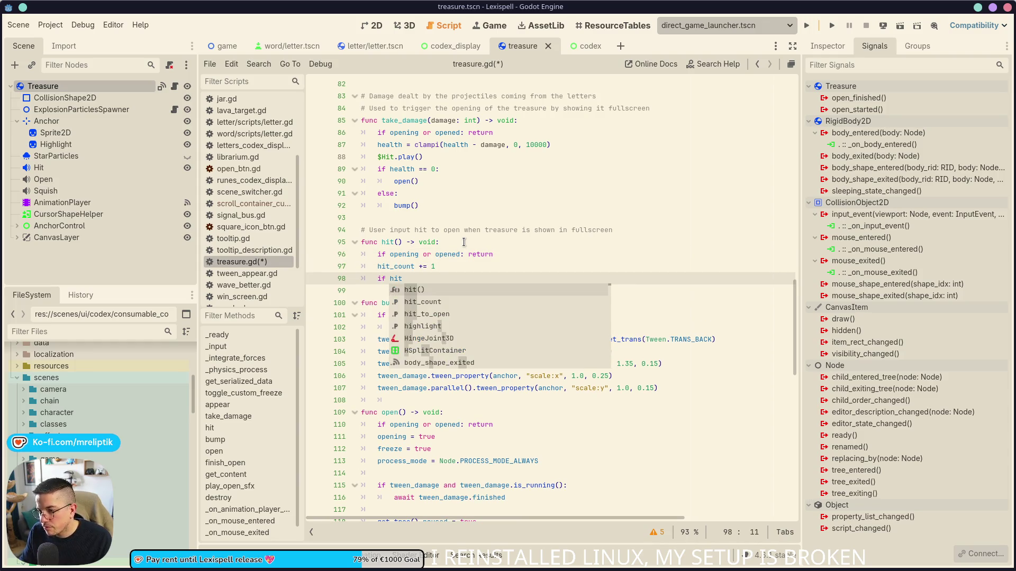
pyautogui.press('Down')
pyautogui.press('Return')
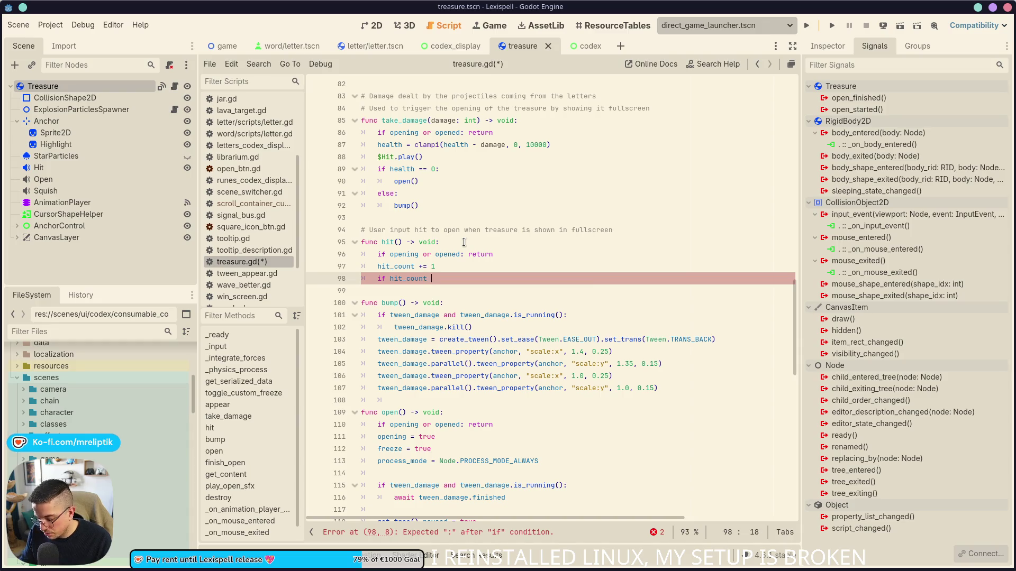
pyautogui.write('==')
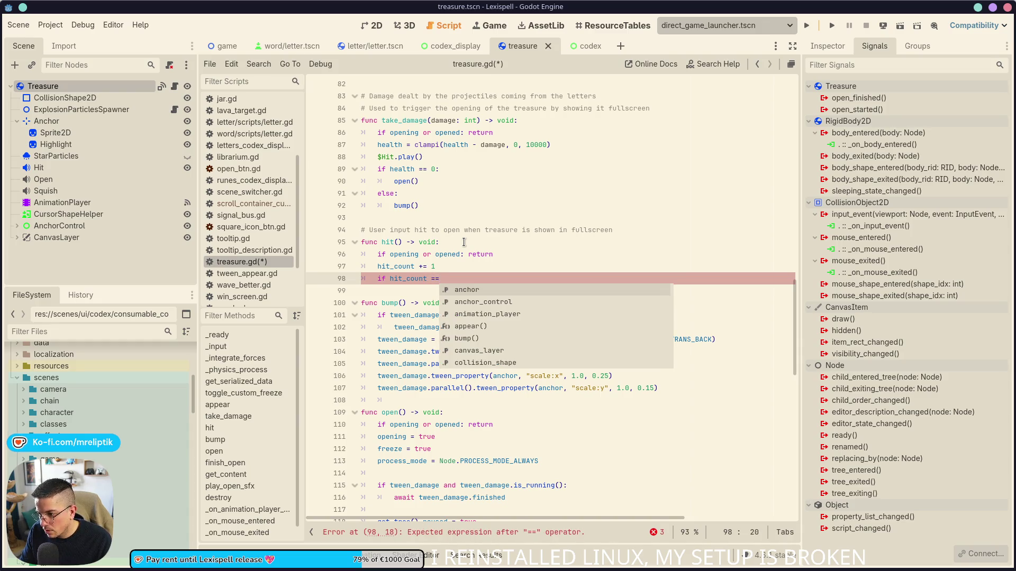
pyautogui.press('BackSpace')
pyautogui.press('BackSpace')
pyautogui.press('BackSpace')
pyautogui.write('>=')
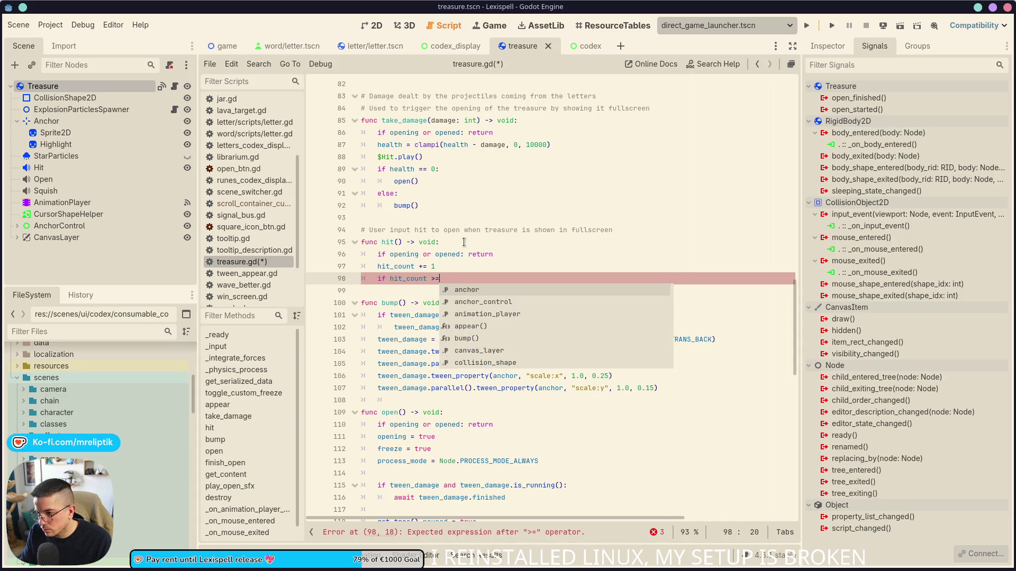
pyautogui.write(' hit_to_open:')
pyautogui.press('Return')
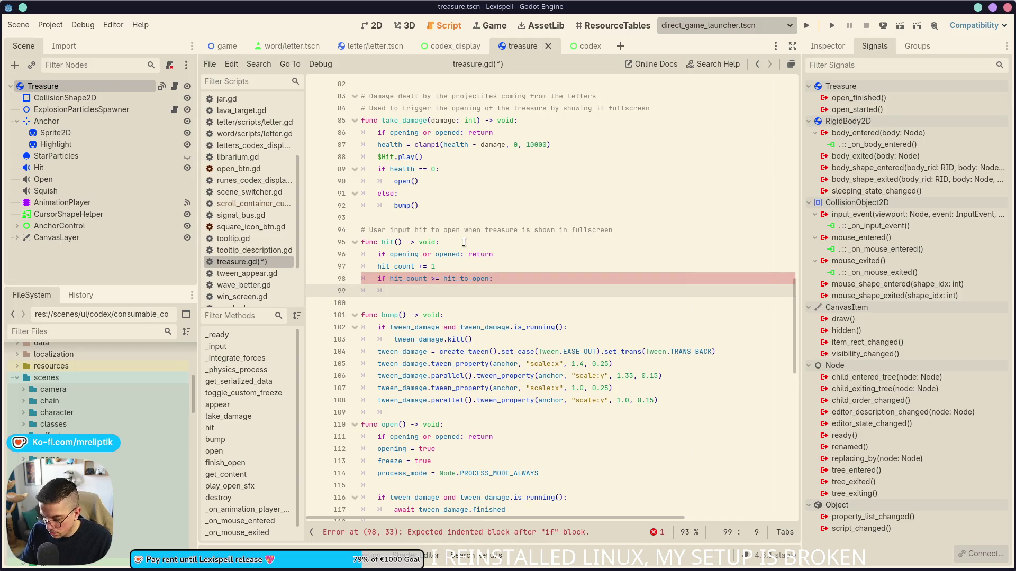
pyautogui.write('ope')
pyautogui.press('Return')
pyautogui.hotkey('ctrl', 's')
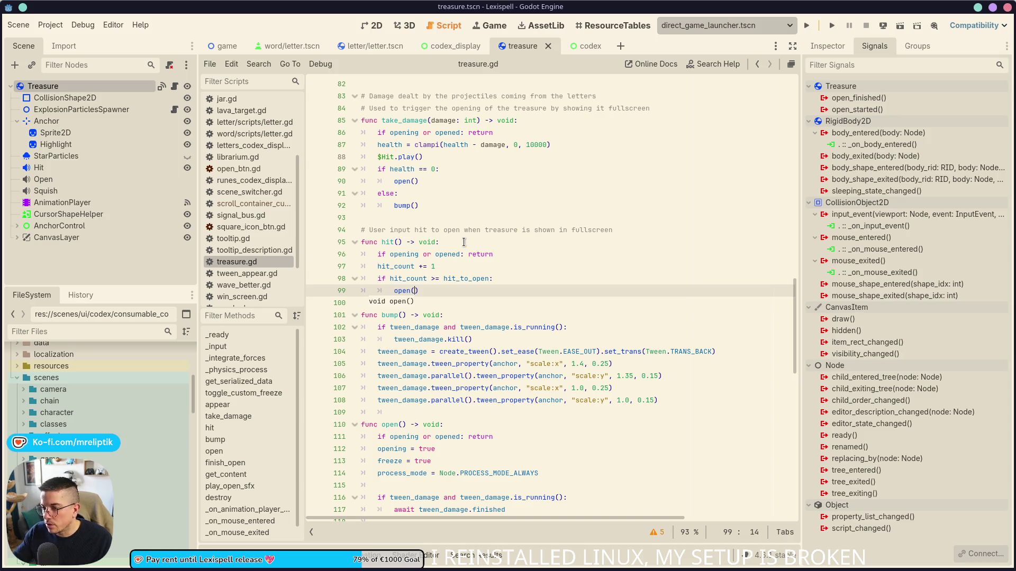
# Insert a bump() call after the hit_count increment and run the game.
pyautogui.click(485, 274)
pyautogui.press('Return')
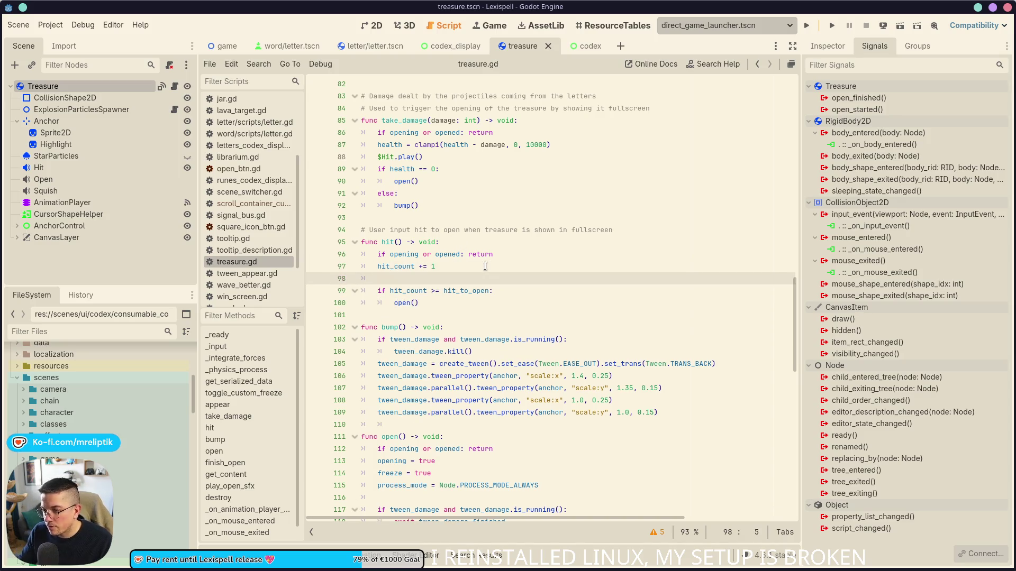
pyautogui.write('bump(')
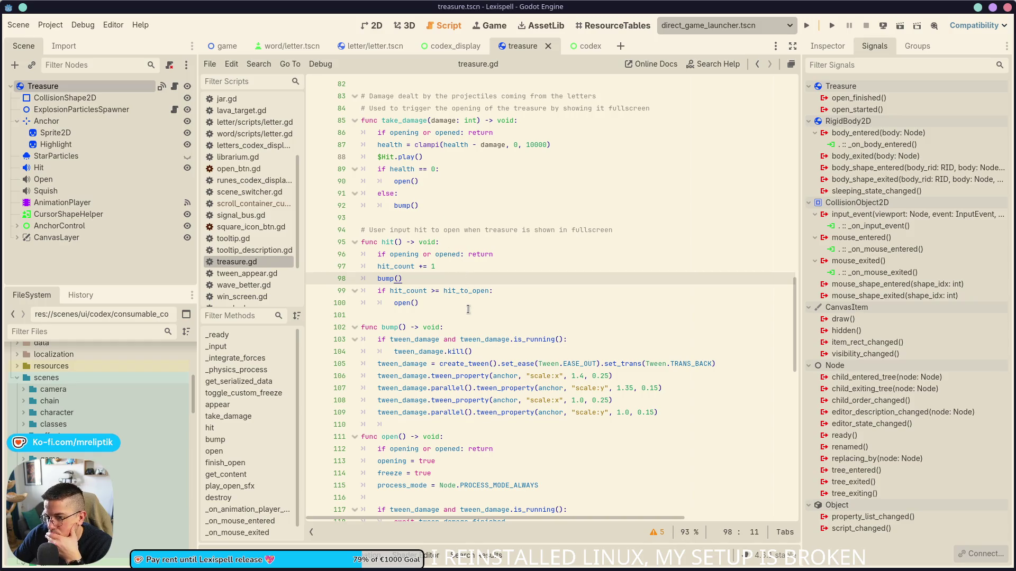
pyautogui.click(806, 25)
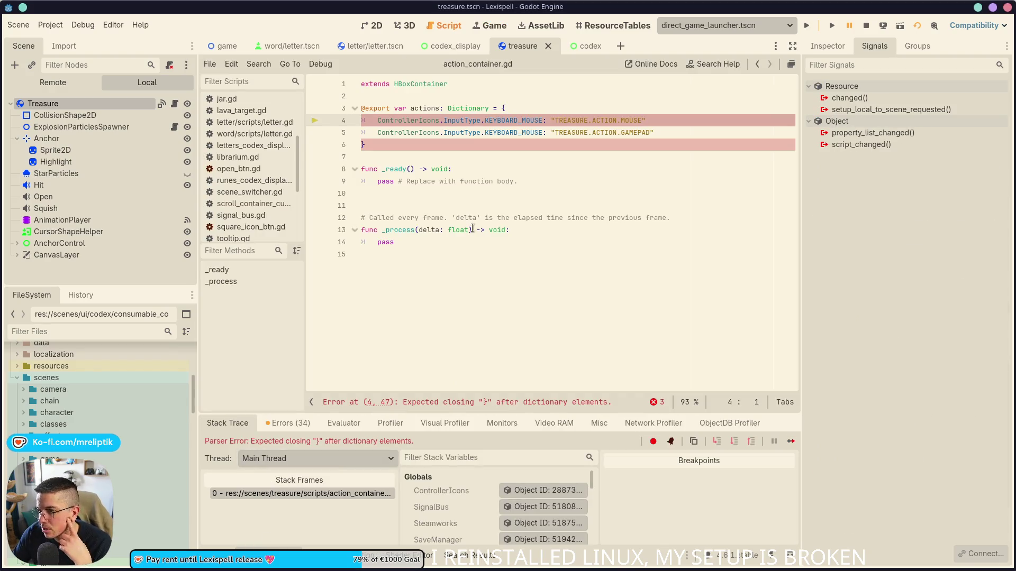
# Delete the broken actions dictionary causing the action_container.gd parse error and relaunch the game.
pyautogui.click(469, 136)
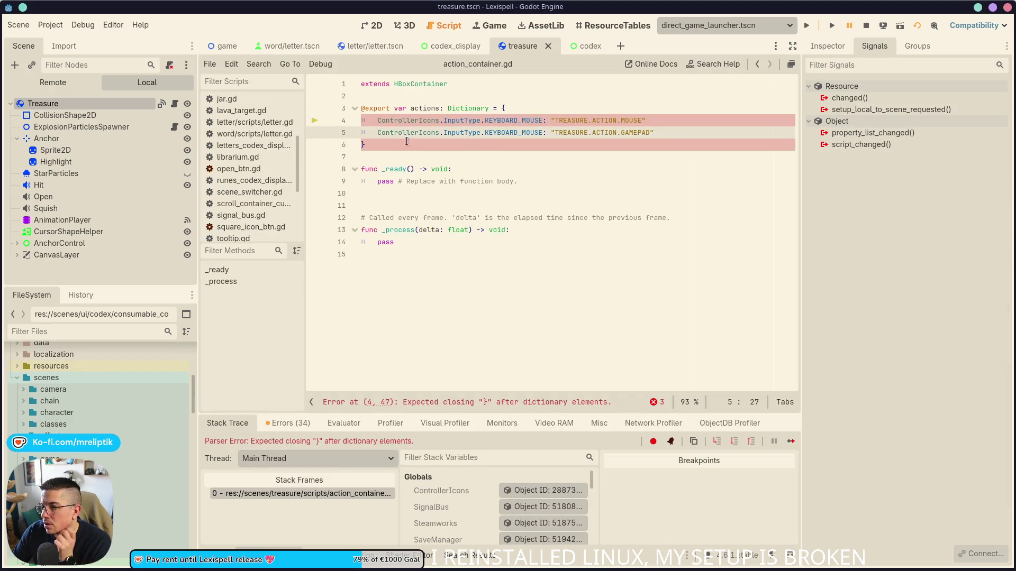
pyautogui.click(392, 146)
pyautogui.moveTo(389, 149); pyautogui.dragTo(672, 94)
pyautogui.press('BackSpace')
pyautogui.press('Delete')
pyautogui.click(806, 25)
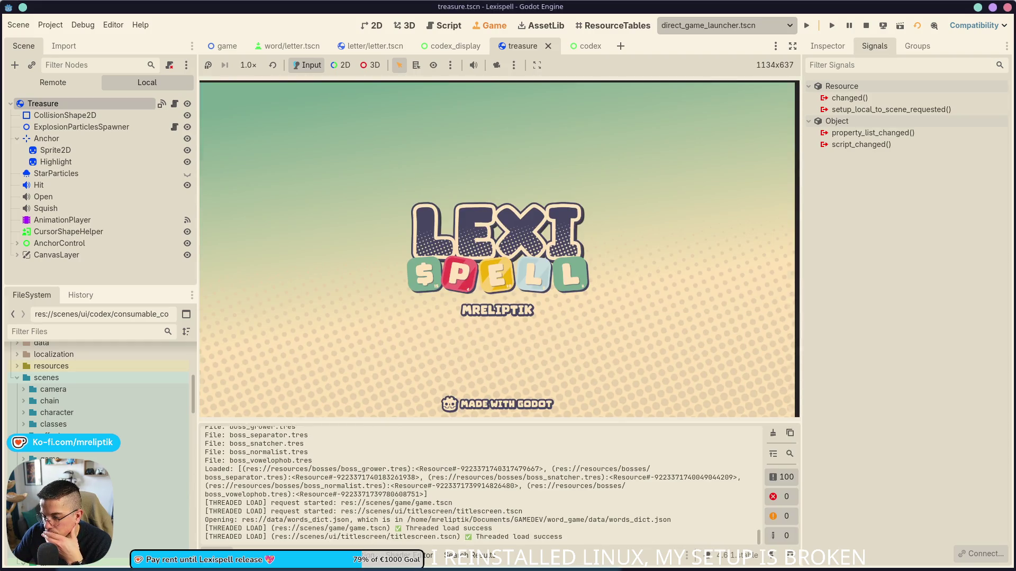
# Start Chapter 1, spawn a treasure from the dev console, submit VANE, and toggle distraction-free mode.
pyautogui.click(376, 335)
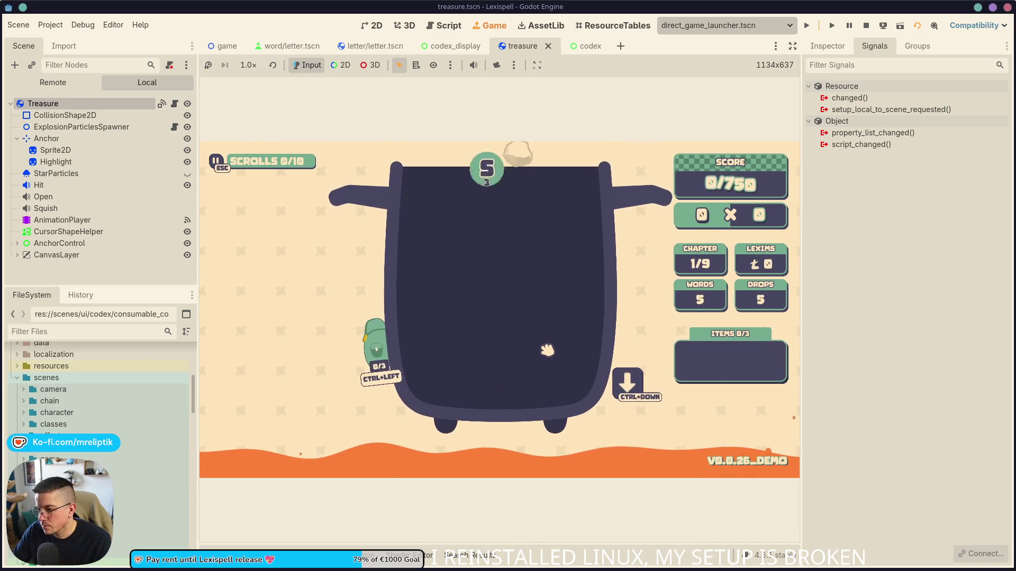
pyautogui.press('`')
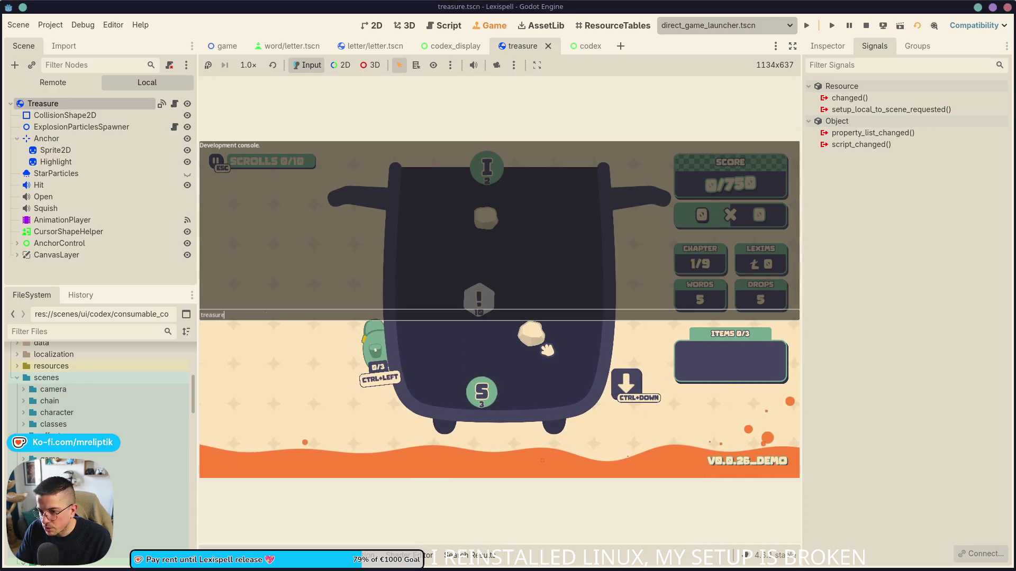
pyautogui.press('Return')
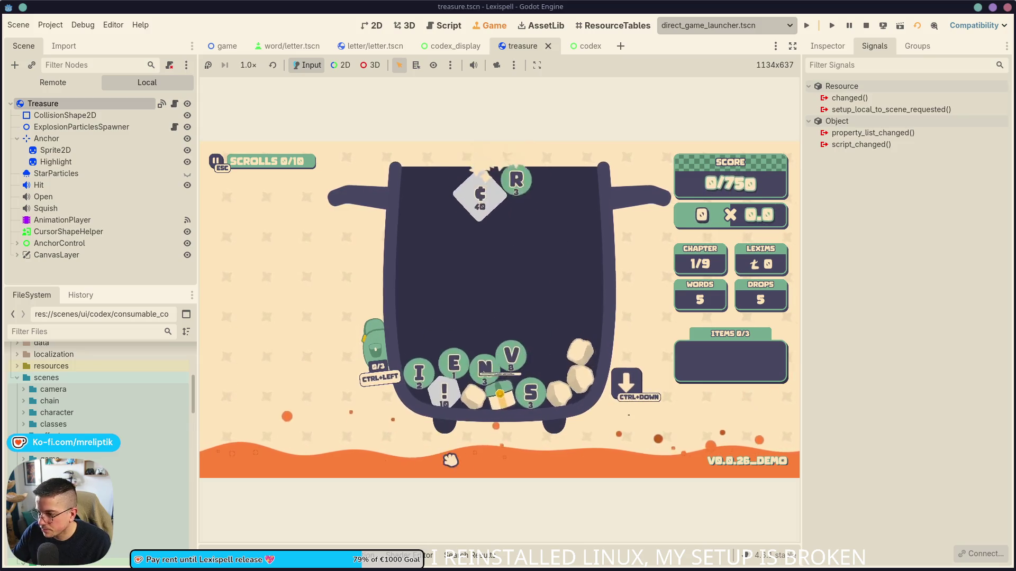
pyautogui.click(516, 371)
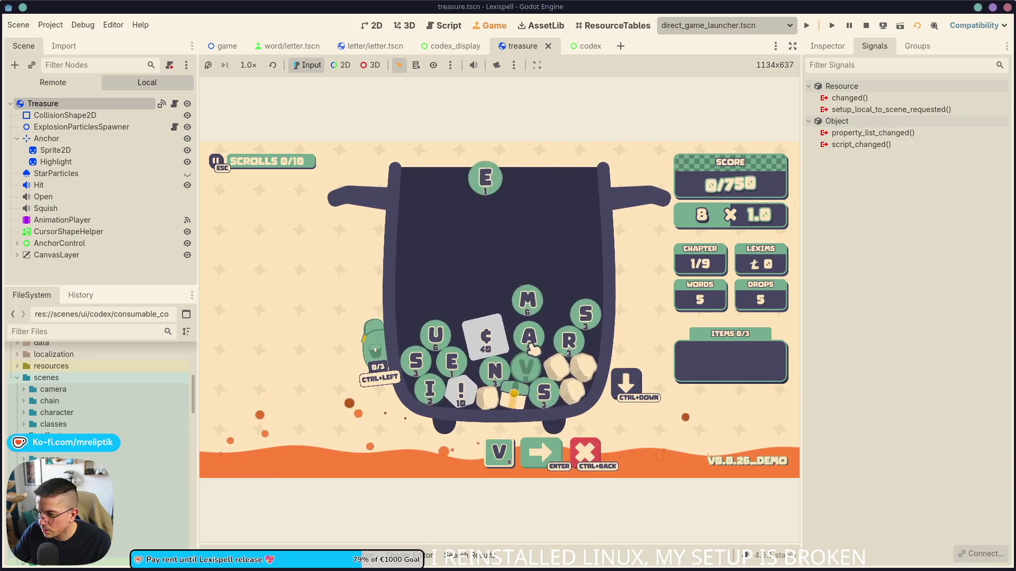
pyautogui.click(537, 339)
pyautogui.click(496, 372)
pyautogui.click(453, 364)
pyautogui.click(587, 451)
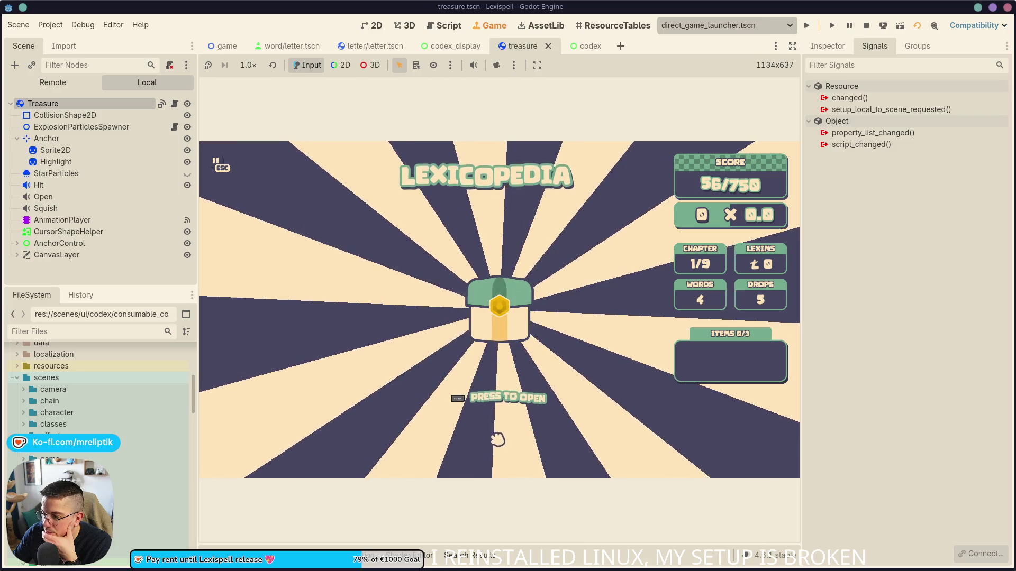
pyautogui.click(793, 47)
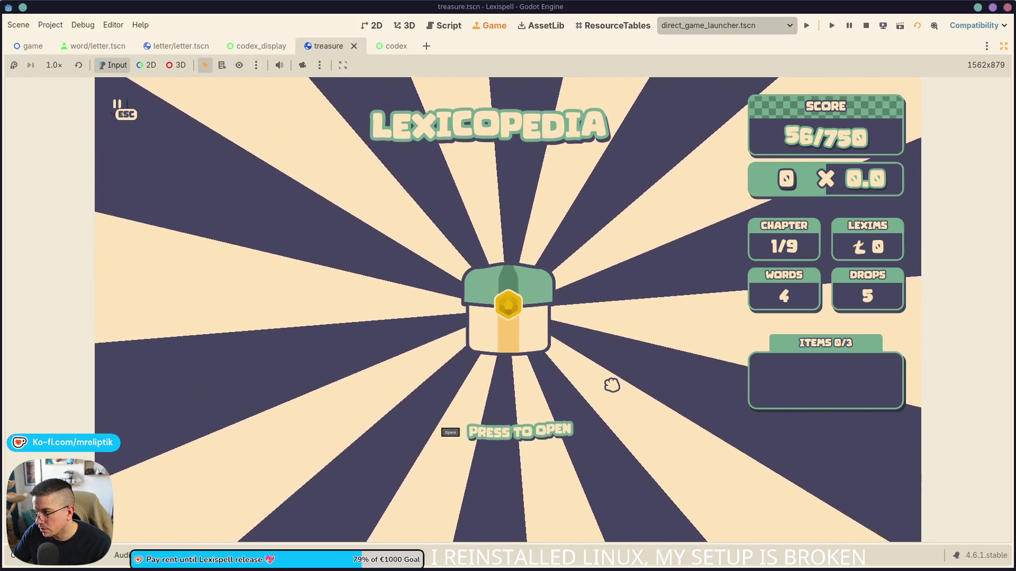
pyautogui.hotkey('ctrl', 'shift', 'F11')
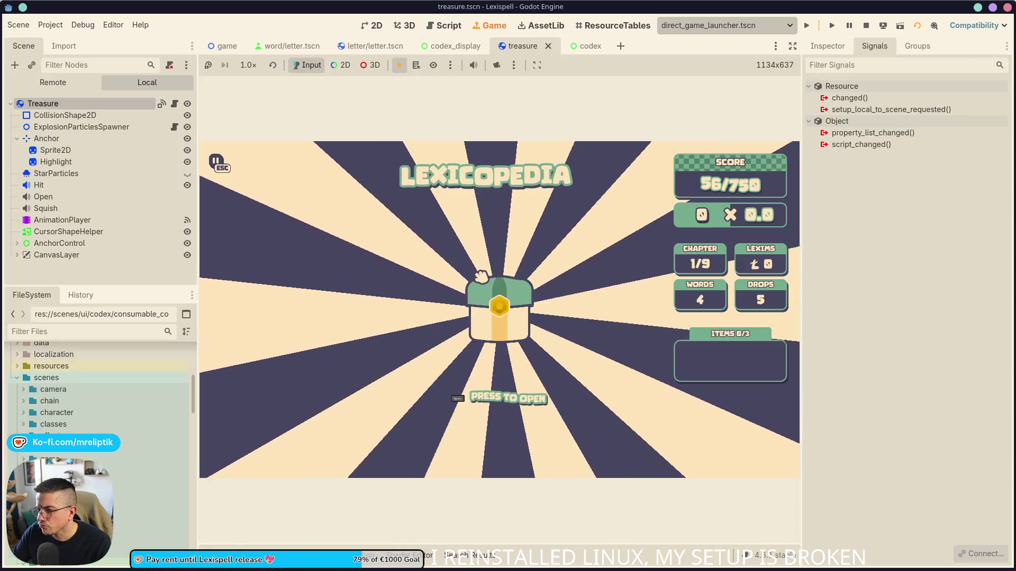
# Open the Treasure node's script and go to the _on_input_event handler.
pyautogui.click(176, 106)
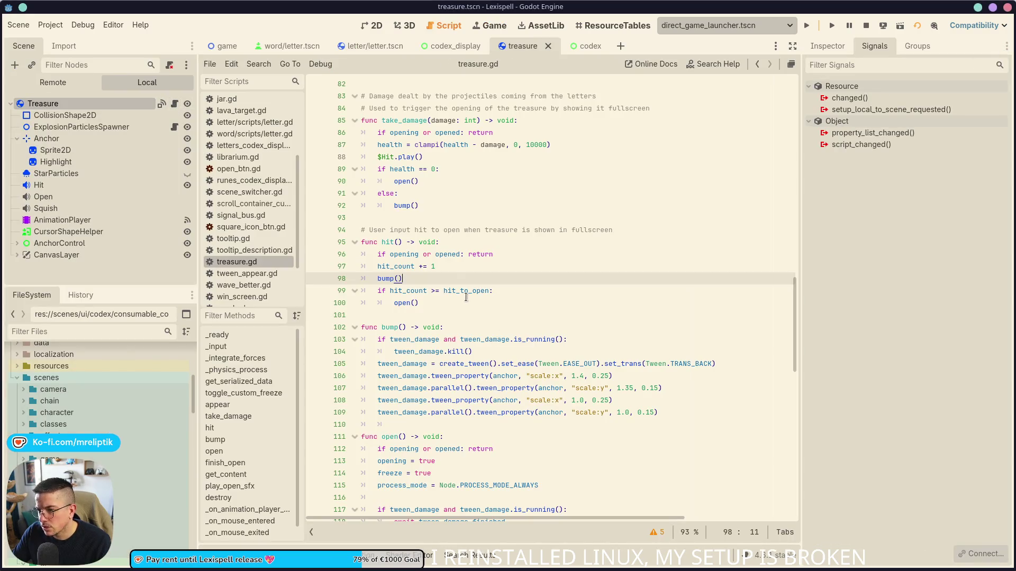
pyautogui.doubleClick(385, 242)
pyautogui.scroll(12, 543, 310)
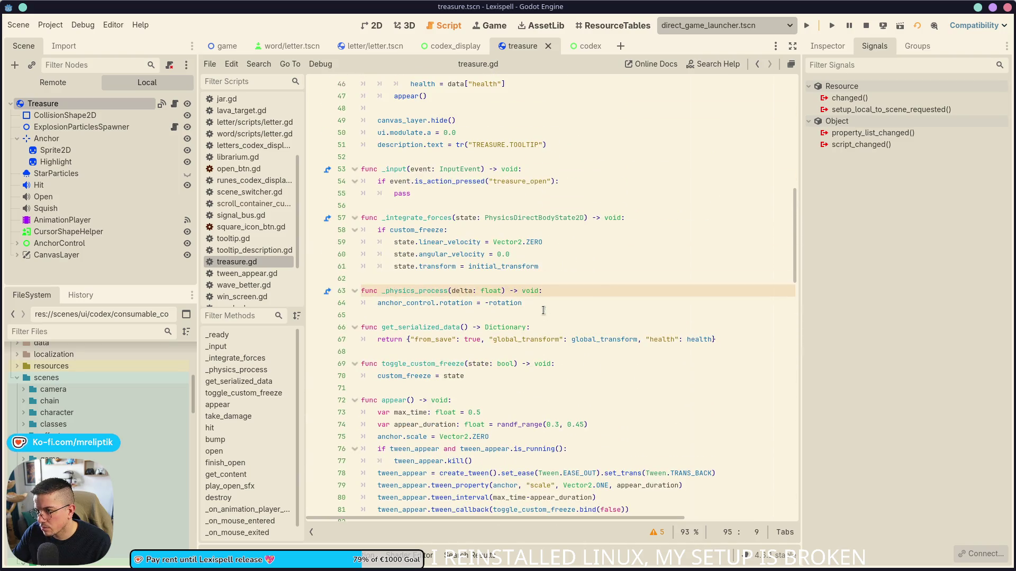
pyautogui.click(435, 191)
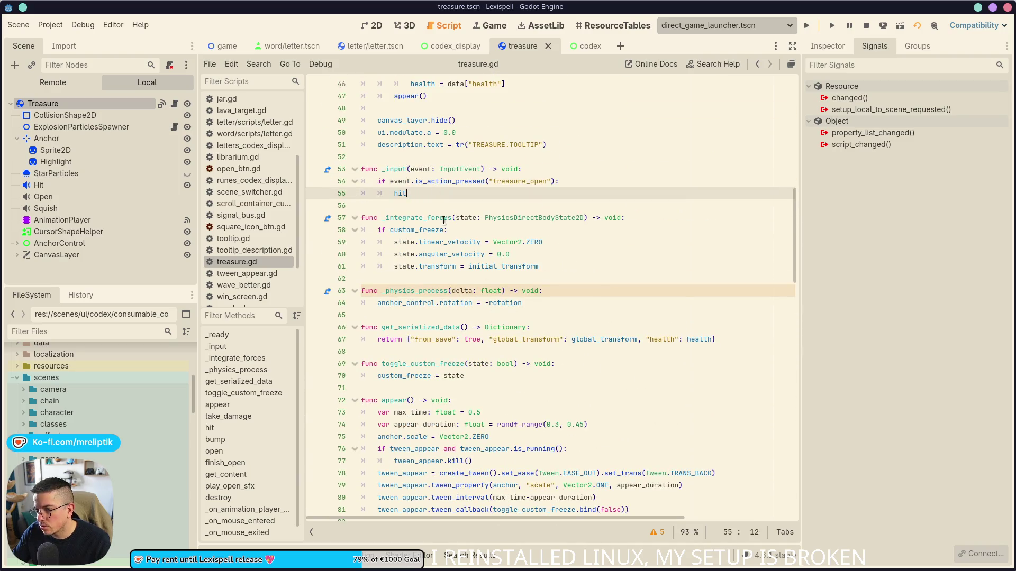
pyautogui.scroll(-20, 477, 284)
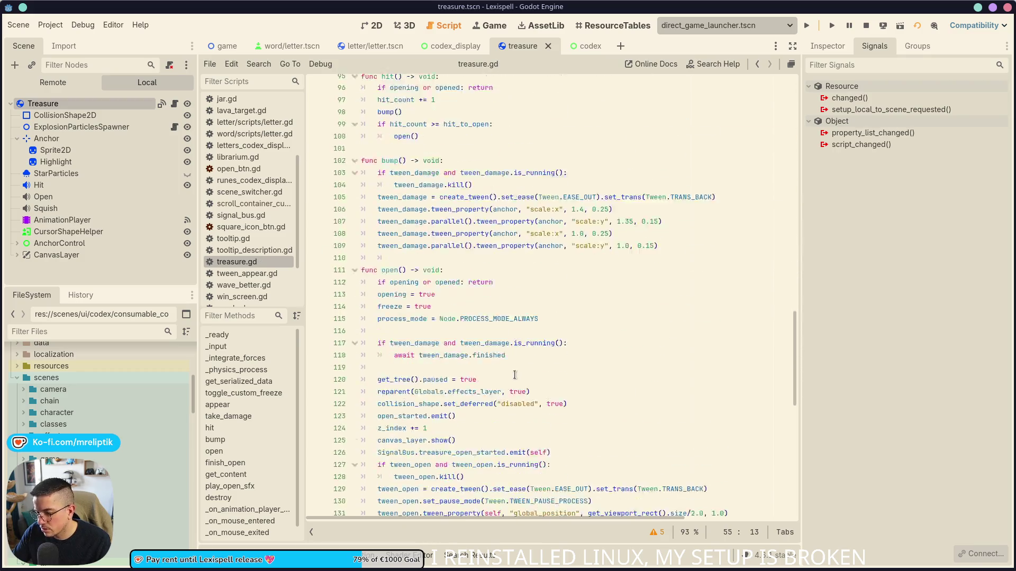
pyautogui.click(376, 498)
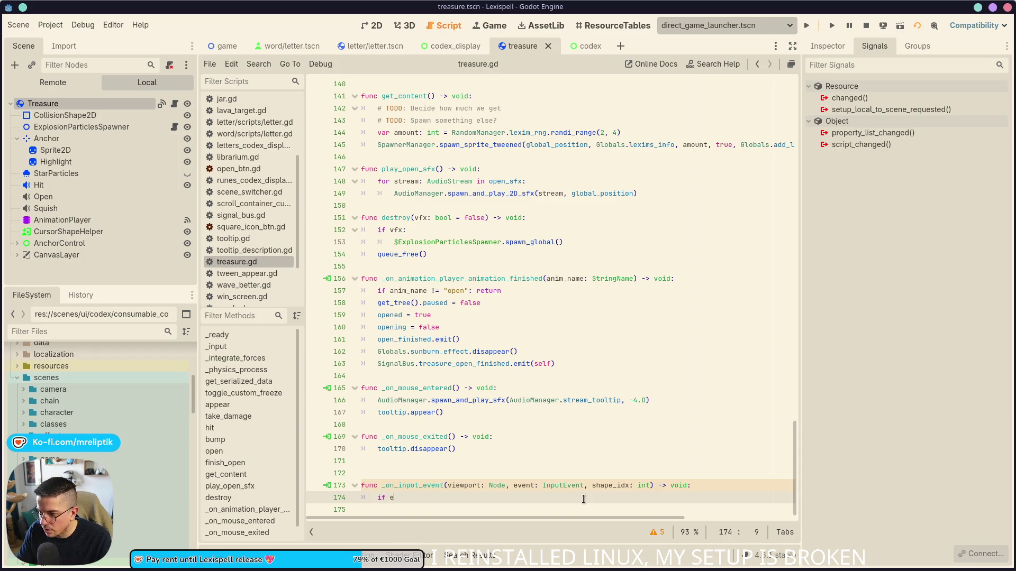
# Call hit() when event is a pressed MOUSE_BUTTON_LEFT InputEventMouseButton, save, and run the scene with F6.
pyautogui.write('vent is InputE')
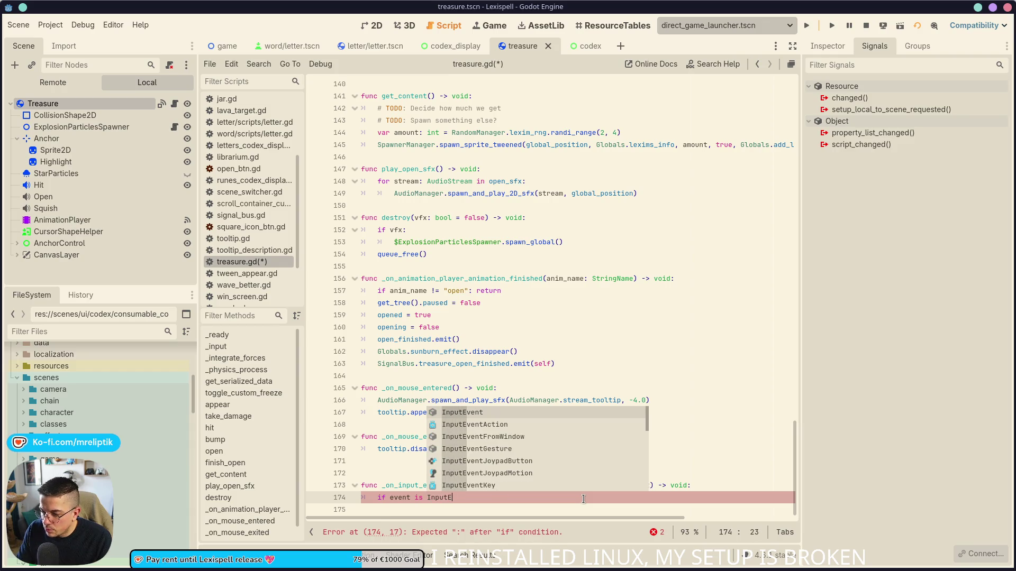
pyautogui.write('MouseButton')
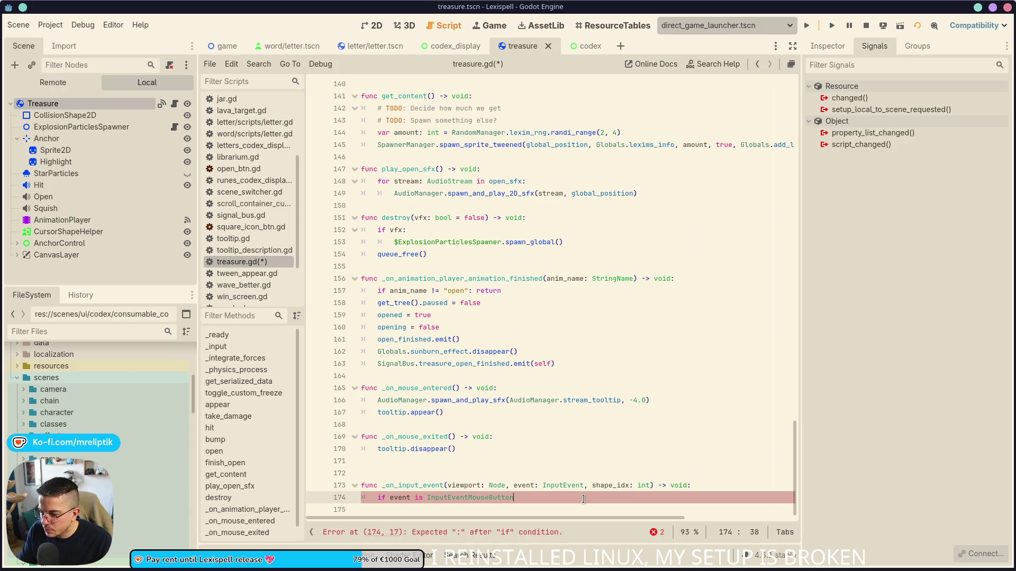
pyautogui.write(' and event')
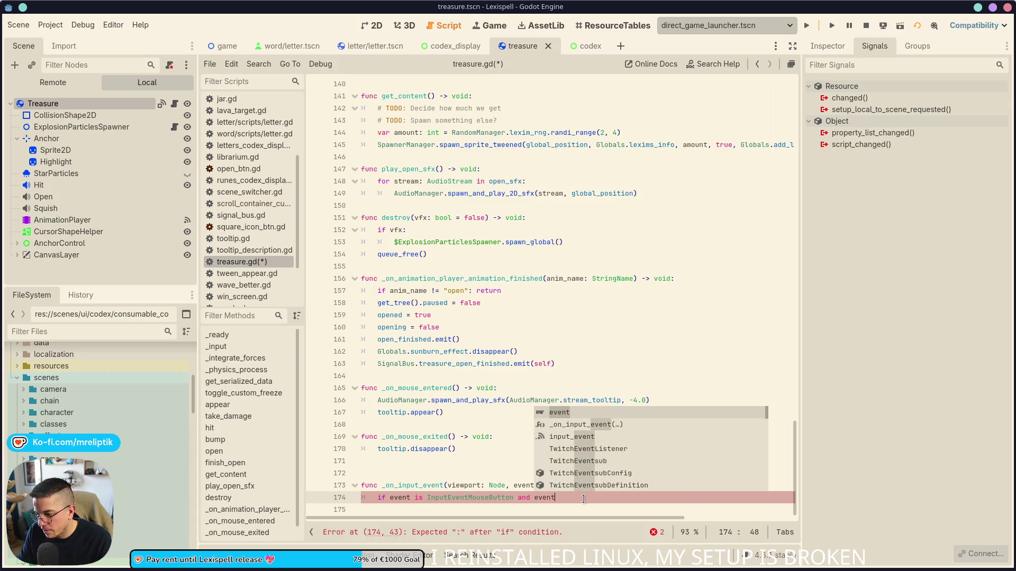
pyautogui.write('.button_')
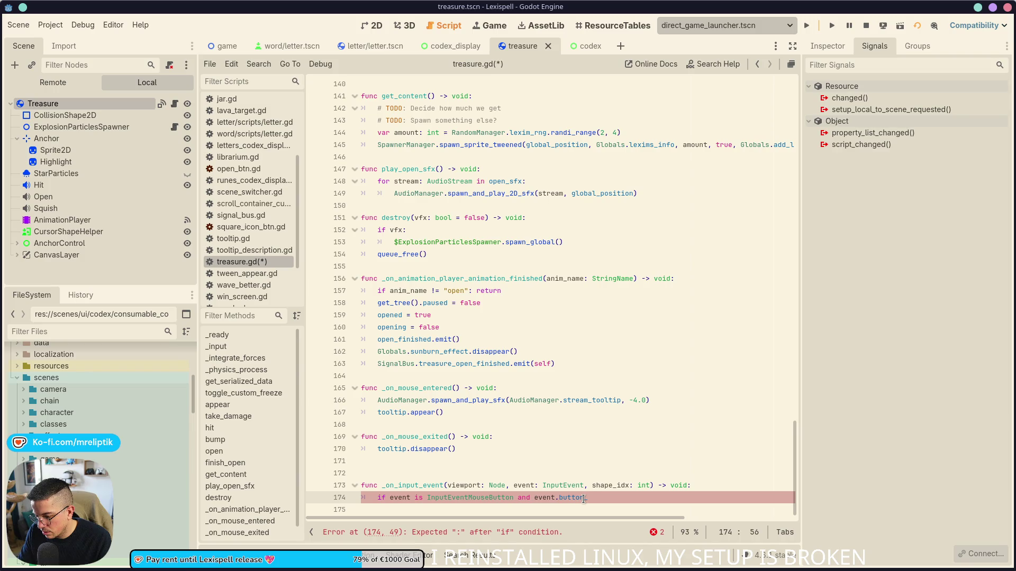
pyautogui.write(' == ')
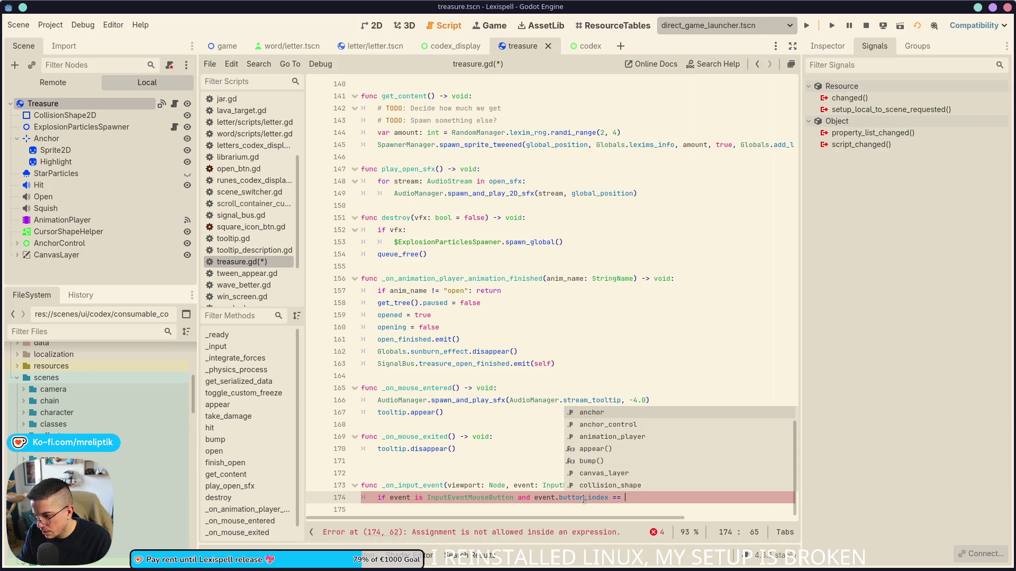
pyautogui.write('ON')
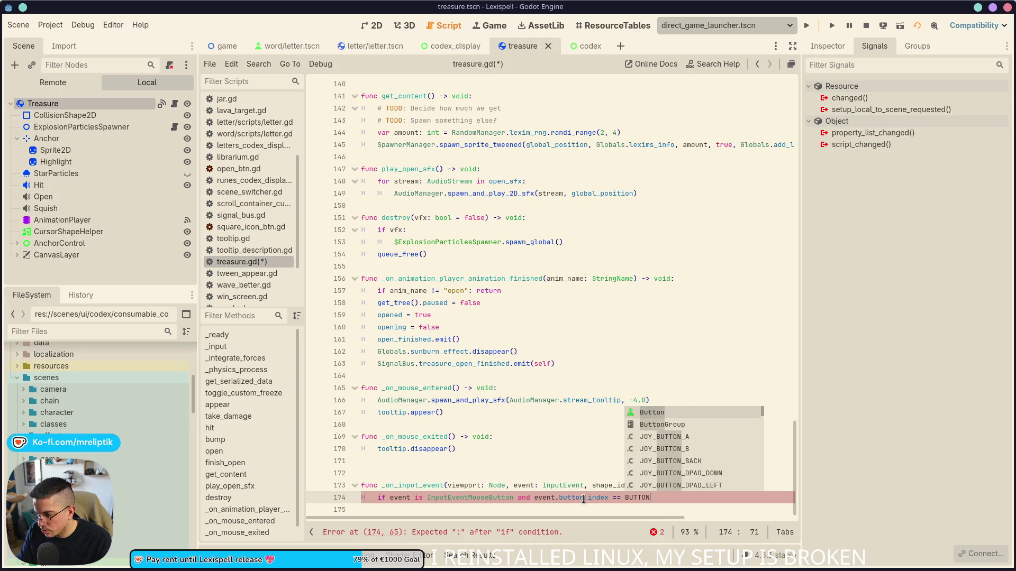
pyautogui.write('MOUSE_LE')
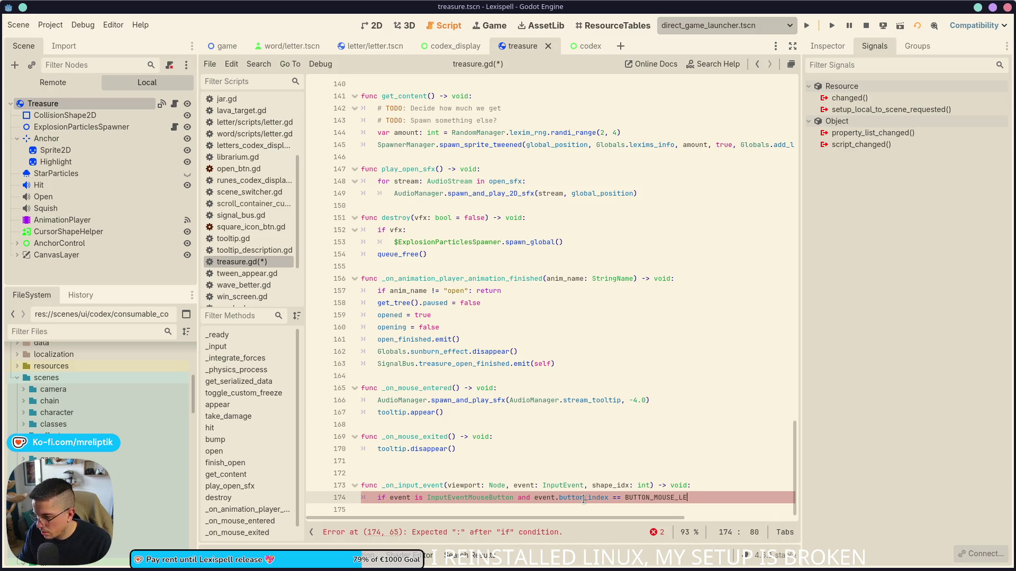
pyautogui.write('BUTTON')
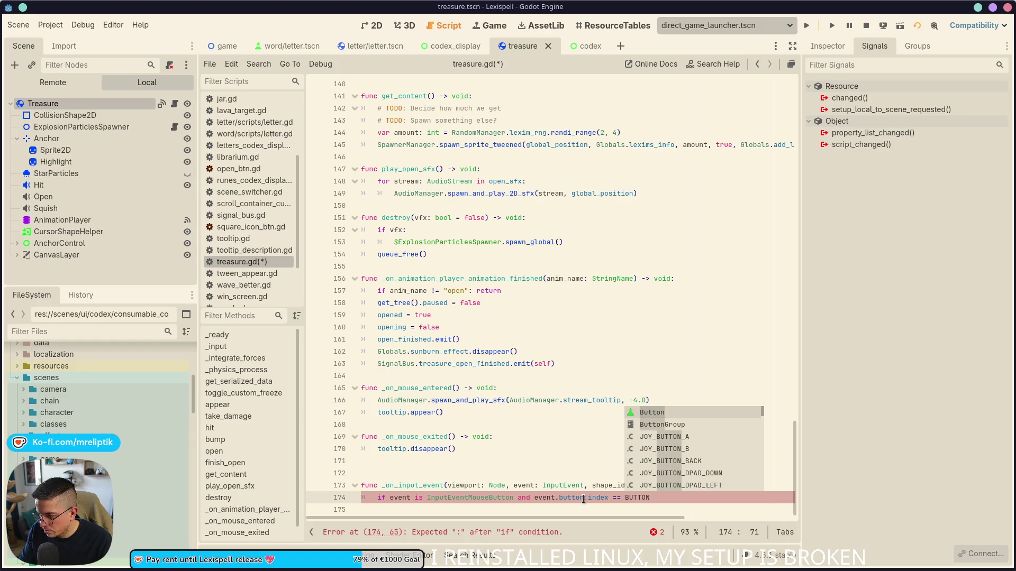
pyautogui.write('8L')
pyautogui.write('OUSE_')
pyautogui.press('Return')
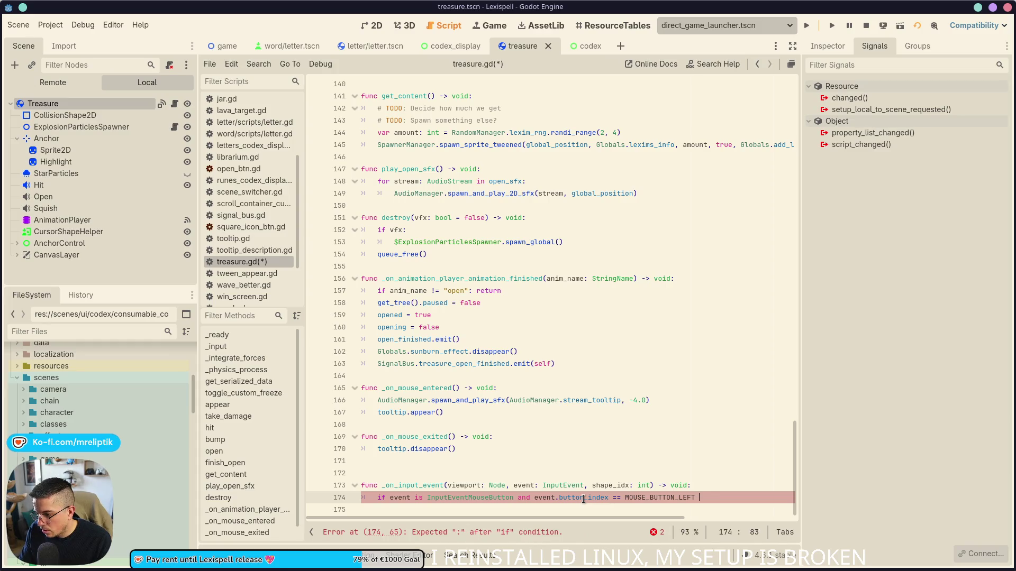
pyautogui.write('and event.is_p')
pyautogui.press('Return')
pyautogui.write(':')
pyautogui.press('Return')
pyautogui.write('hit(')
pyautogui.hotkey('ctrl', 's')
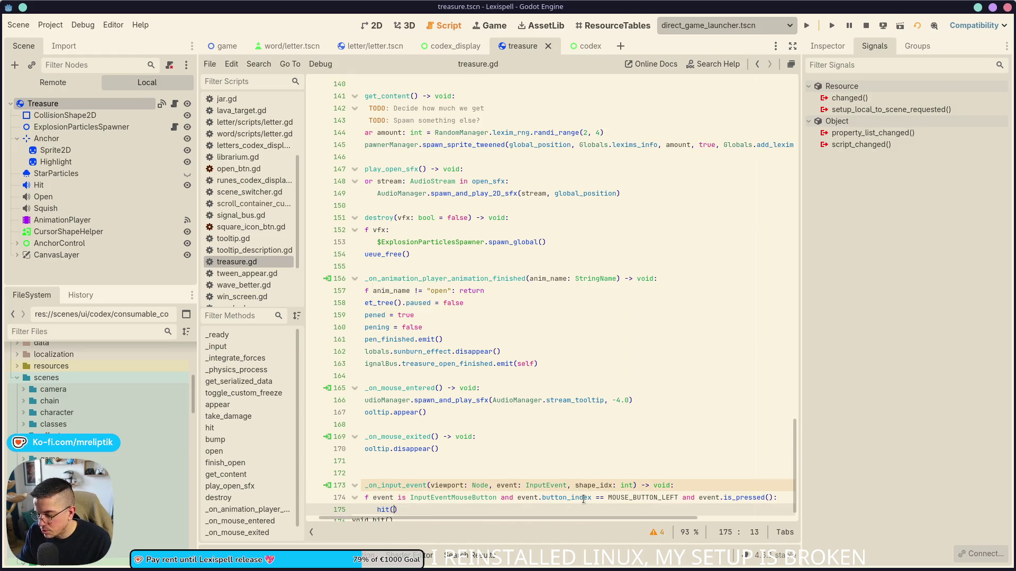
pyautogui.press('F6')
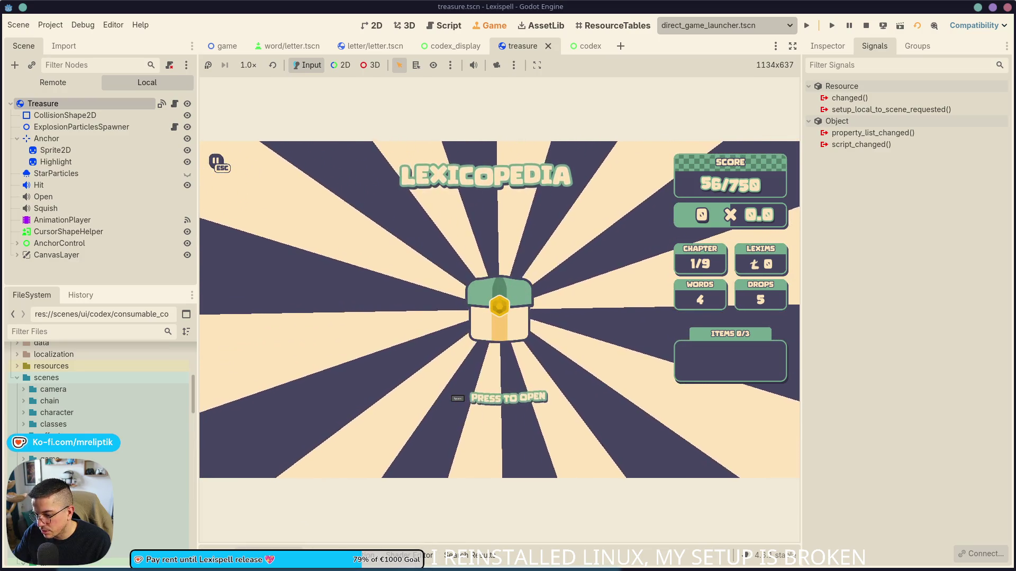
# Use the Debugger's Misc tab to see the chest click hits CursorShapeHelper, then reopen the Treasure script.
pyautogui.click(275, 554)
pyautogui.click(600, 423)
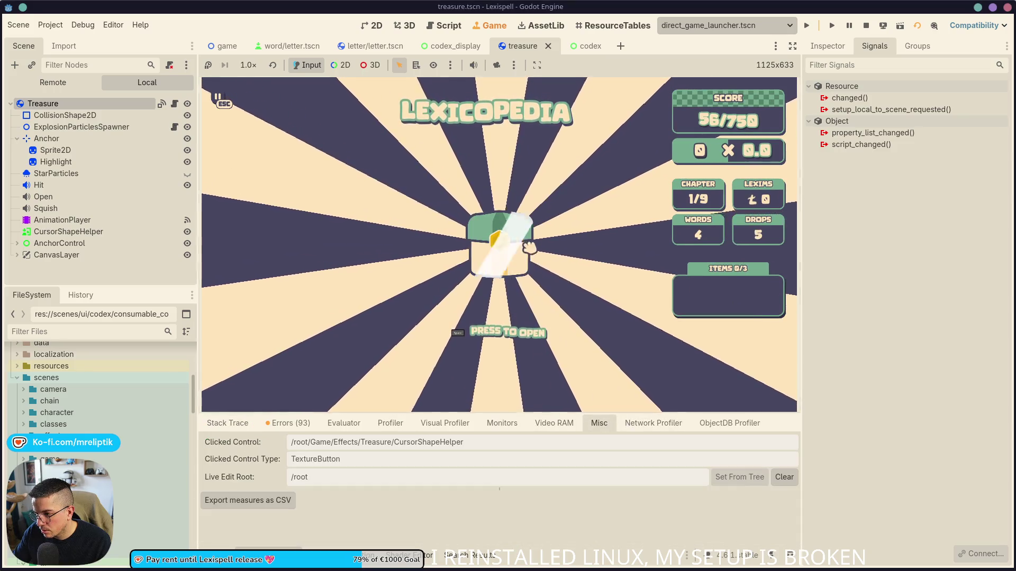
pyautogui.click(503, 254)
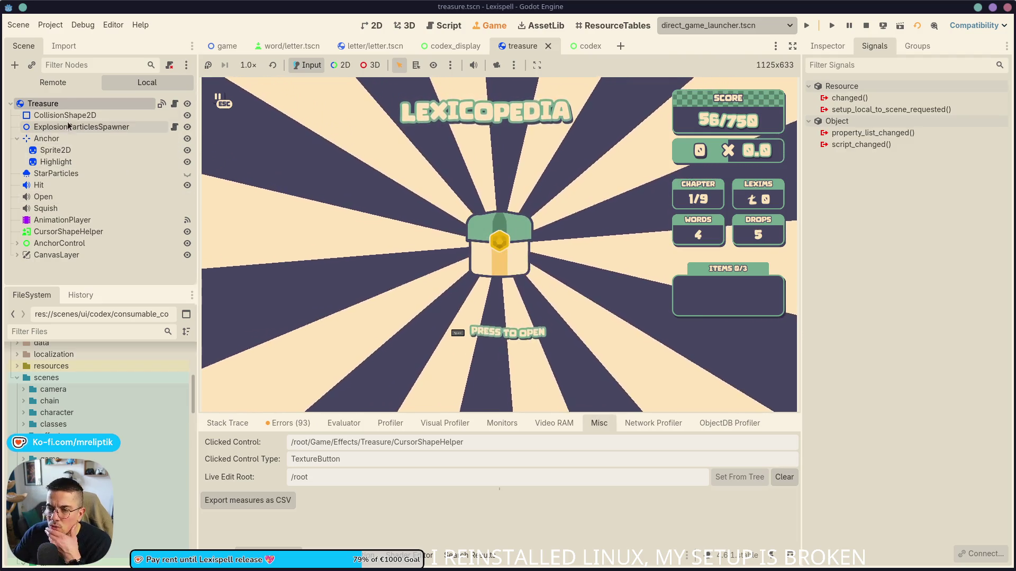
pyautogui.click(828, 46)
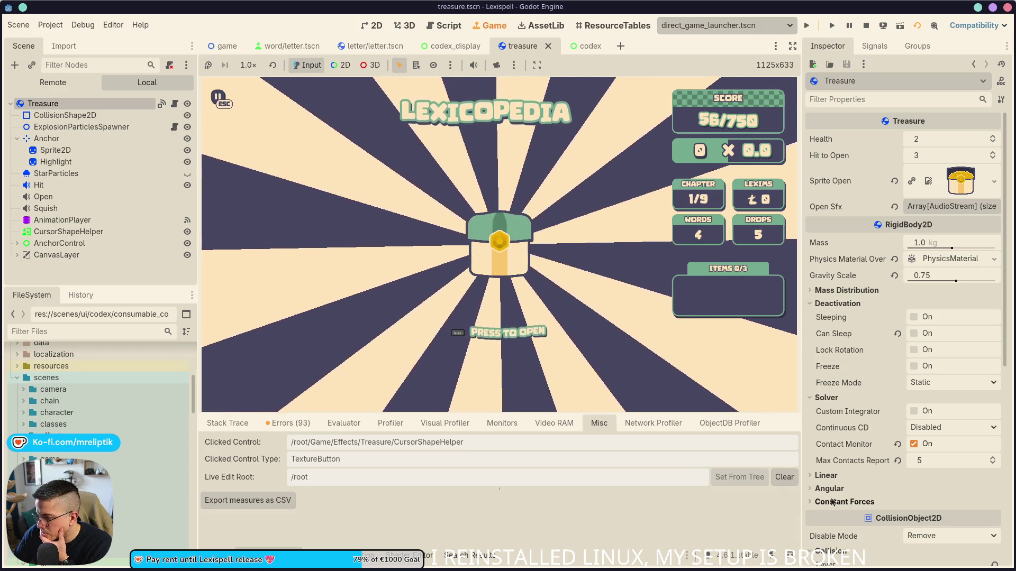
pyautogui.click(836, 290)
pyautogui.click(836, 290)
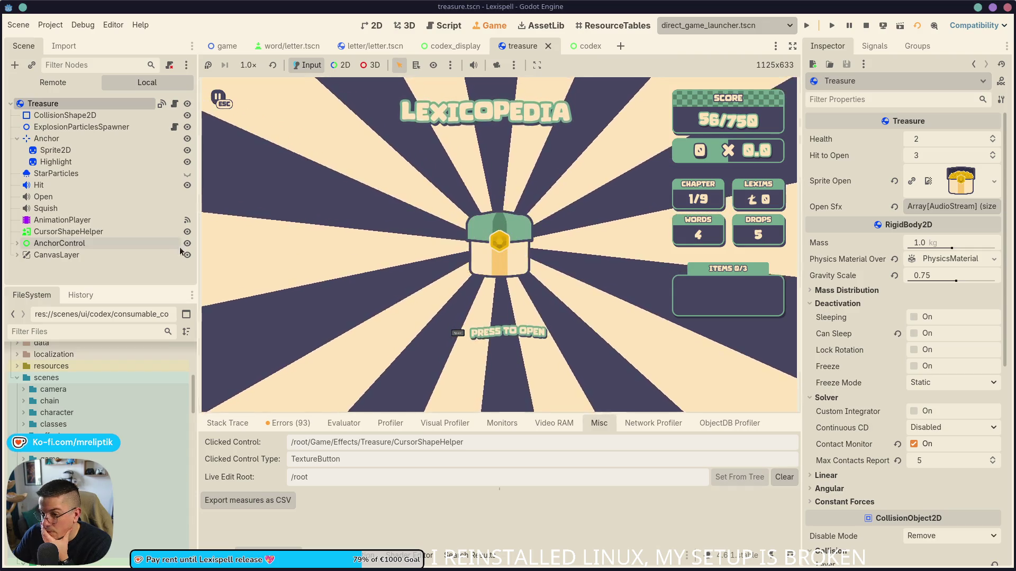
pyautogui.click(175, 104)
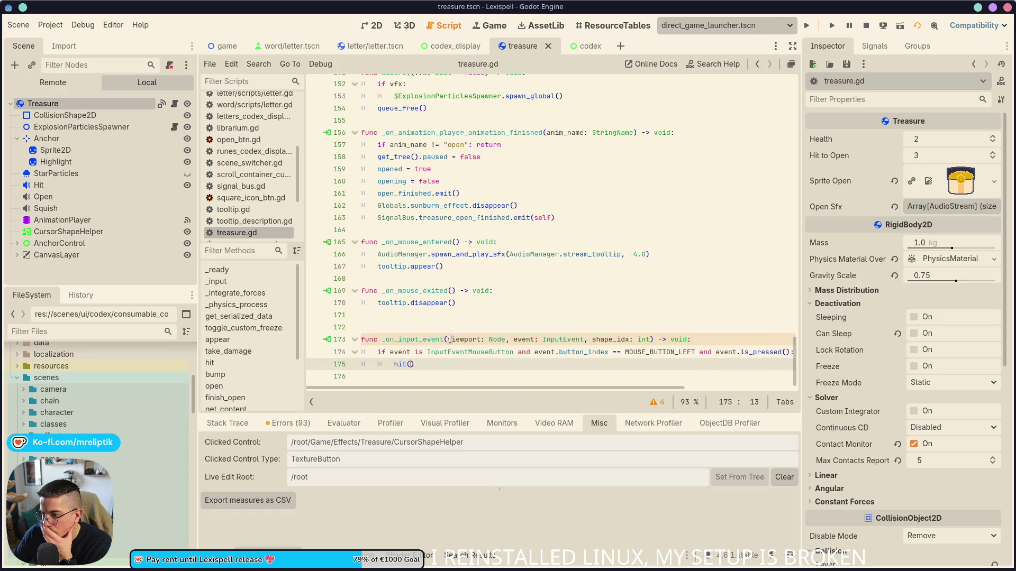
pyautogui.scroll(20, 449, 338)
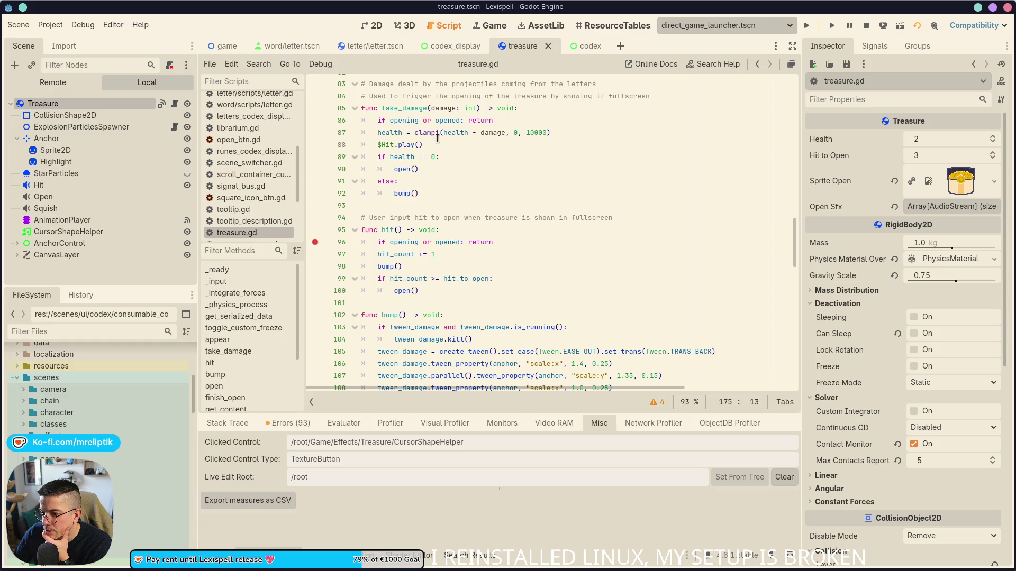
pyautogui.click(479, 24)
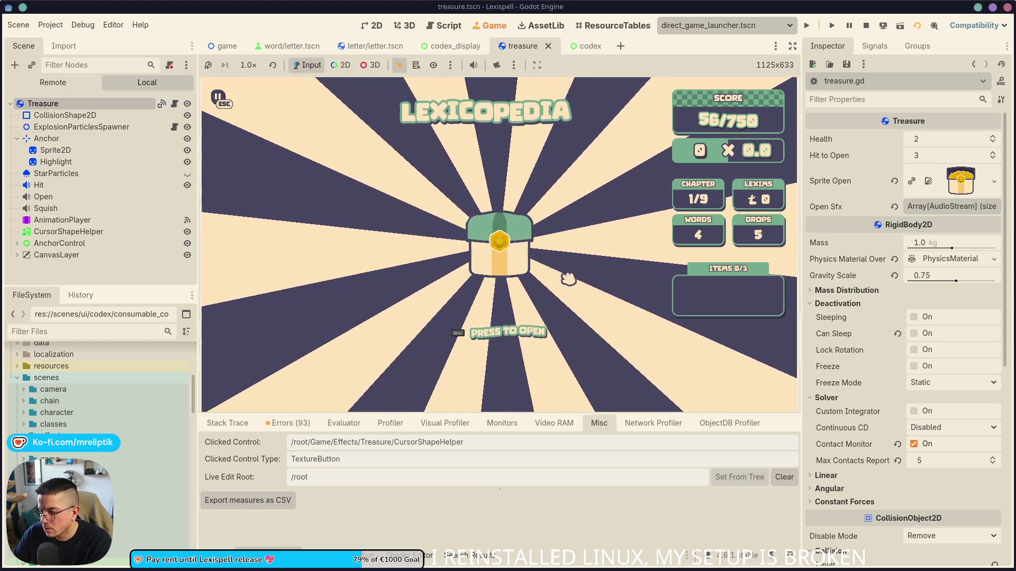
pyautogui.click(555, 263)
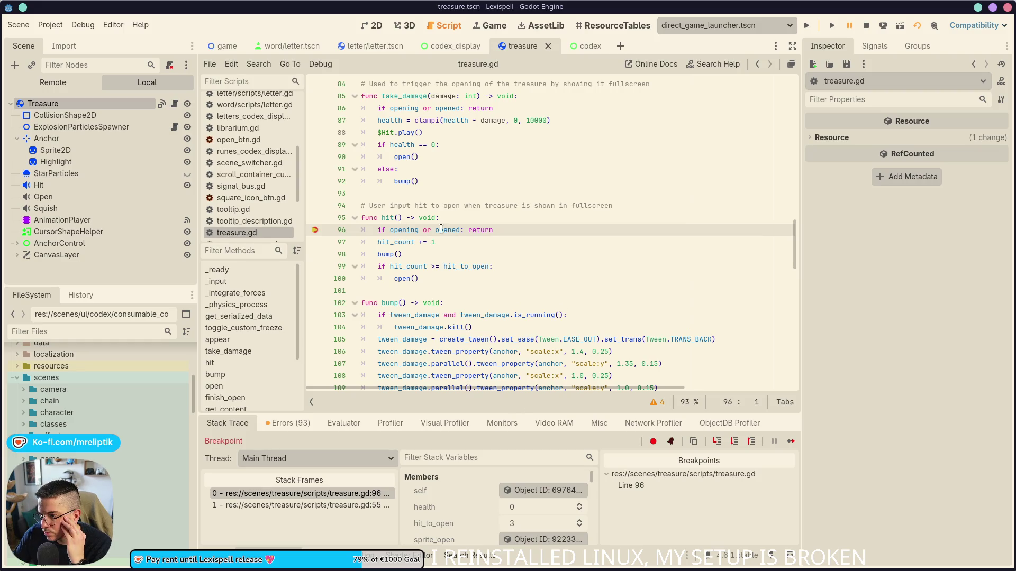
pyautogui.moveTo(441, 229)
pyautogui.moveTo(407, 230)
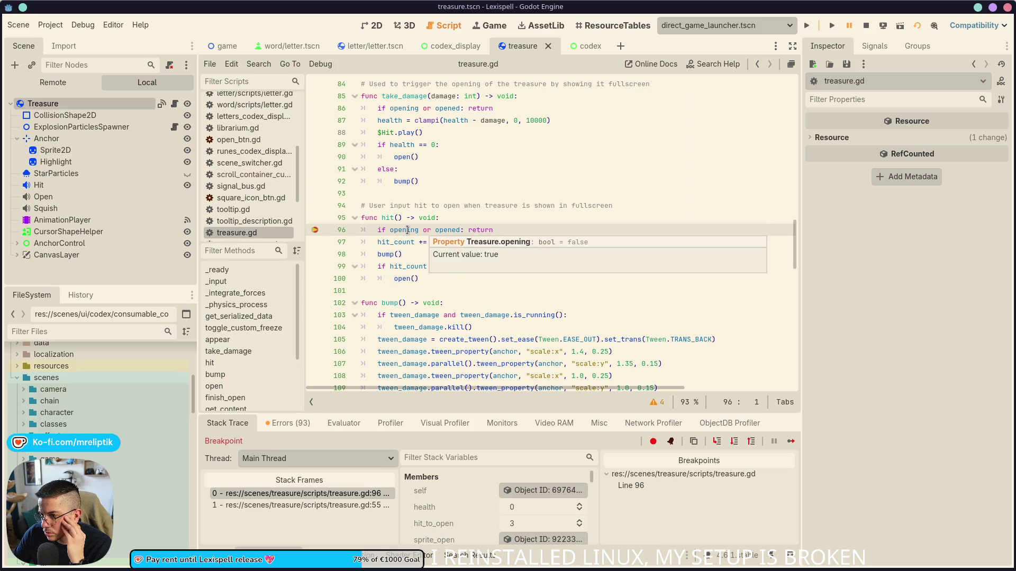
pyautogui.scroll(-10, 504, 296)
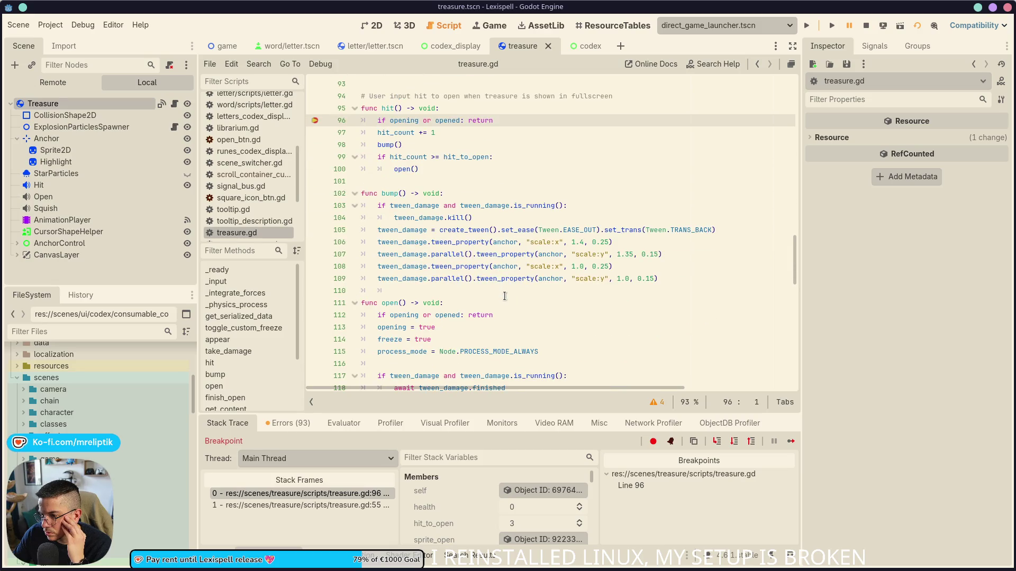
pyautogui.scroll(-2, 504, 296)
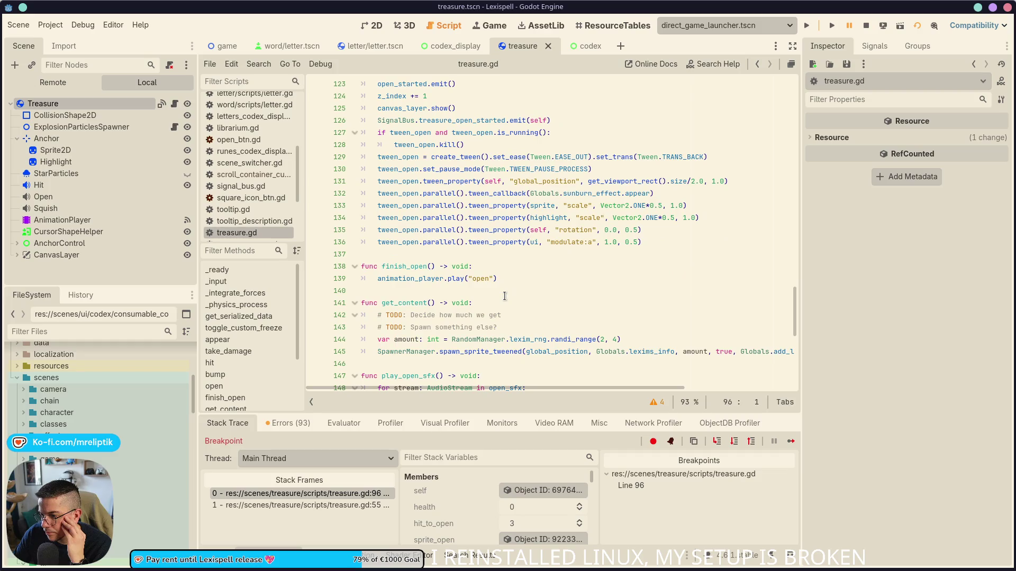
pyautogui.scroll(15, 505, 296)
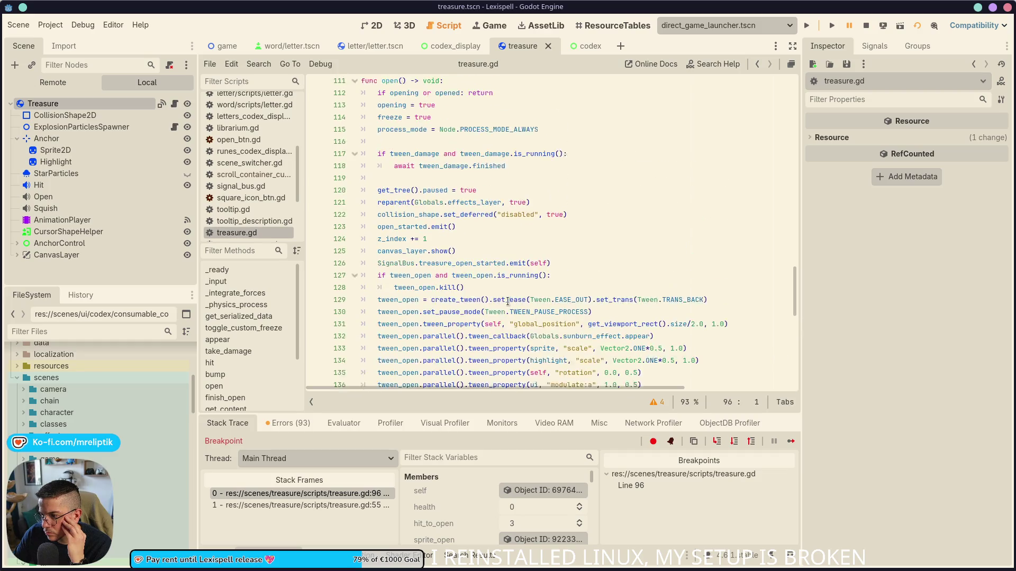
pyautogui.scroll(-2, 507, 297)
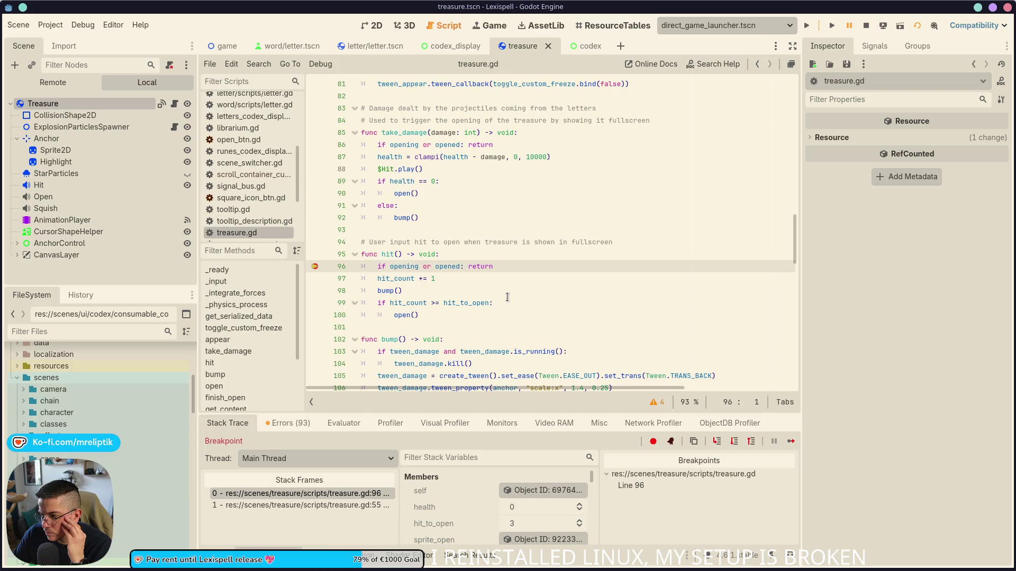
# Change the guards to 'if not opening: return' and 'if hit_count >= hit_to_open: return', save, and view the game.
pyautogui.click(395, 301)
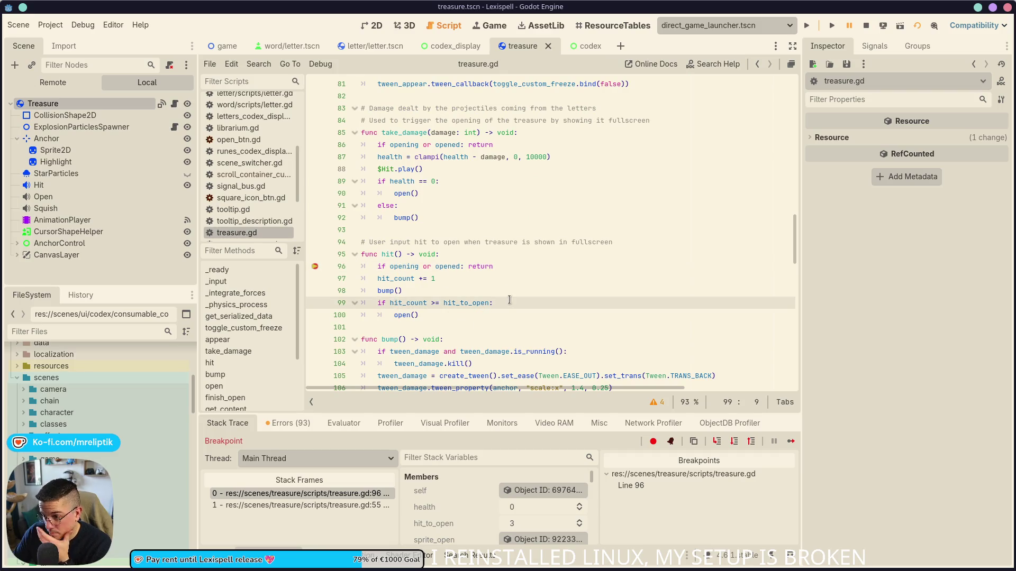
pyautogui.hotkey('ctrl', 'shift', 'd')
pyautogui.hotkey('alt', 'Up')
pyautogui.hotkey('alt', 'Up')
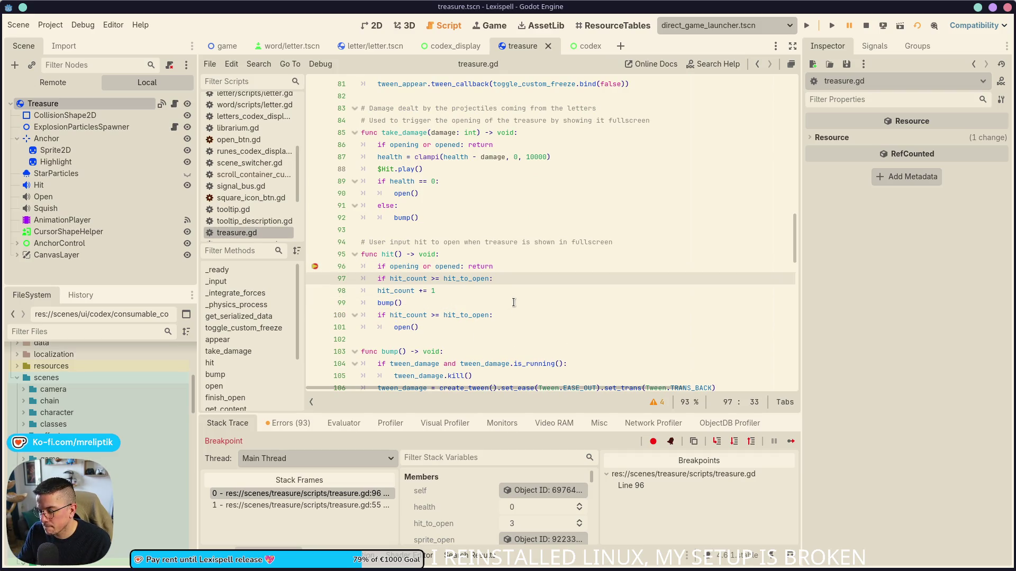
pyautogui.press('Up')
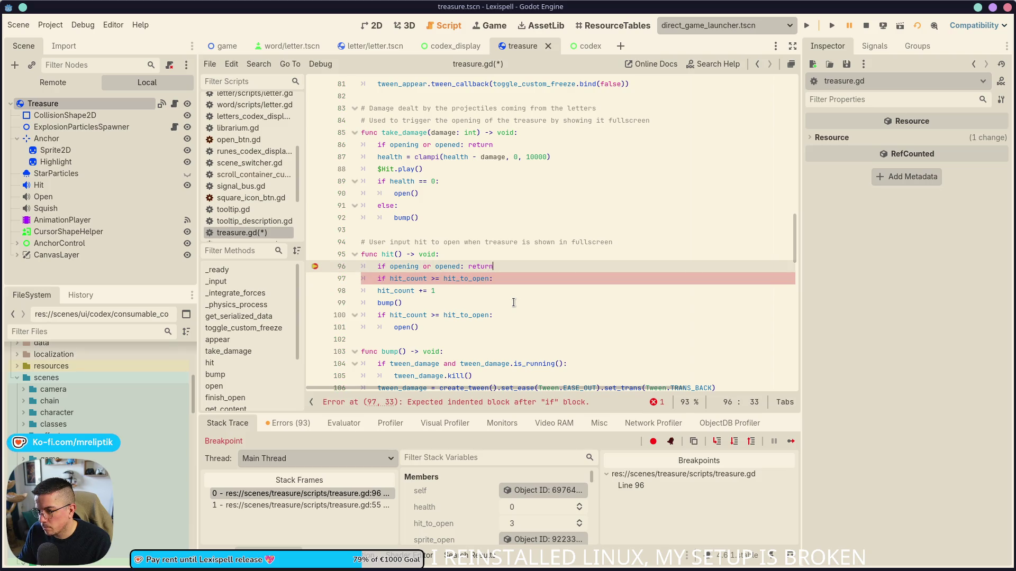
pyautogui.hotkey('ctrl', 'BackSpace')
pyautogui.hotkey('ctrl', 'BackSpace')
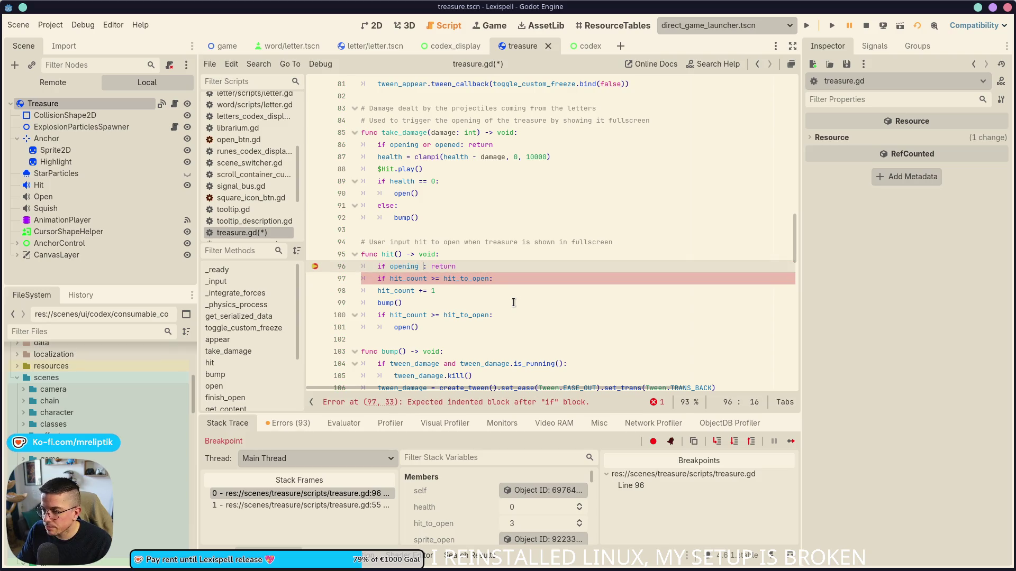
pyautogui.write('not')
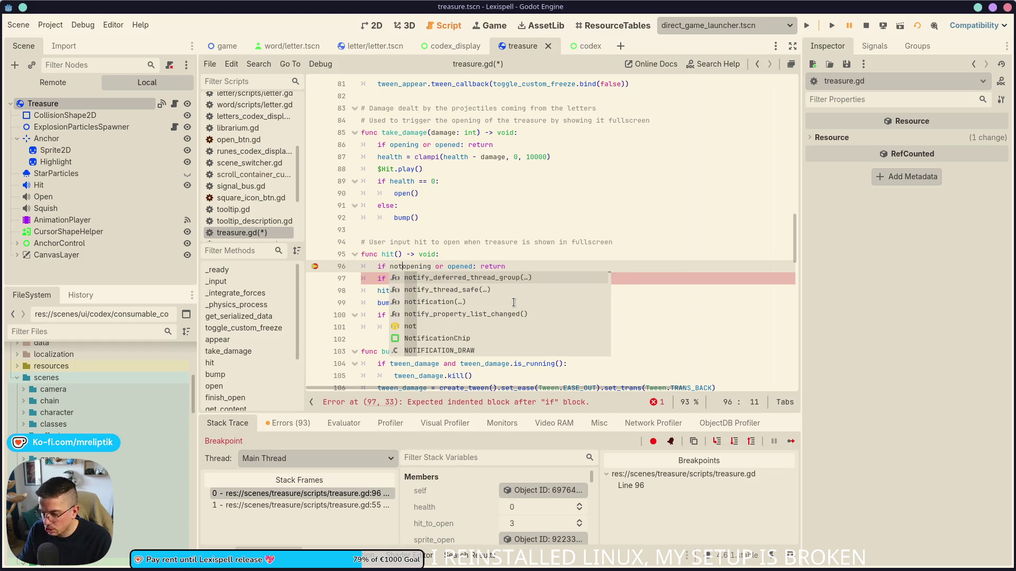
pyautogui.press('Escape')
pyautogui.press('Down')
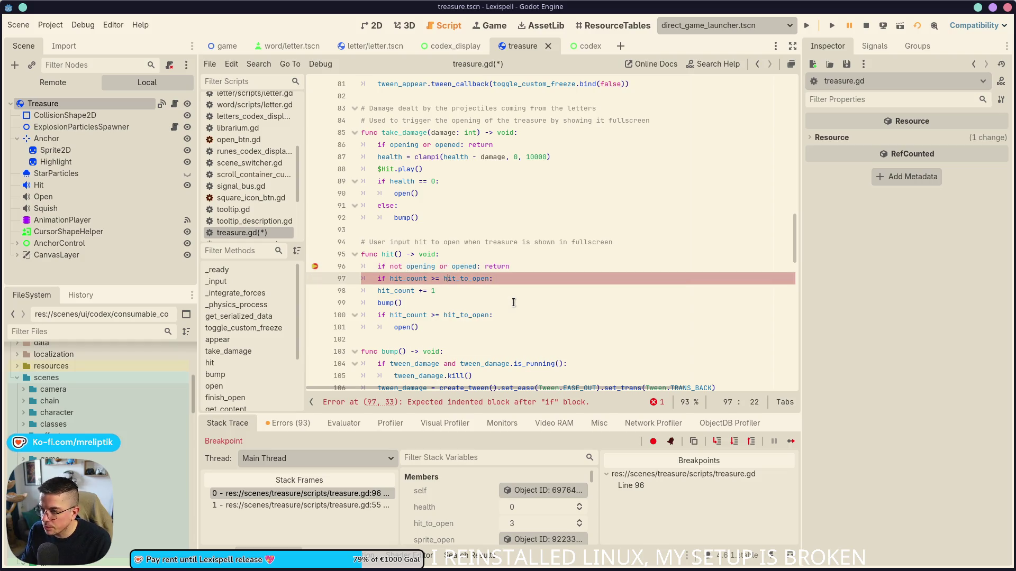
pyautogui.write('return')
pyautogui.hotkey('ctrl', 's')
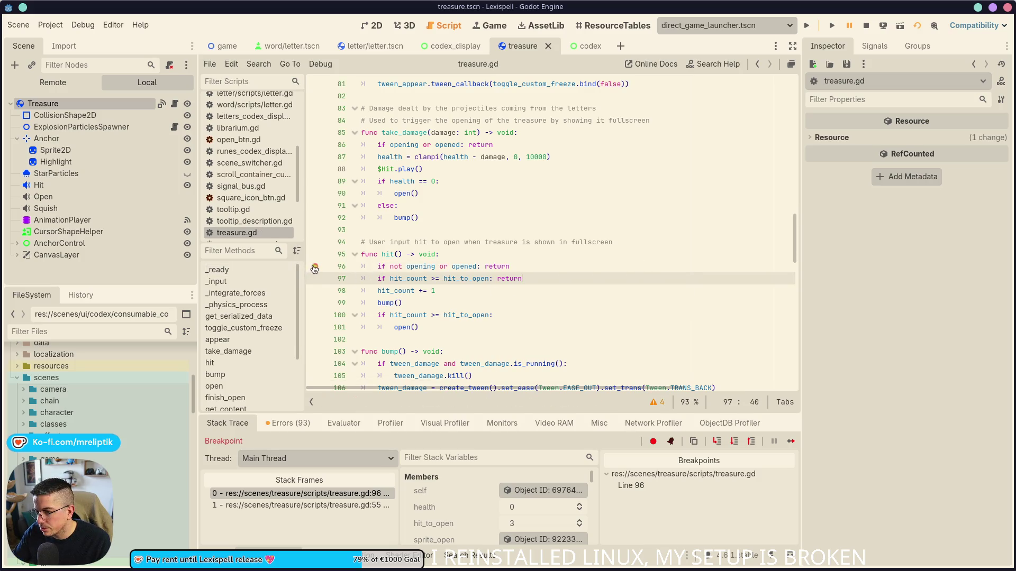
pyautogui.click(489, 25)
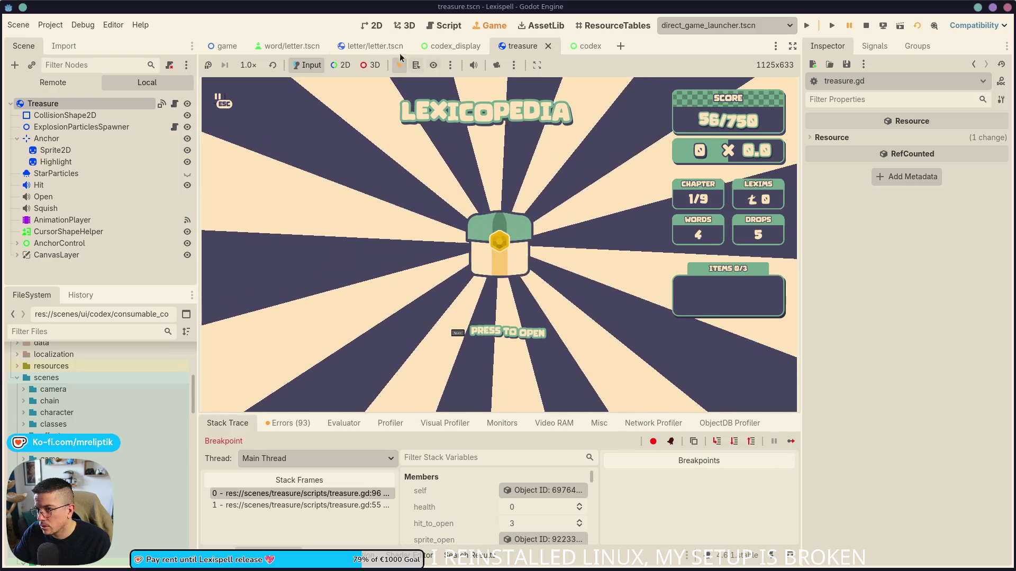
# Continue the paused game, check the chest in the Game tab, view the Errors list, and stop the game.
pyautogui.hotkey('ctrl', 'F1')
pyautogui.click(720, 441)
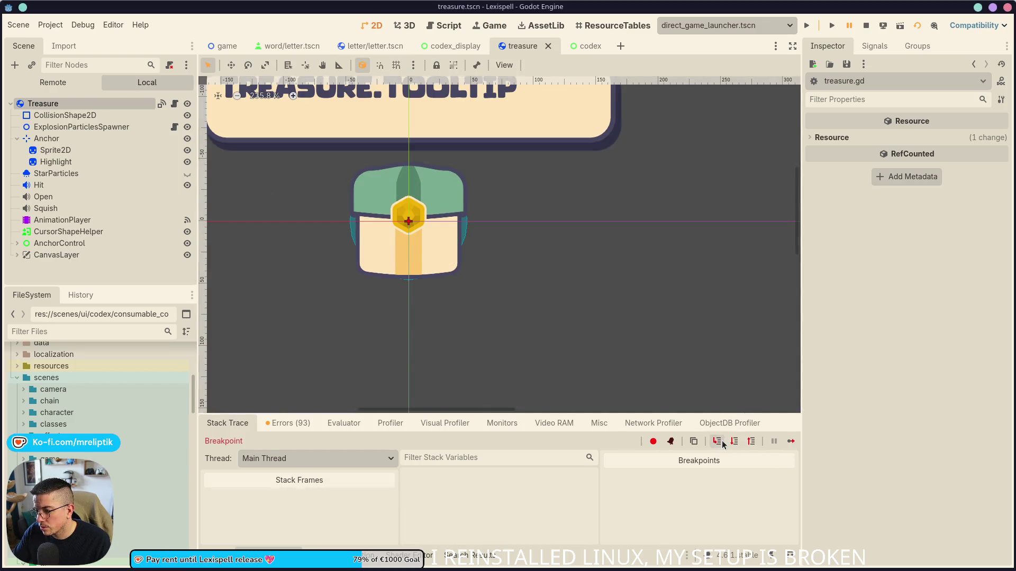
pyautogui.click(791, 443)
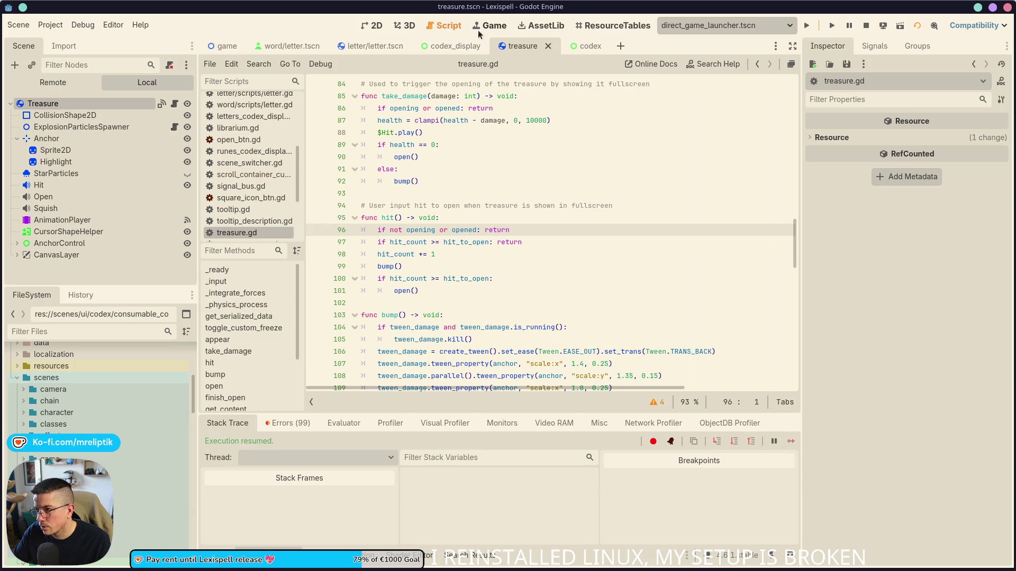
pyautogui.click(483, 26)
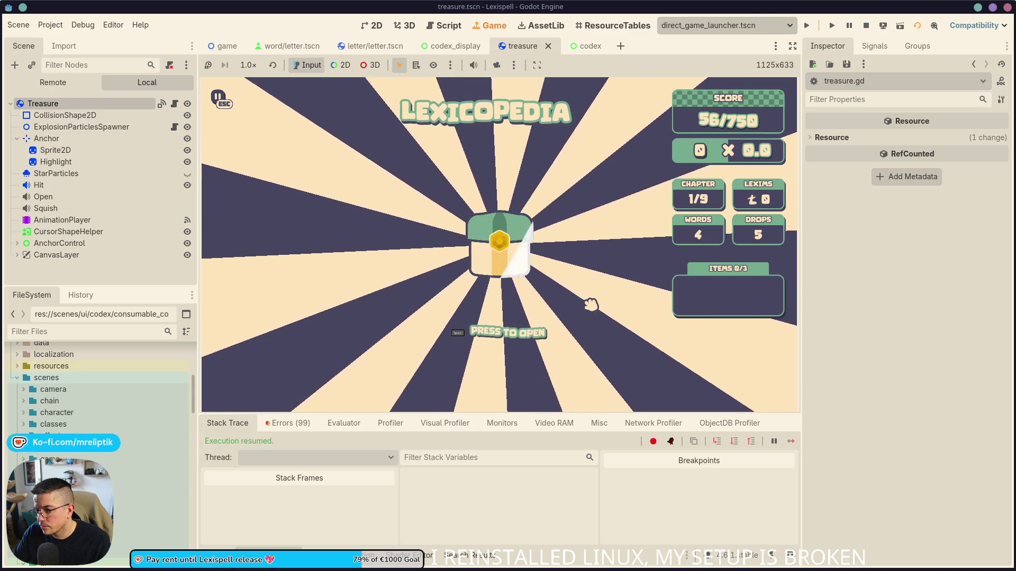
pyautogui.click(303, 432)
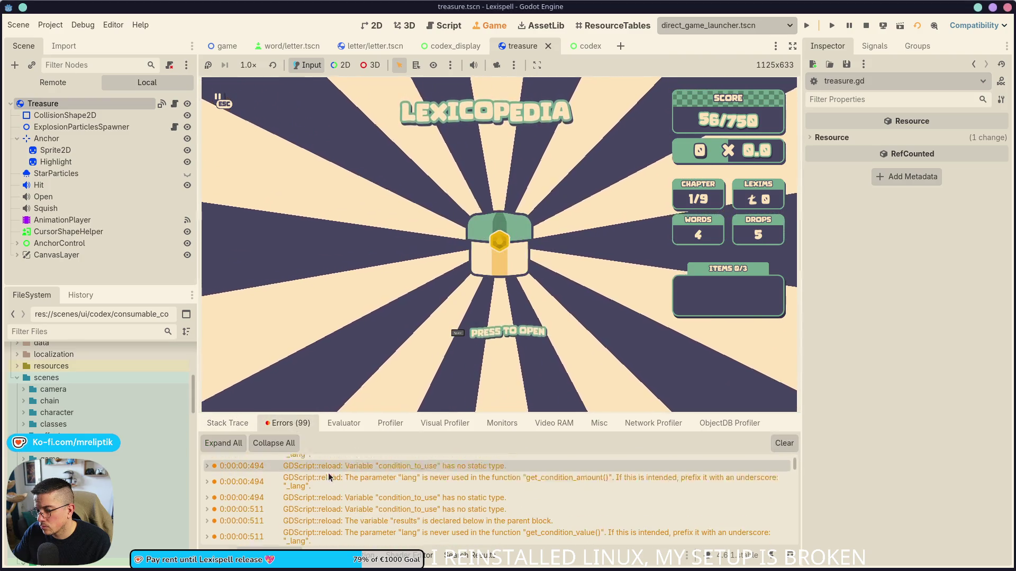
pyautogui.moveTo(794, 478); pyautogui.dragTo(795, 540)
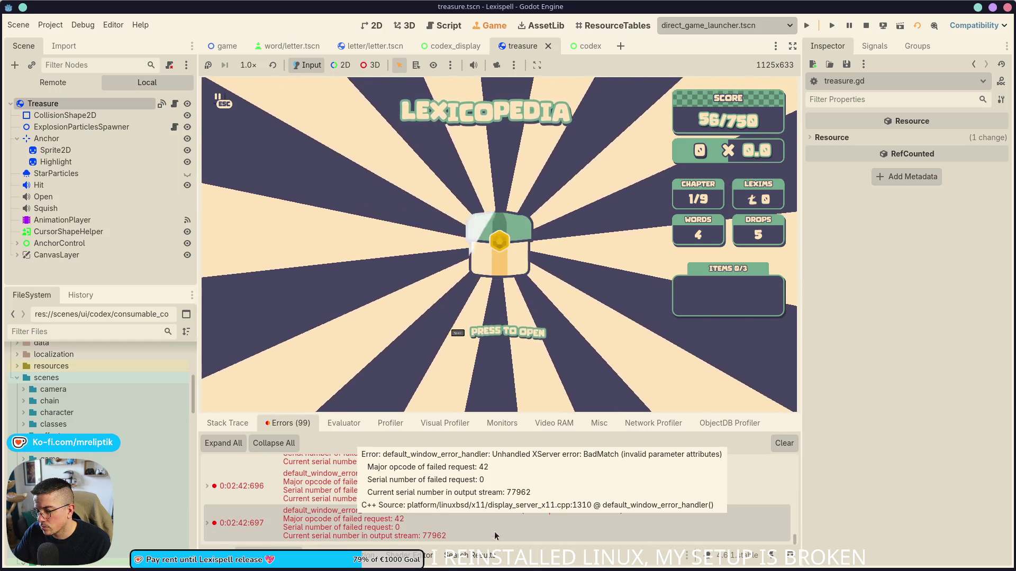
pyautogui.click(866, 25)
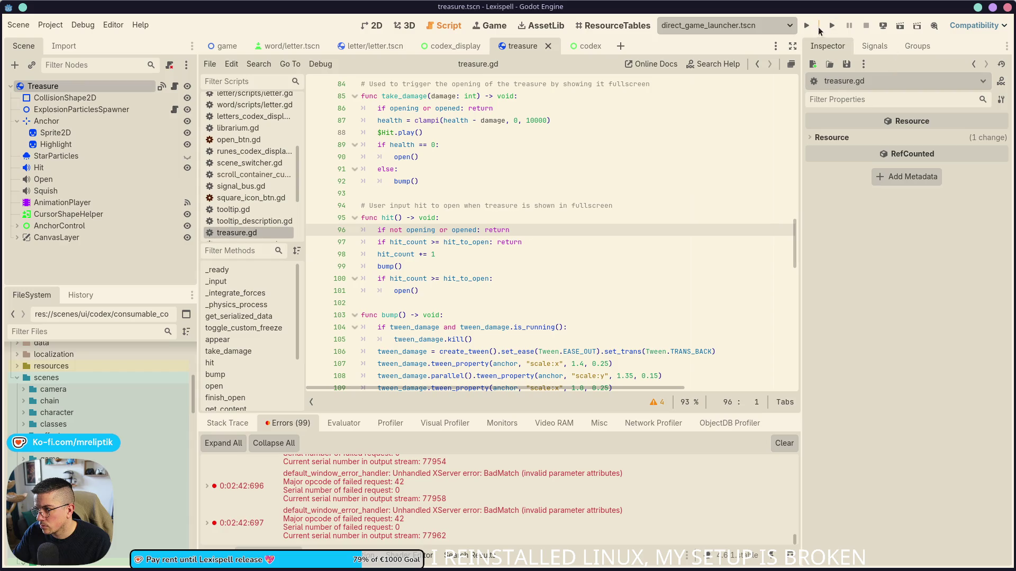
# Select the Treasure node, collapse Deactivation and Solver, toggle Input > Pickable, and save the scene.
pyautogui.click(75, 97)
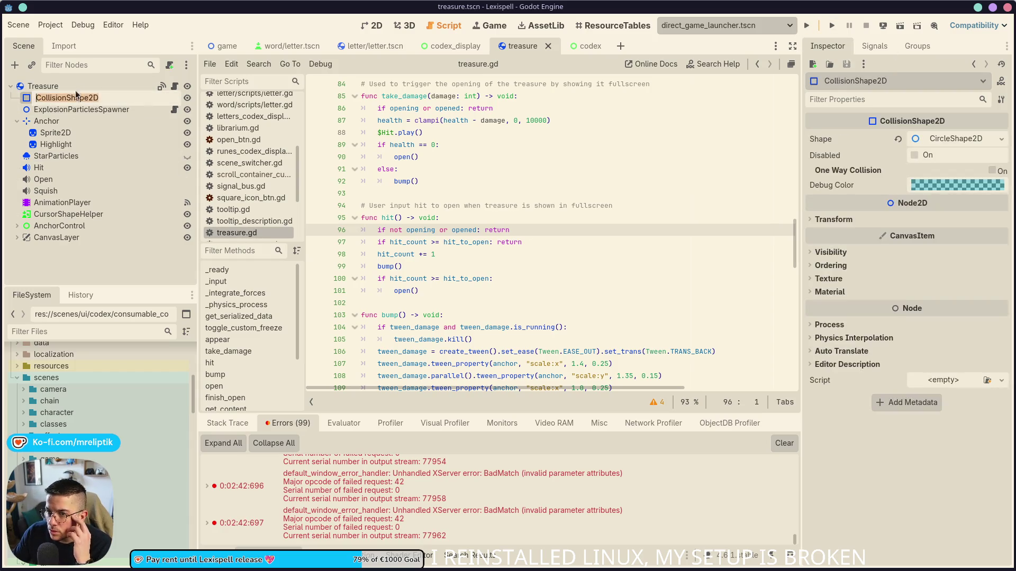
pyautogui.click(55, 87)
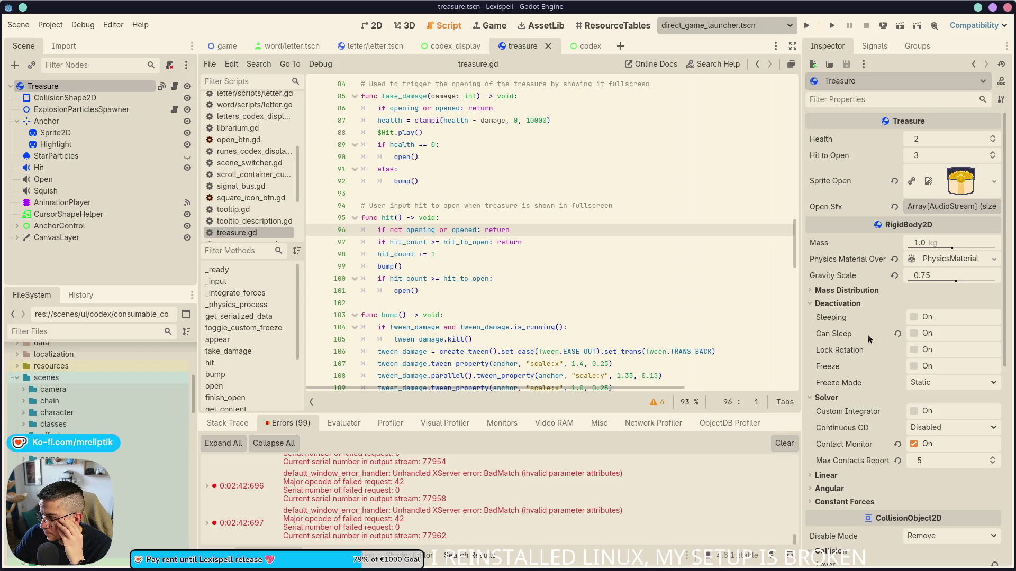
pyautogui.click(834, 304)
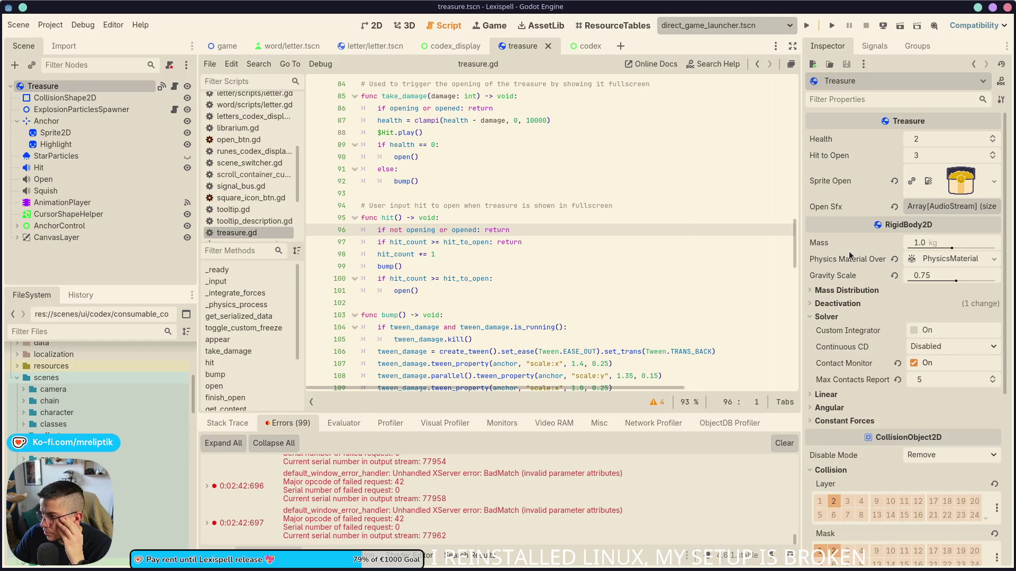
pyautogui.click(826, 318)
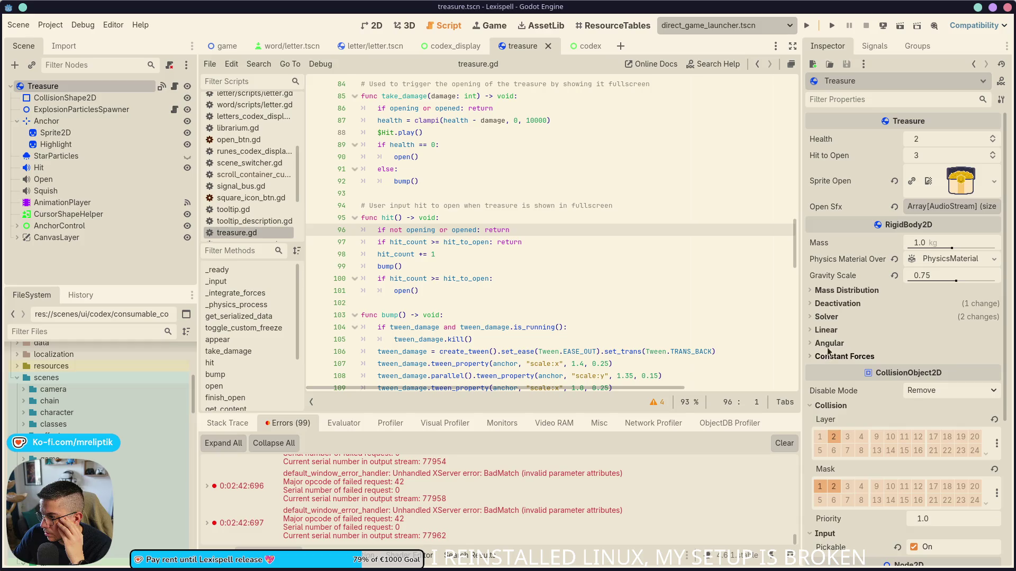
pyautogui.scroll(-5, 846, 394)
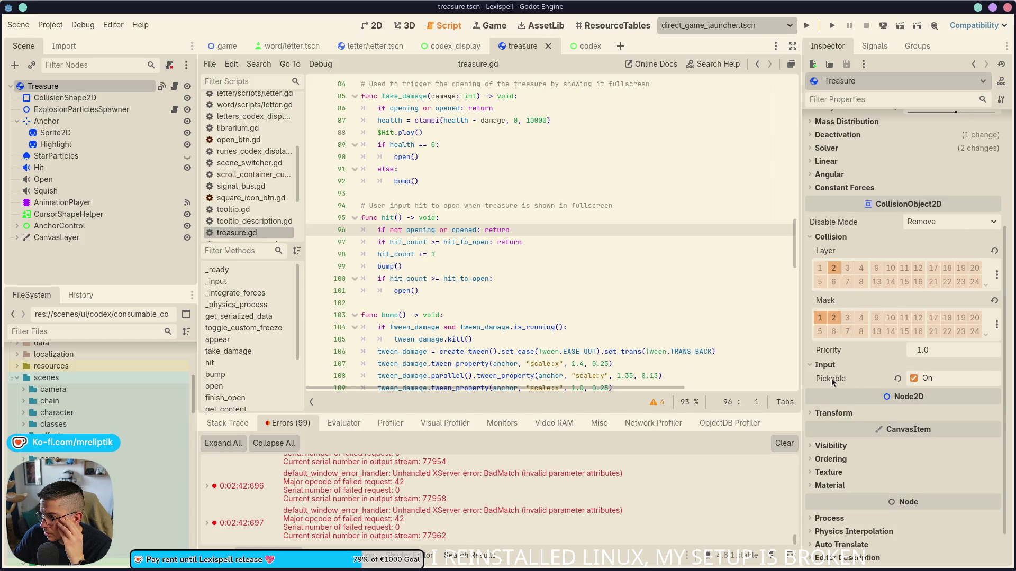
pyautogui.moveTo(830, 378)
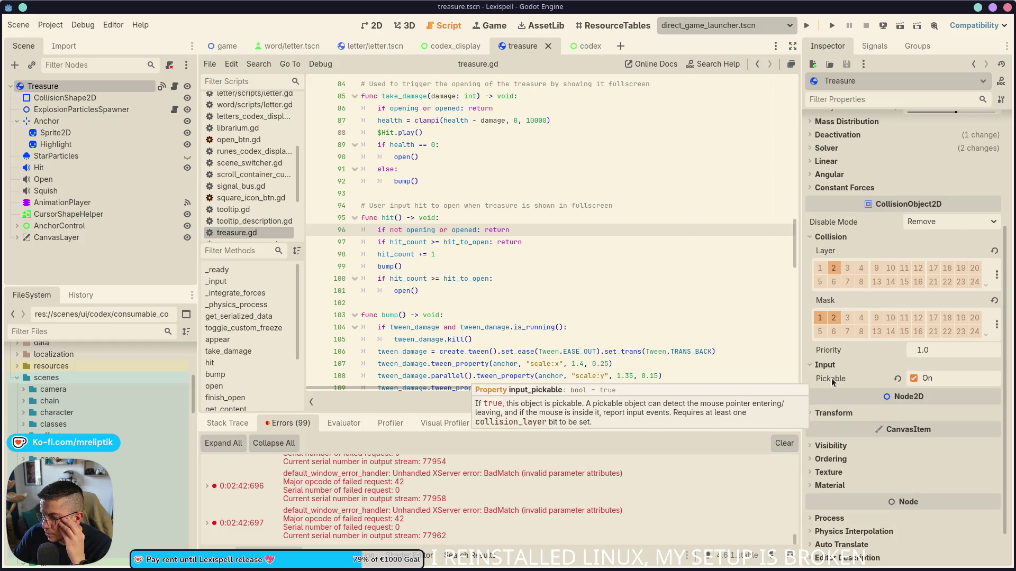
pyautogui.click(914, 379)
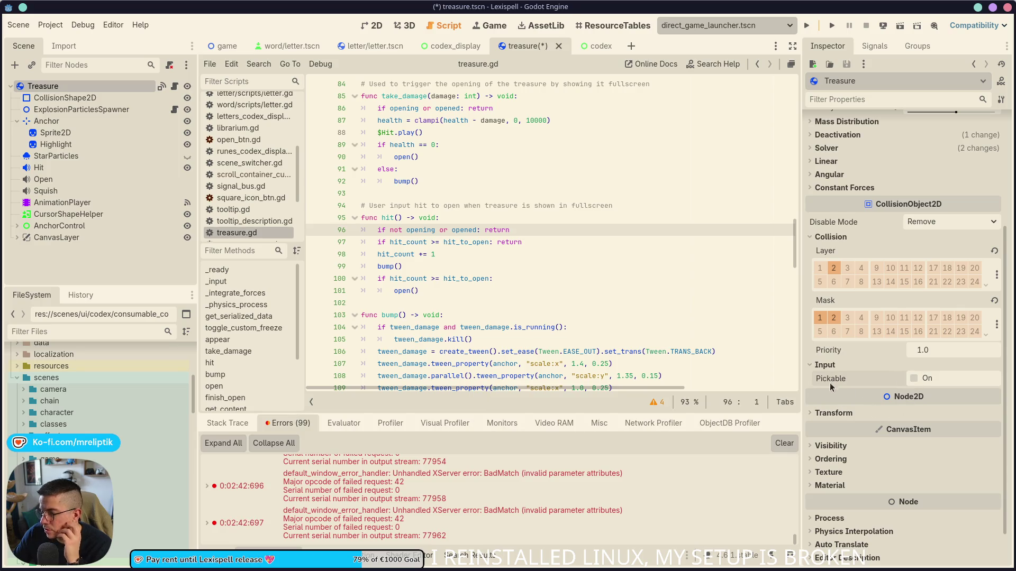
pyautogui.hotkey('ctrl', 's')
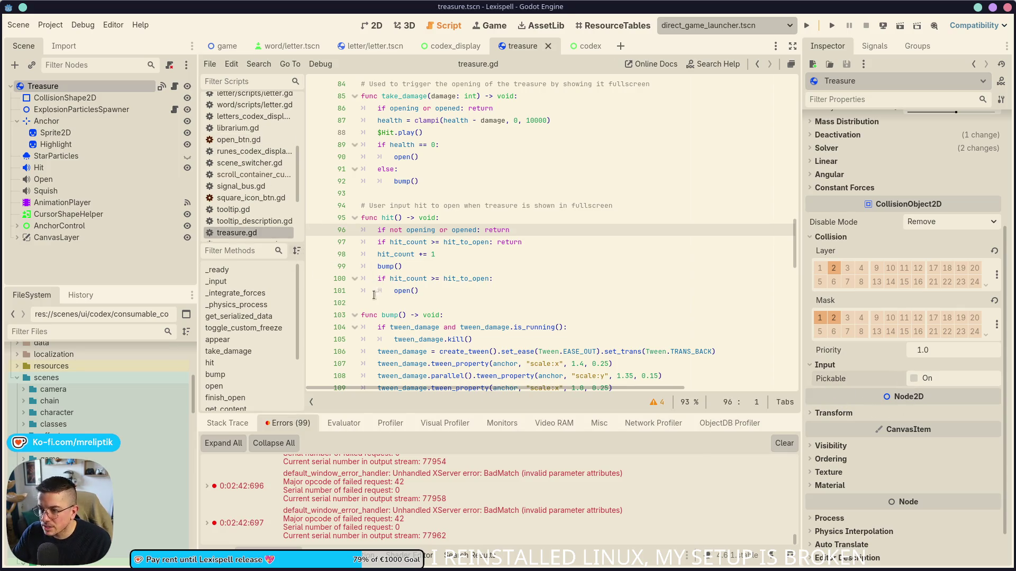
# Turn Pickable back on for the Treasure node and scroll the script up to func hit().
pyautogui.scroll(-9, 433, 300)
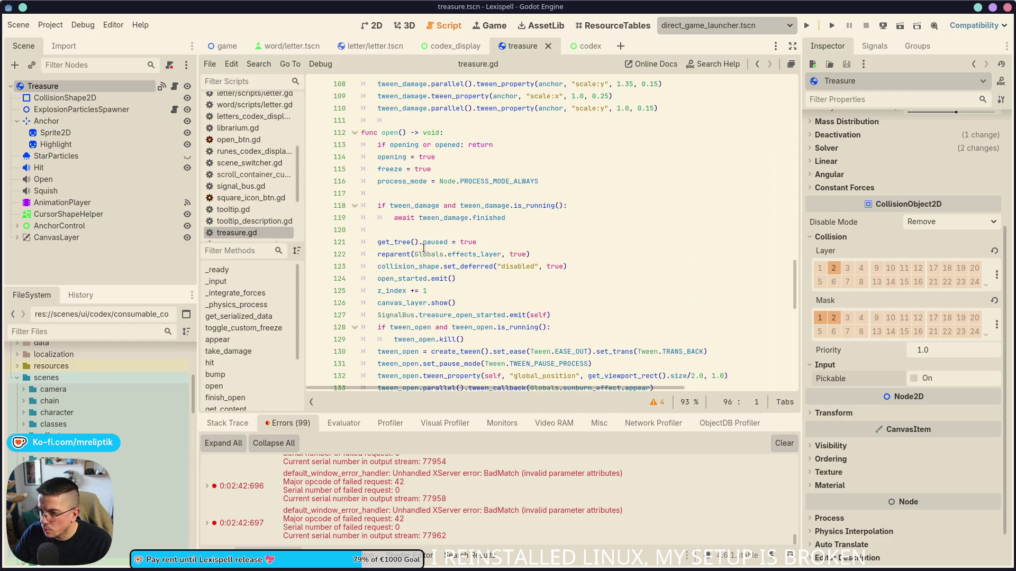
pyautogui.scroll(-2, 416, 264)
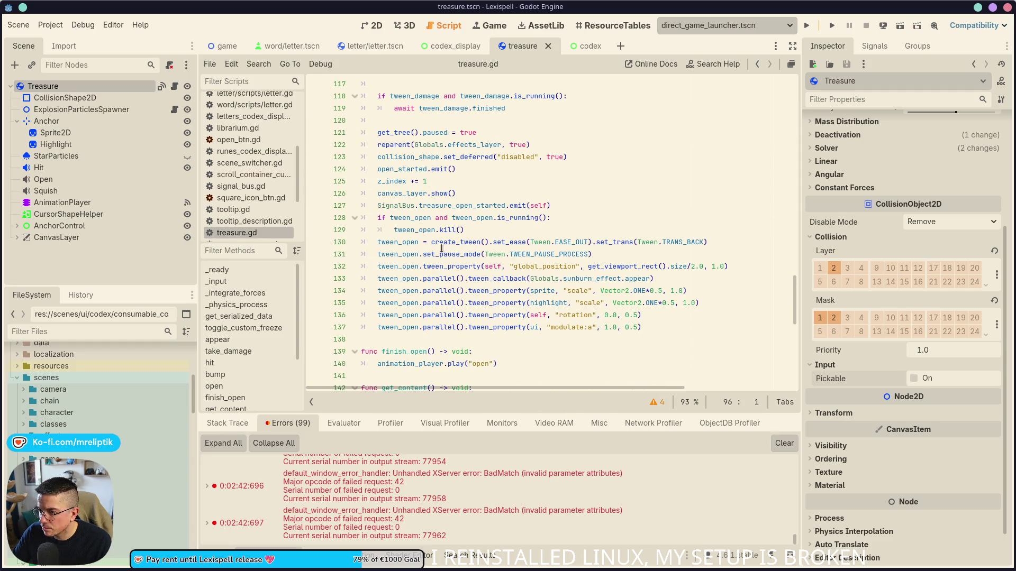
pyautogui.scroll(2, 461, 210)
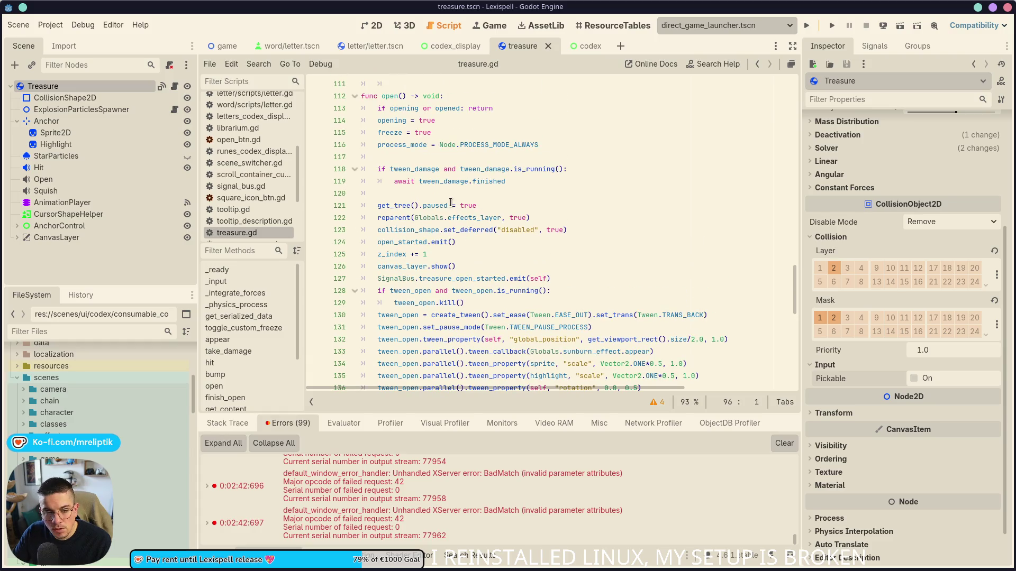
pyautogui.click(913, 378)
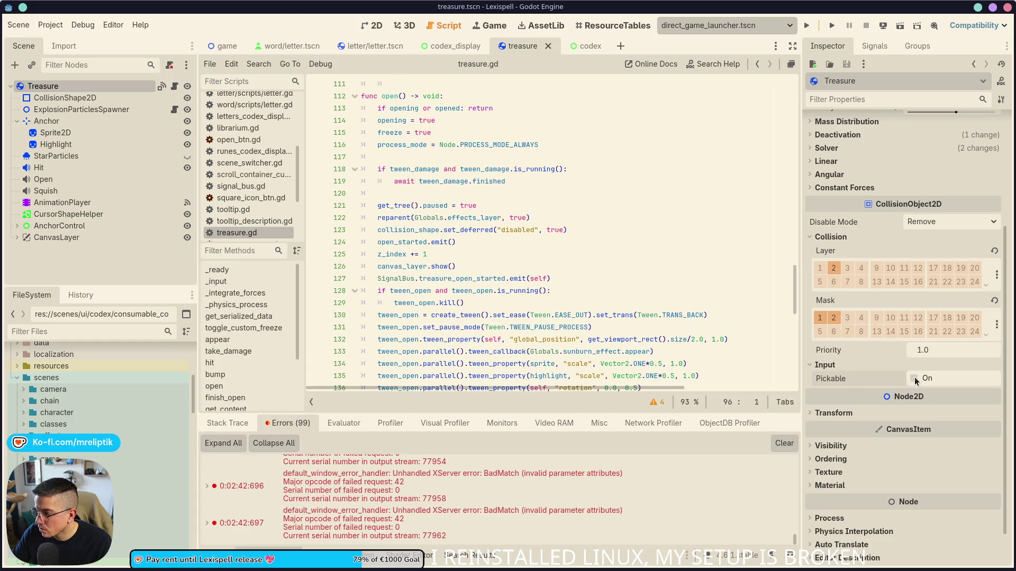
pyautogui.scroll(4, 446, 289)
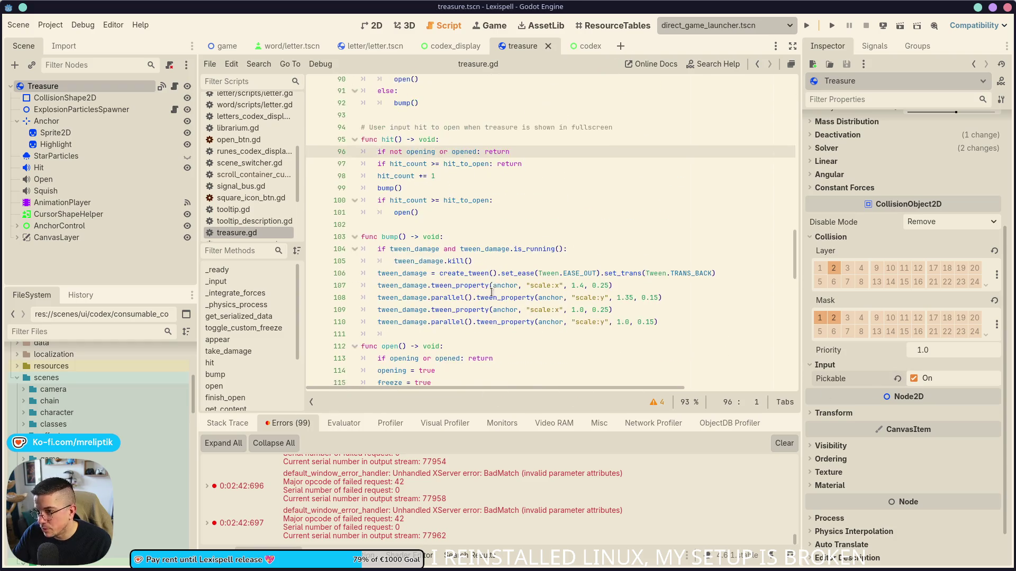
# Switch to the running game, start the Chapter 1 level, and go back to treasure.gd.
pyautogui.click(807, 26)
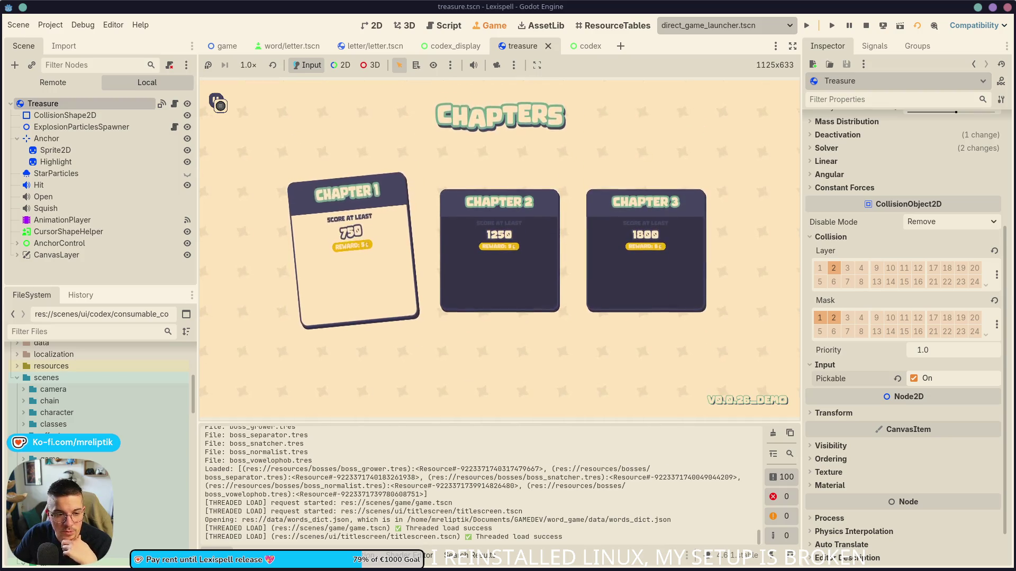
pyautogui.click(389, 264)
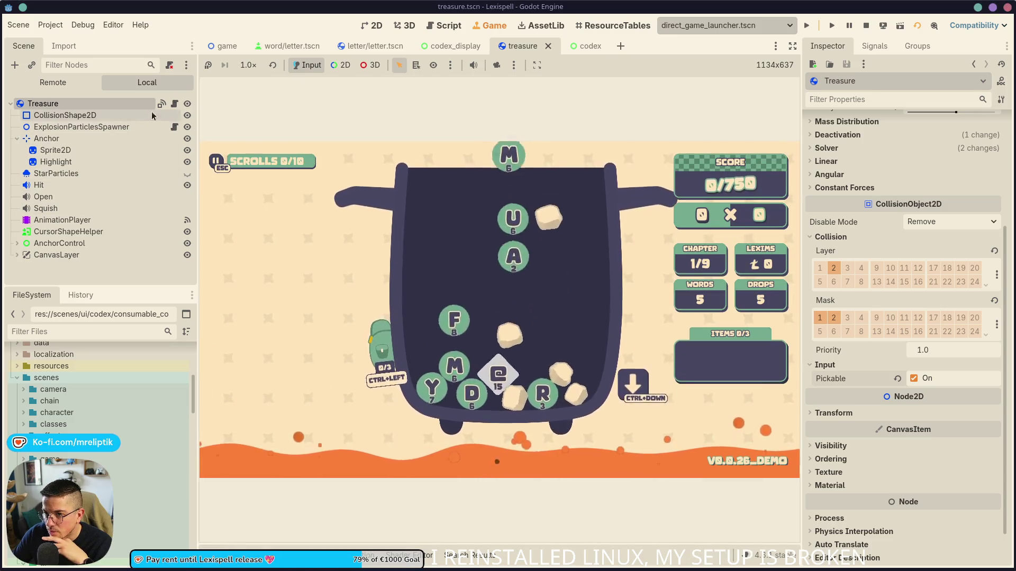
pyautogui.click(508, 335)
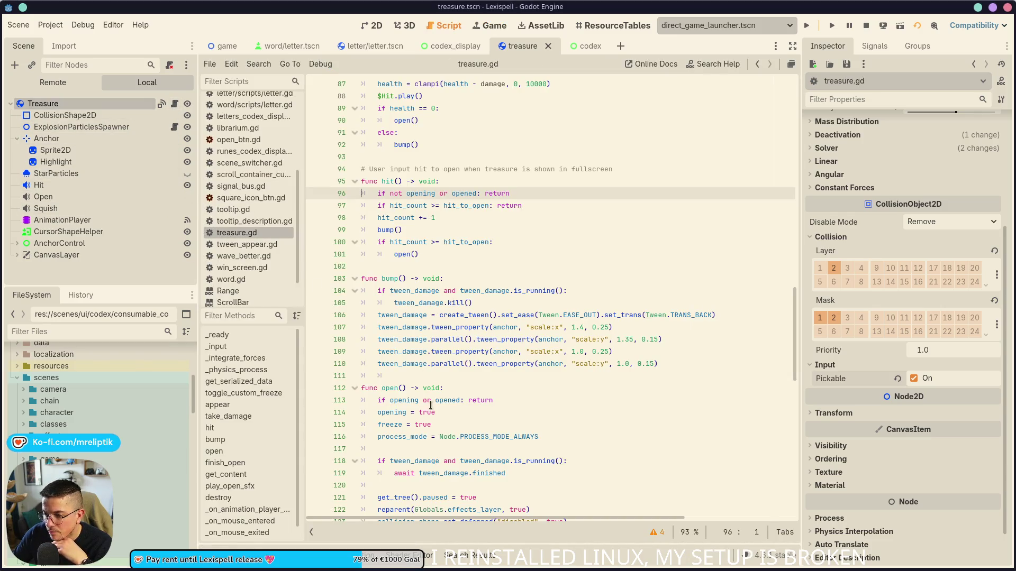
pyautogui.scroll(-4, 421, 249)
pyautogui.scroll(5, 416, 222)
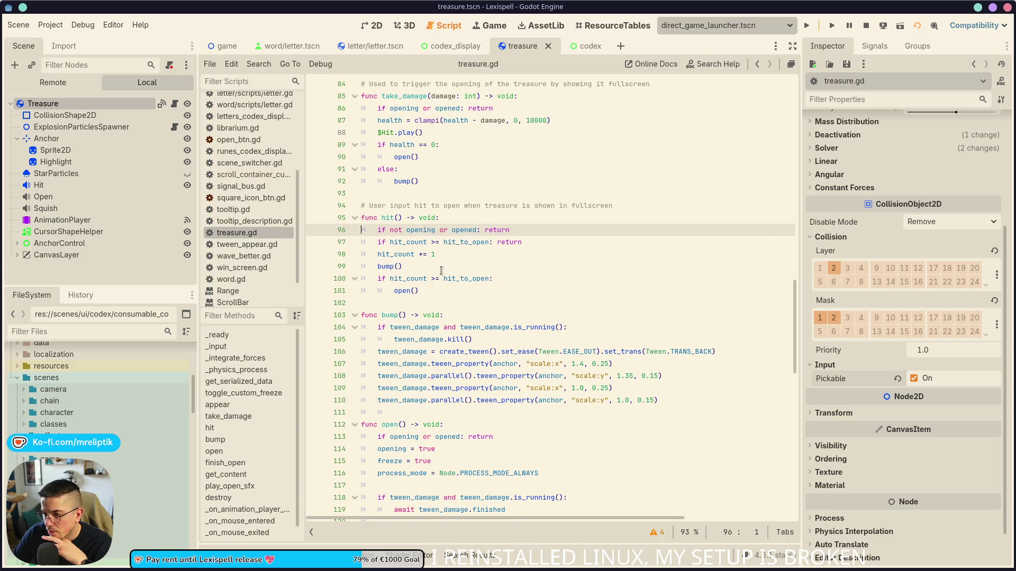
pyautogui.click(511, 230)
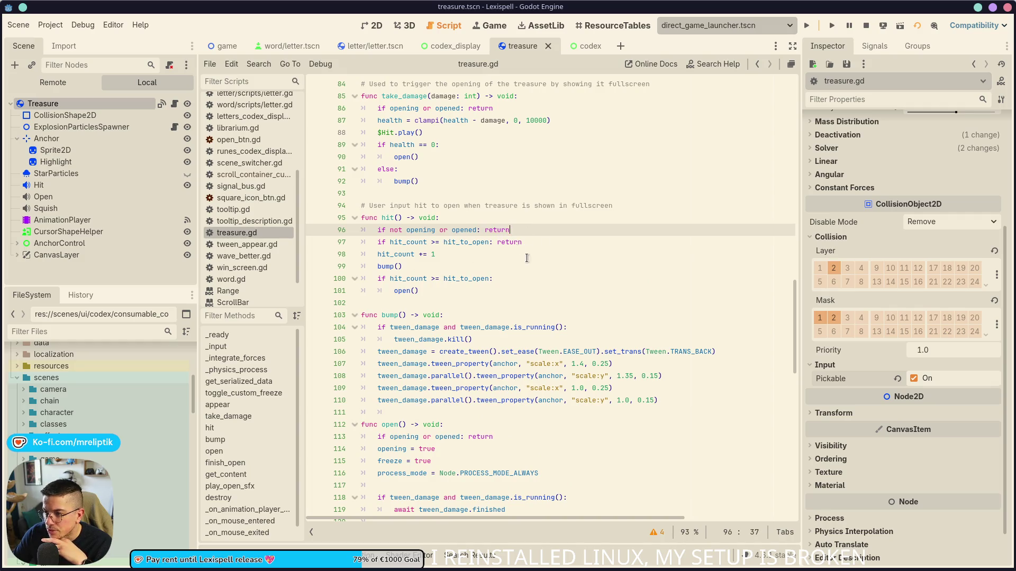
pyautogui.click(419, 218)
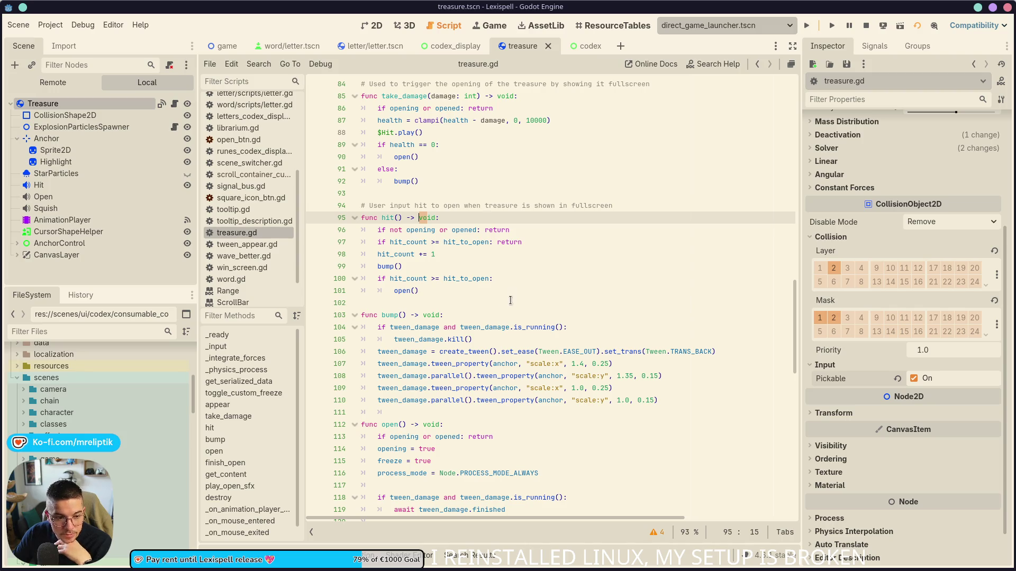
pyautogui.click(525, 228)
pyautogui.write('0')
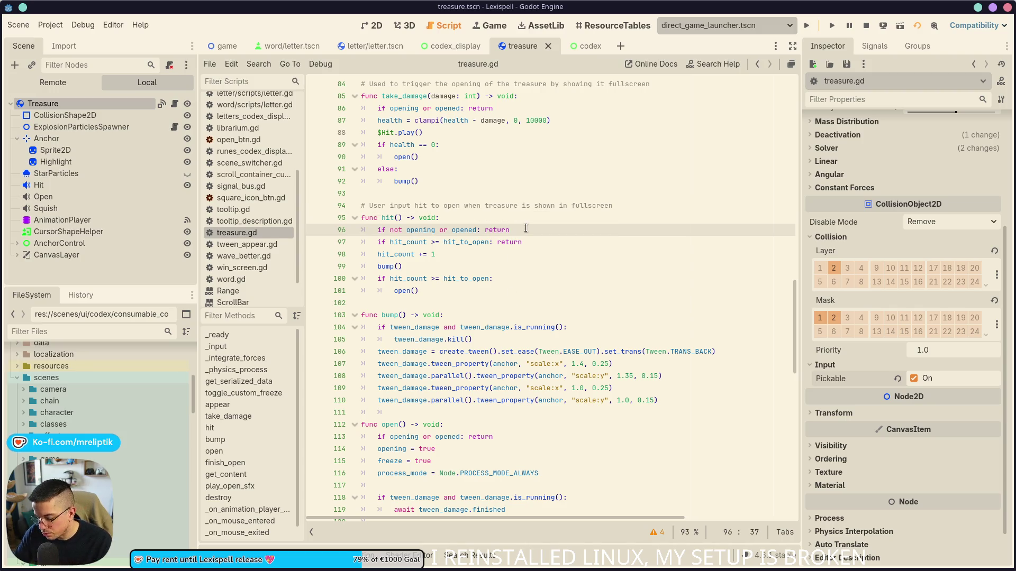
pyautogui.click(524, 260)
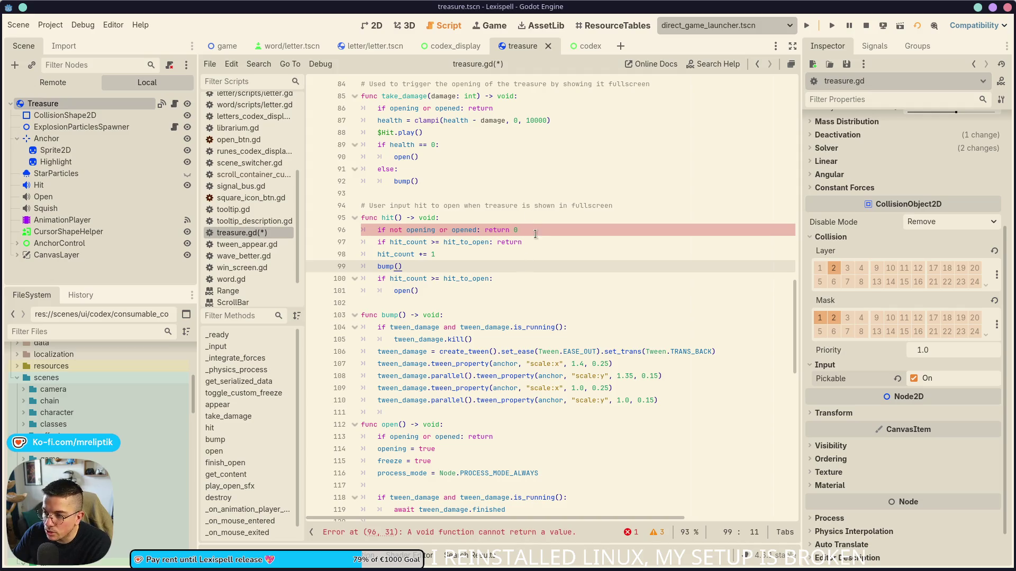
pyautogui.click(517, 229)
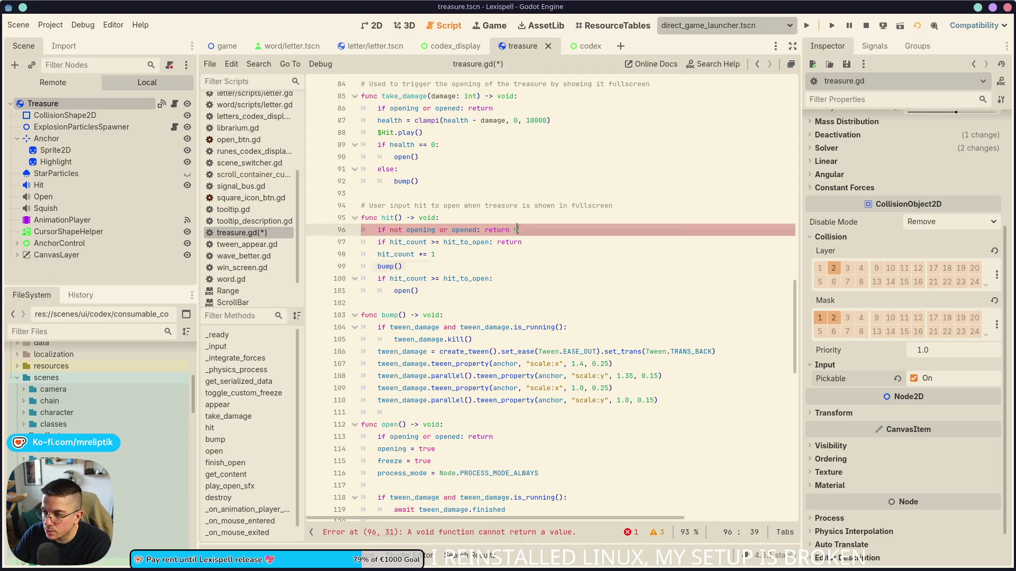
pyautogui.click(435, 217)
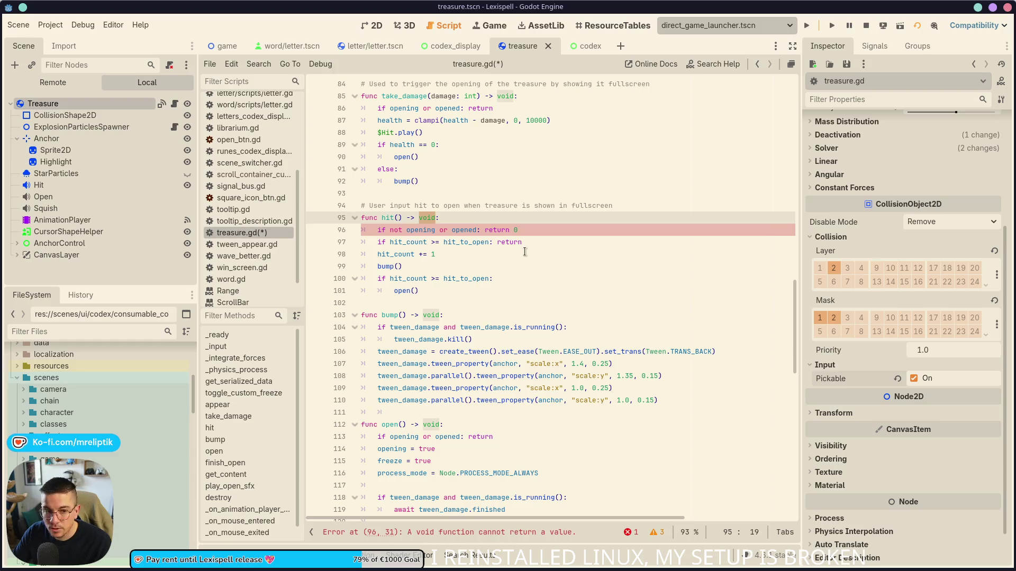
pyautogui.click(546, 231)
pyautogui.press('BackSpace')
pyautogui.press('BackSpace')
pyautogui.hotkey('ctrl', 's')
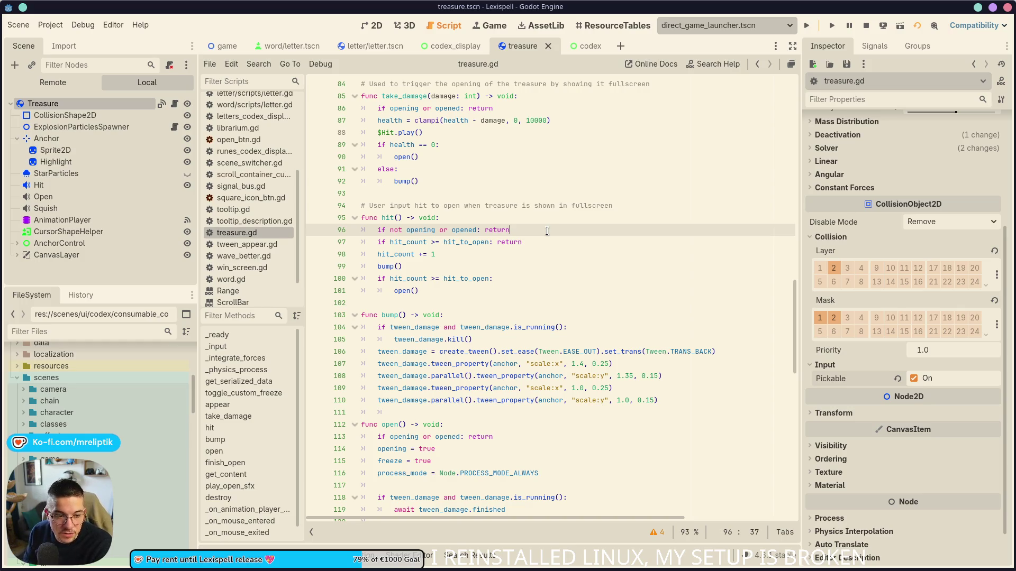
pyautogui.moveTo(377, 229); pyautogui.dragTo(559, 241)
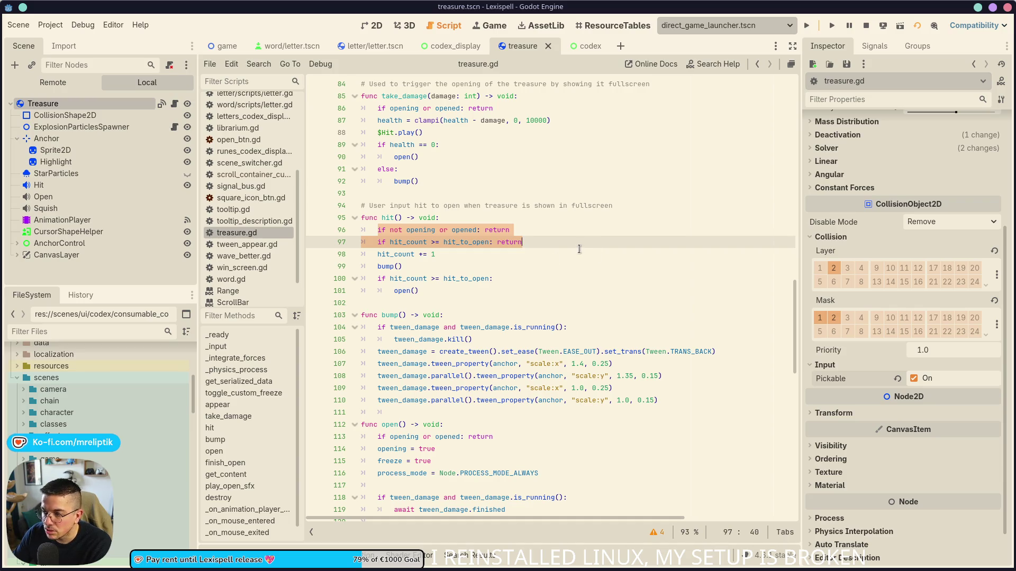
pyautogui.click(577, 244)
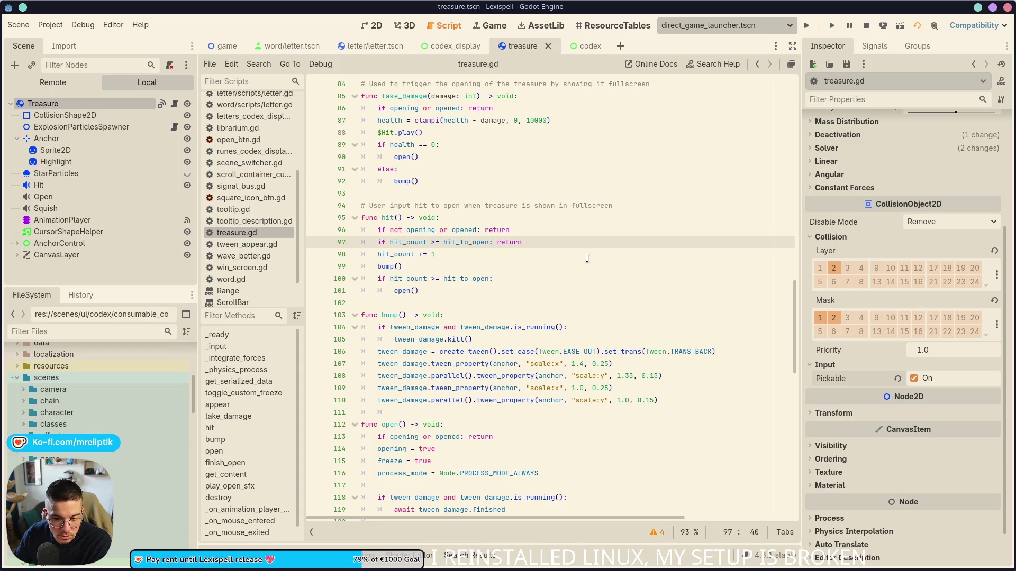
pyautogui.click(373, 254)
pyautogui.hotkey('ctrl', 'z')
pyautogui.moveTo(376, 230); pyautogui.dragTo(552, 242)
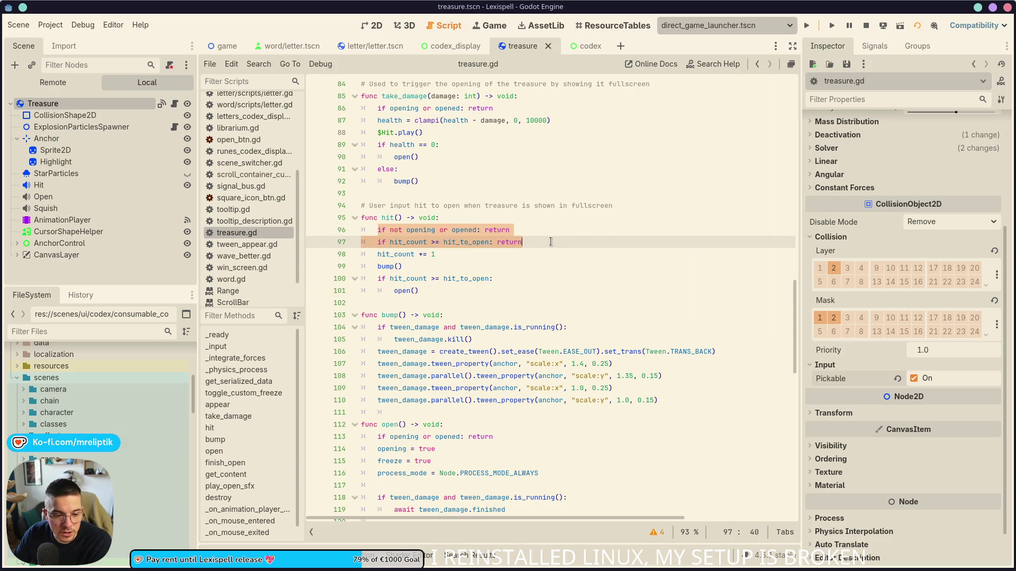
pyautogui.click(552, 242)
pyautogui.moveTo(378, 229); pyautogui.dragTo(528, 241)
pyautogui.click(402, 254)
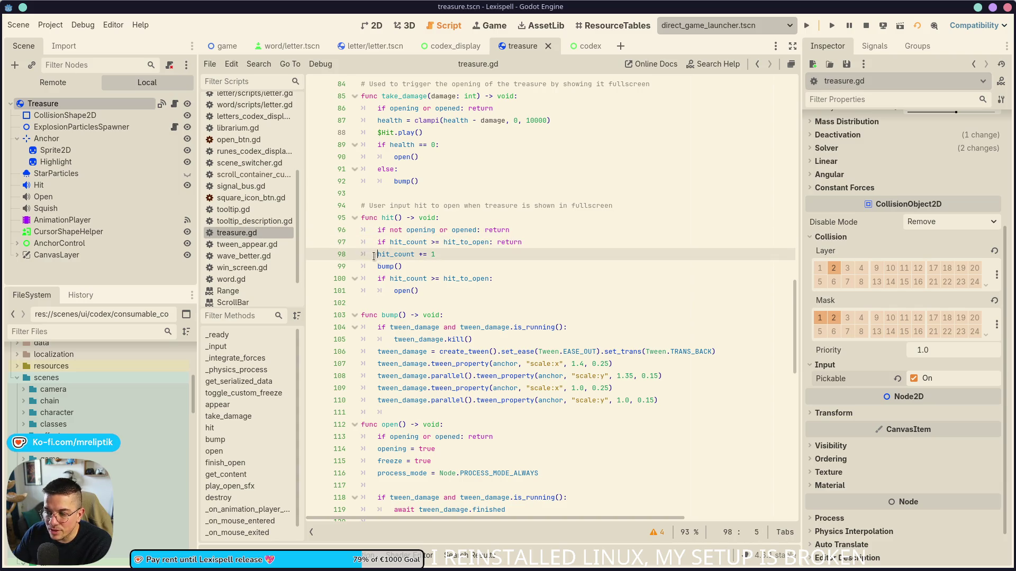
pyautogui.moveTo(373, 256); pyautogui.dragTo(446, 291)
pyautogui.click(446, 291)
pyautogui.moveTo(378, 251); pyautogui.dragTo(444, 292)
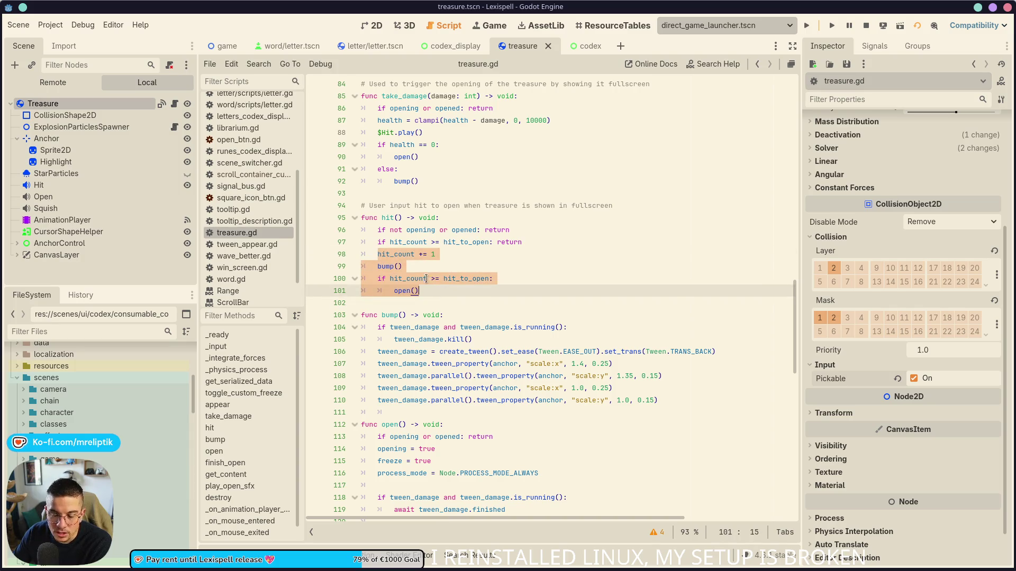
pyautogui.click(402, 218)
pyautogui.click(539, 242)
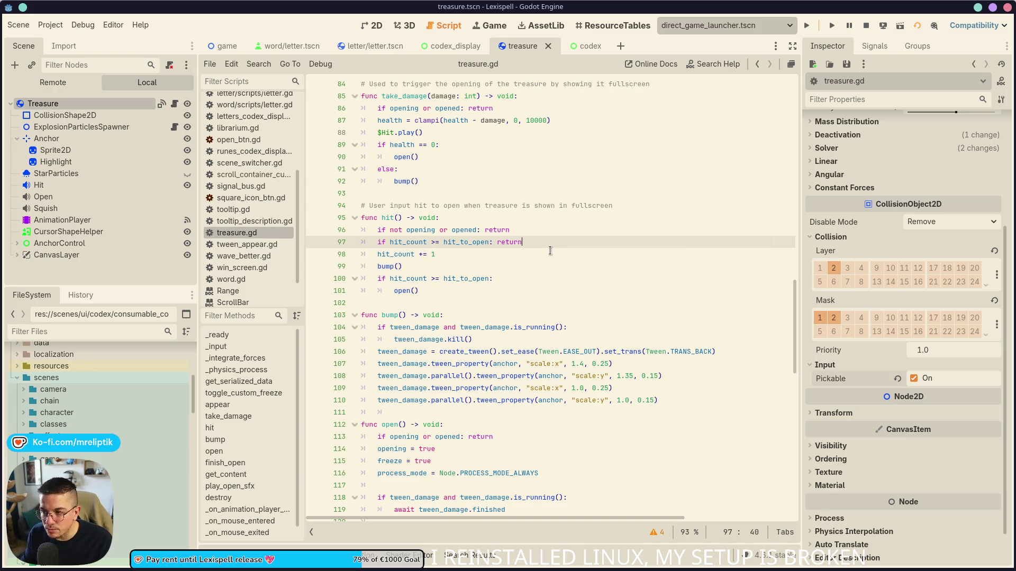
pyautogui.press('Return')
pyautogui.press('Return')
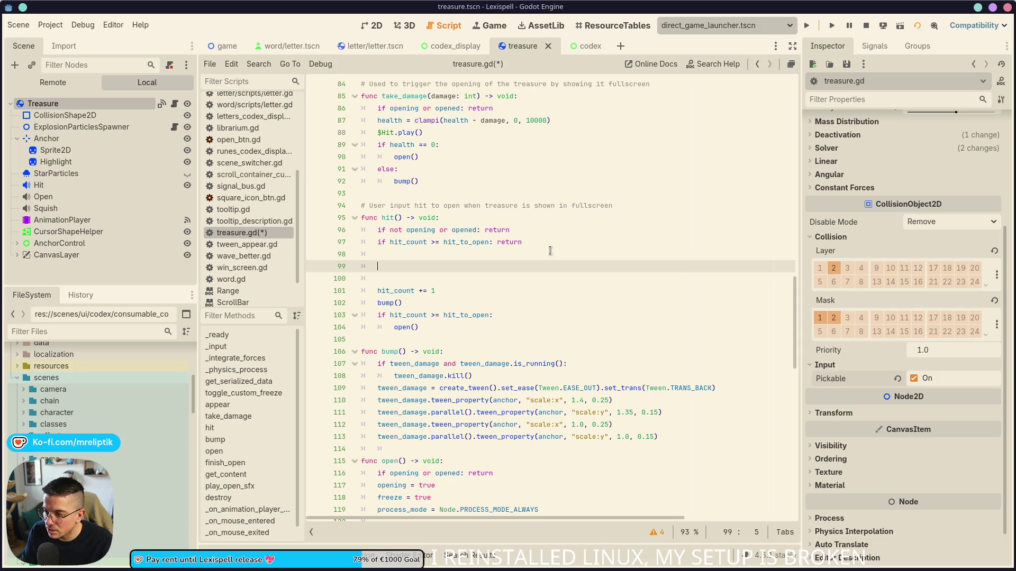
# Type the nested conditions 'if opening and not opened:' and 'if hit_count <= hit_to_open'.
pyautogui.write('if opening')
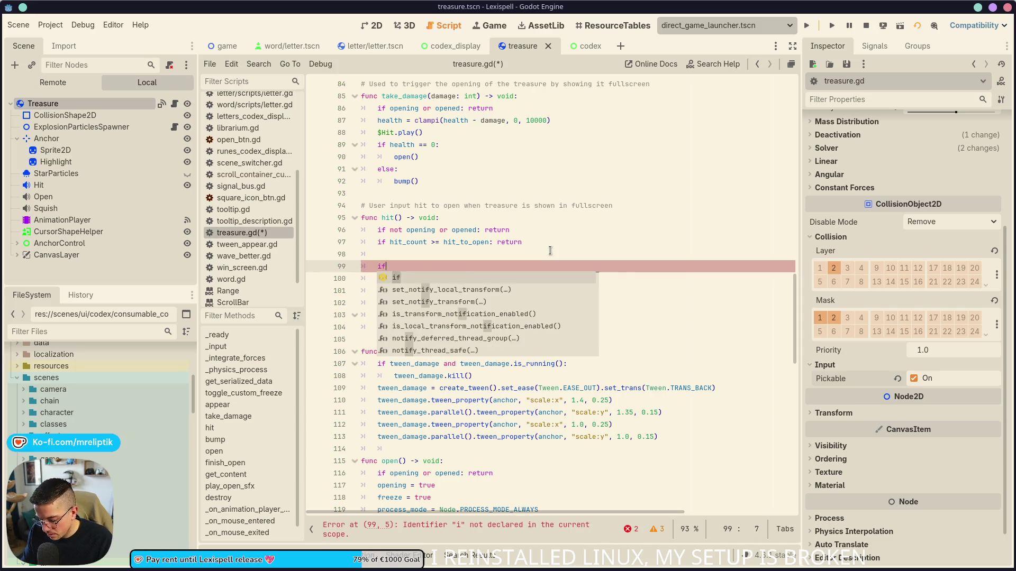
pyautogui.write(' and not openne')
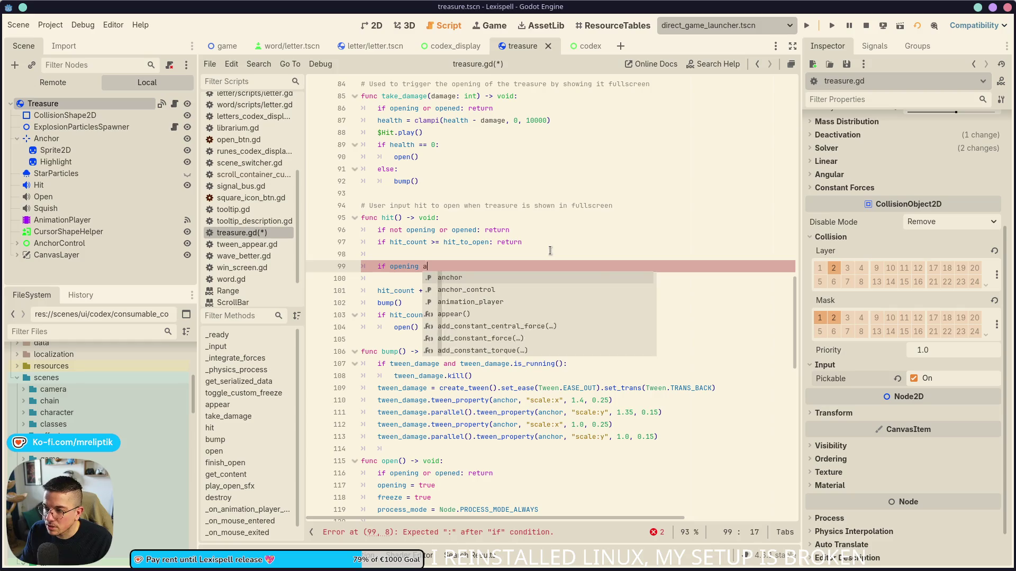
pyautogui.press('BackSpace')
pyautogui.press('BackSpace')
pyautogui.write('ed')
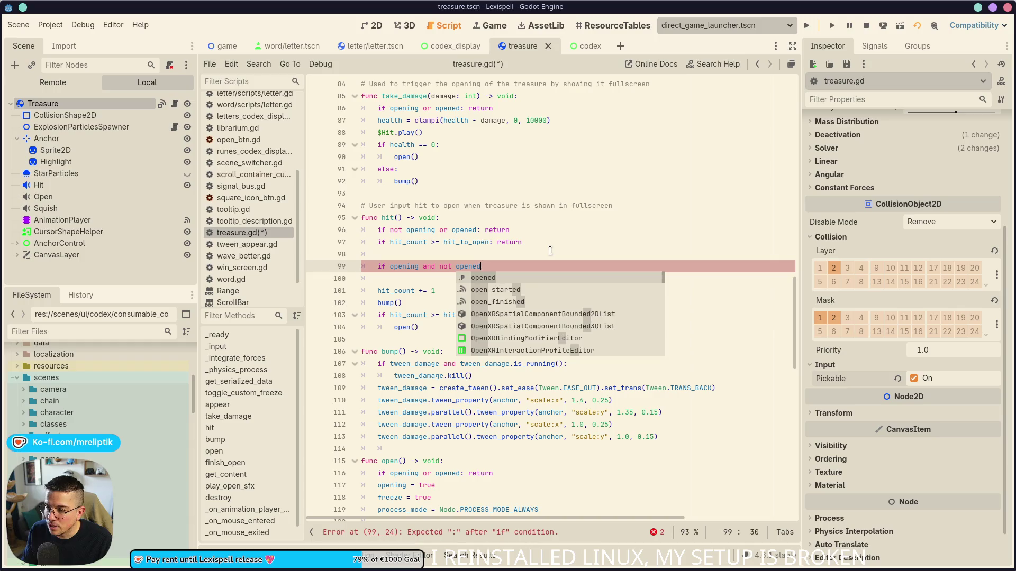
pyautogui.write(':')
pyautogui.press('Return')
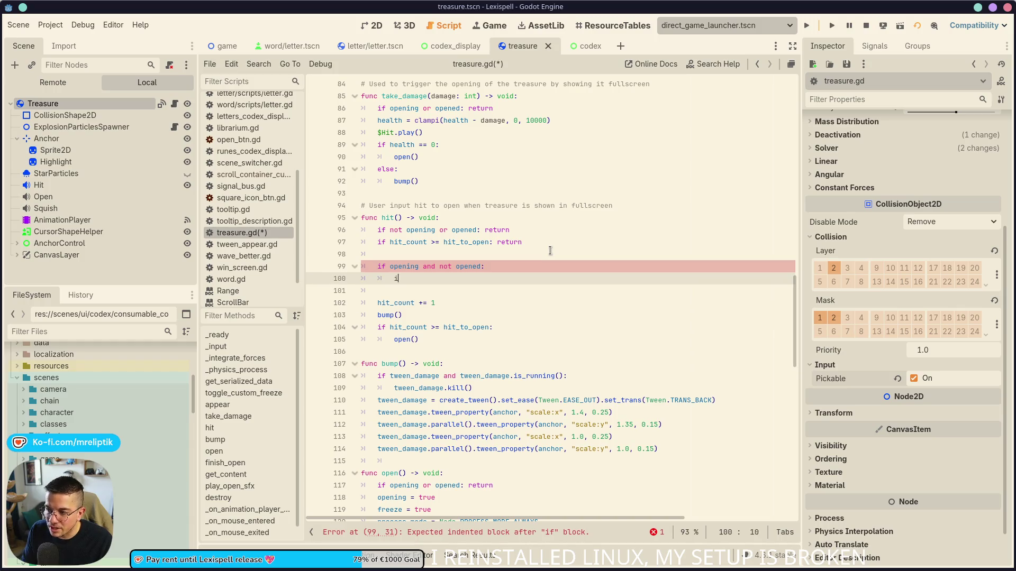
pyautogui.write('f hit_count <=')
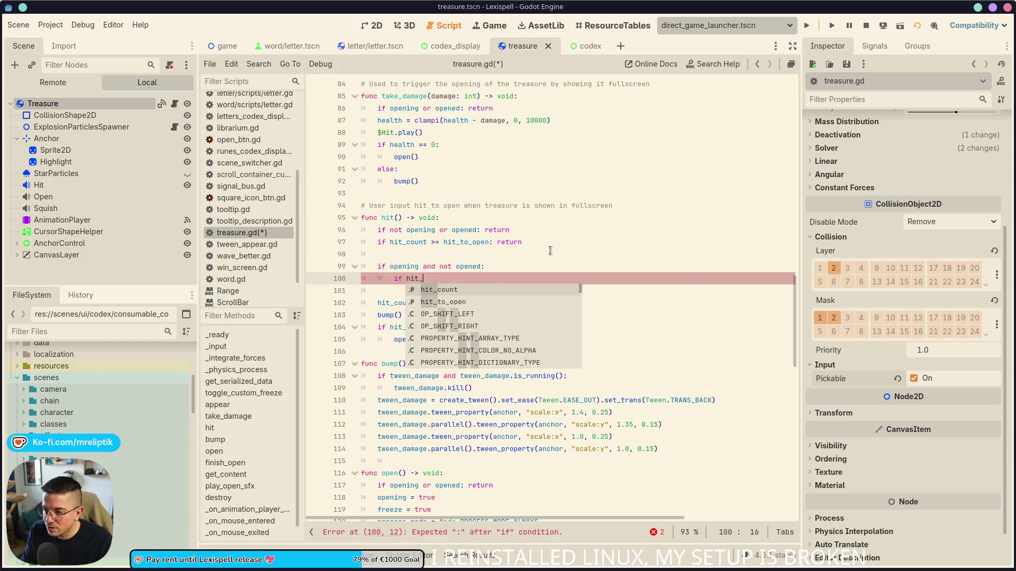
pyautogui.write(' hit_to_open')
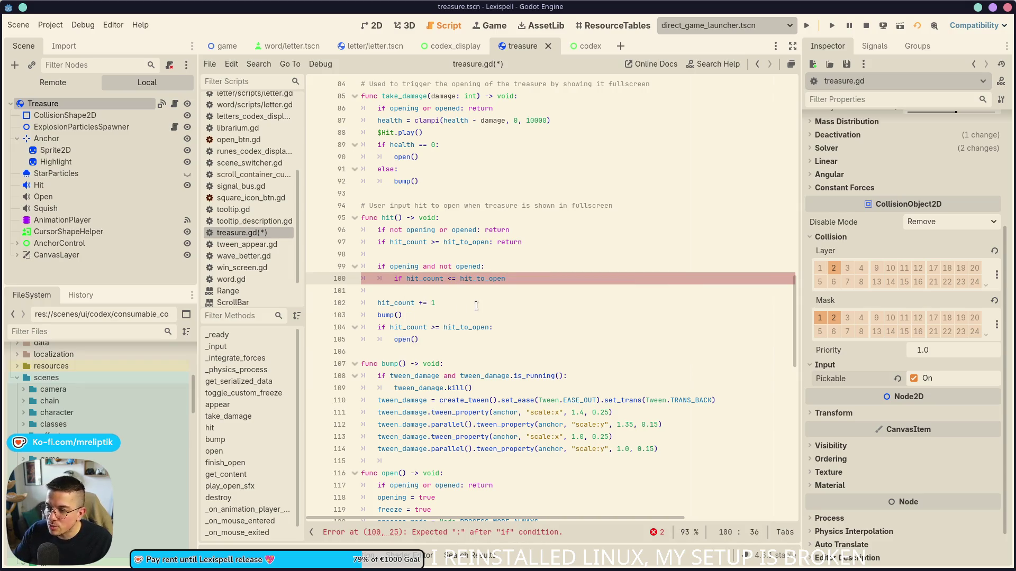
pyautogui.press('Return')
# Copy the hit_count, bump and open lines into the nested if and indent them one level.
pyautogui.click(380, 316)
pyautogui.hotkey('shift', 'Down')
pyautogui.hotkey('shift', 'Down')
pyautogui.hotkey('shift', 'Down')
pyautogui.hotkey('shift', 'End')
pyautogui.hotkey('ctrl', 'c')
pyautogui.click(412, 290)
pyautogui.hotkey('ctrl', 'v')
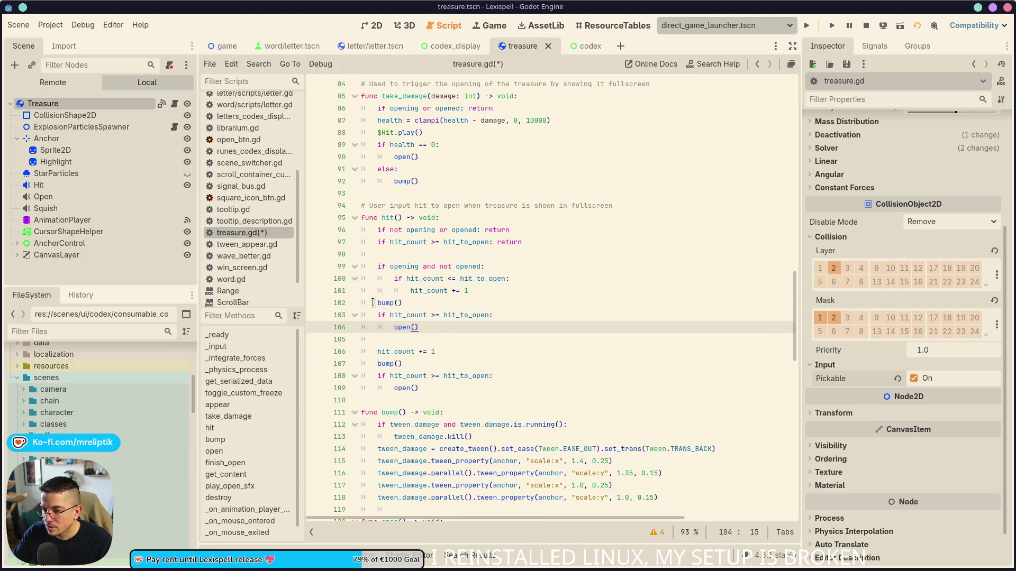
pyautogui.click(379, 303)
pyautogui.hotkey('shift', 'Down')
pyautogui.hotkey('shift', 'Down')
pyautogui.hotkey('shift', 'End')
pyautogui.press('Tab')
# Comment out the original counting lines 106–109 with Ctrl+K.
pyautogui.moveTo(421, 392); pyautogui.dragTo(284, 357)
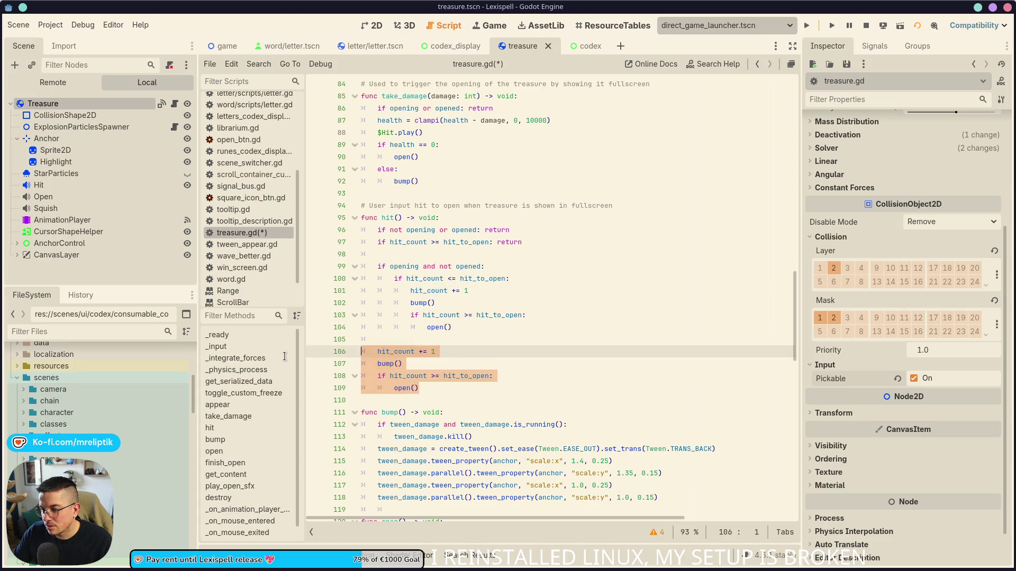
pyautogui.hotkey('ctrl', 'k')
pyautogui.click(392, 252)
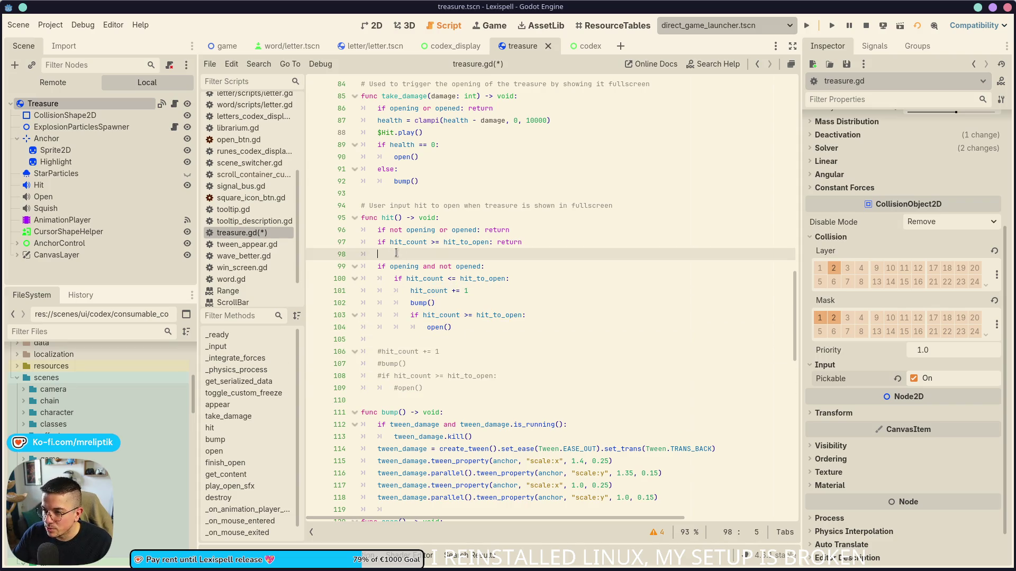
# Comment out the two early-return guard lines in hit() and save the script.
pyautogui.hotkey('shift', 'Up')
pyautogui.hotkey('shift', 'Up')
pyautogui.hotkey('shift', 'Up')
pyautogui.click(413, 253)
pyautogui.hotkey('shift', 'Up')
pyautogui.hotkey('shift', 'Up')
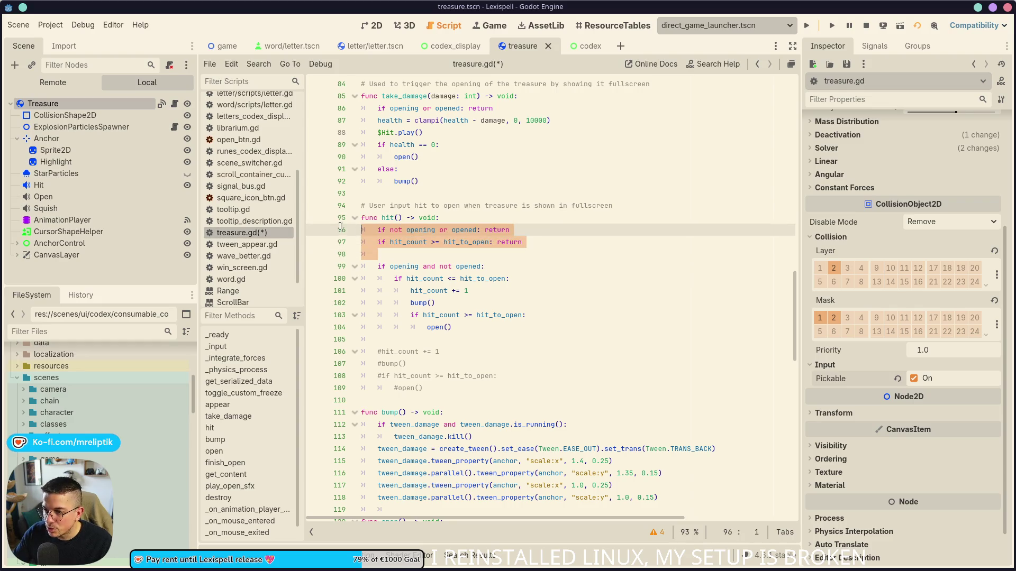
pyautogui.hotkey('ctrl', 'k')
pyautogui.hotkey('ctrl', 's')
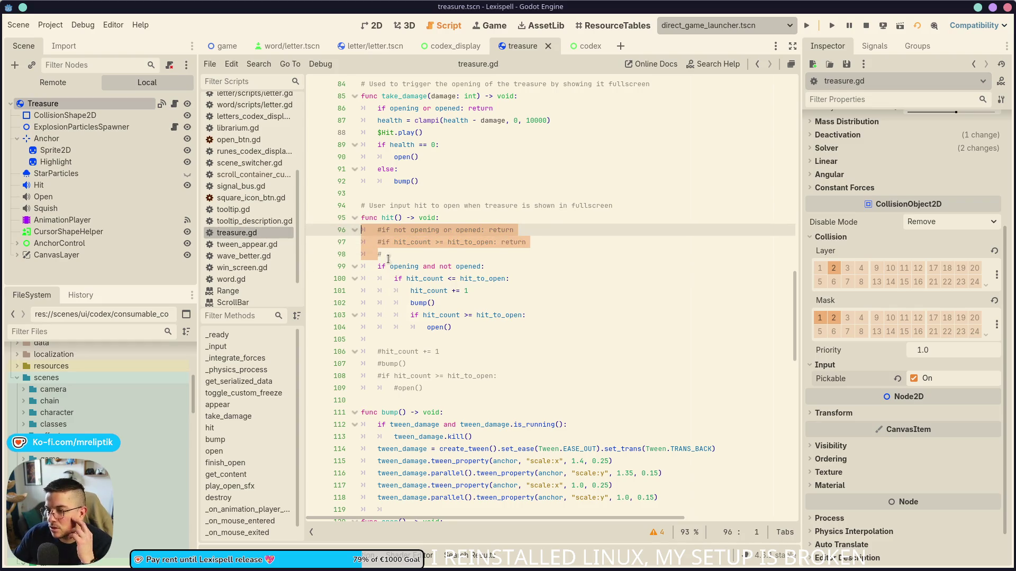
pyautogui.scroll(-1, 442, 283)
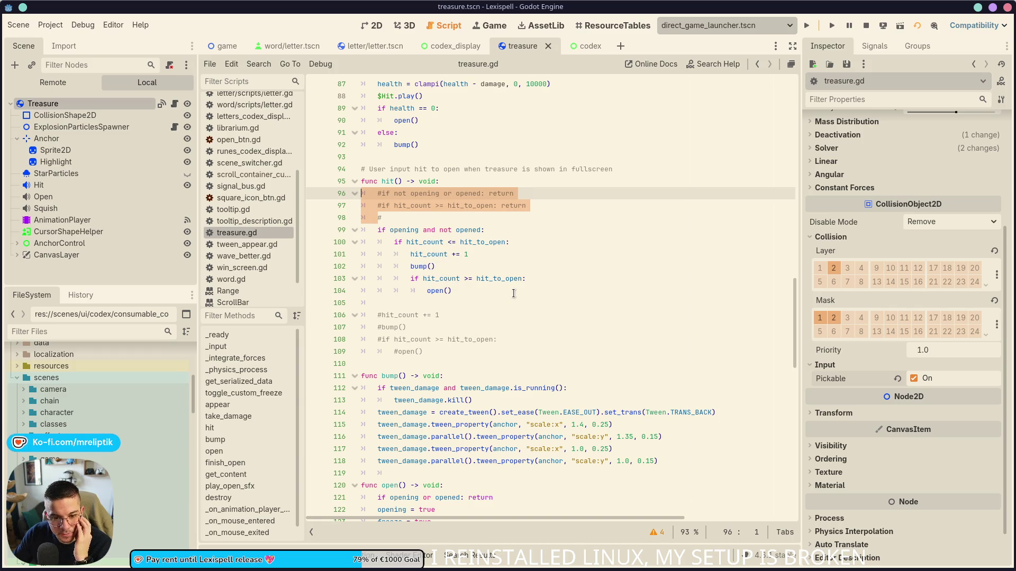
# Review the nested 'if opening and not opened' block, its hit_count increment and bump() call.
pyautogui.click(380, 231)
pyautogui.click(413, 241)
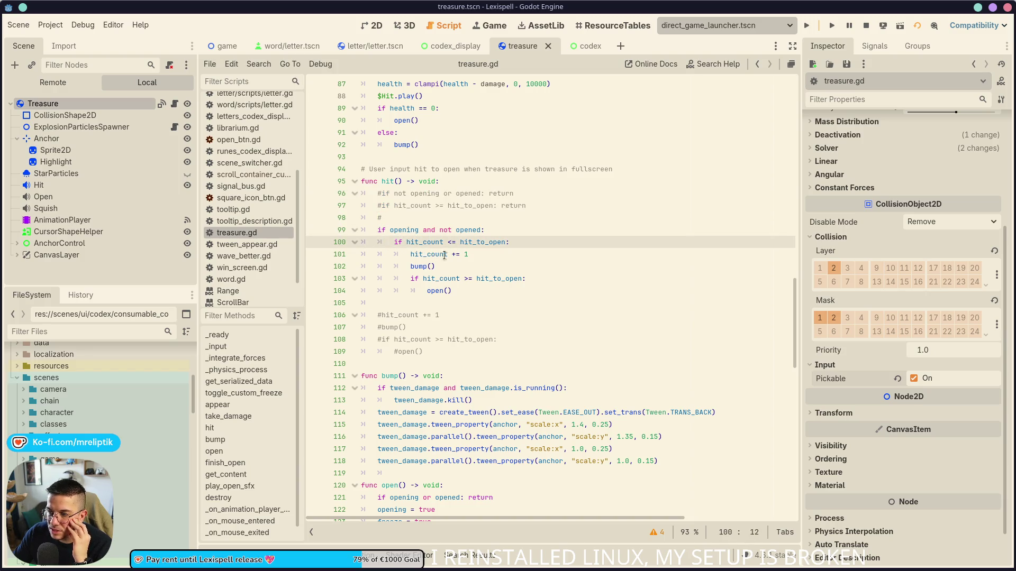
pyautogui.click(415, 242)
pyautogui.click(418, 242)
pyautogui.click(413, 266)
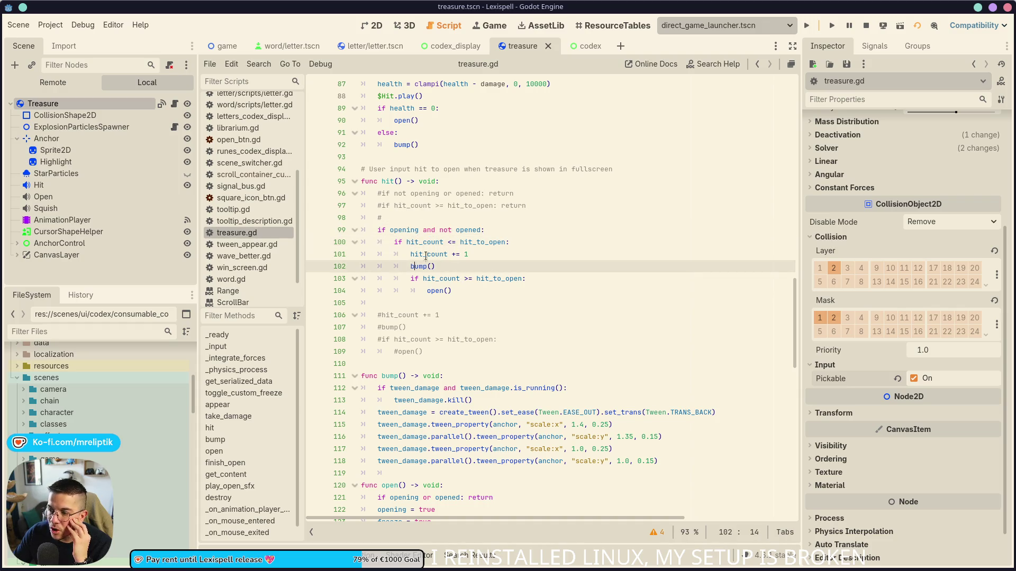
pyautogui.doubleClick(400, 230)
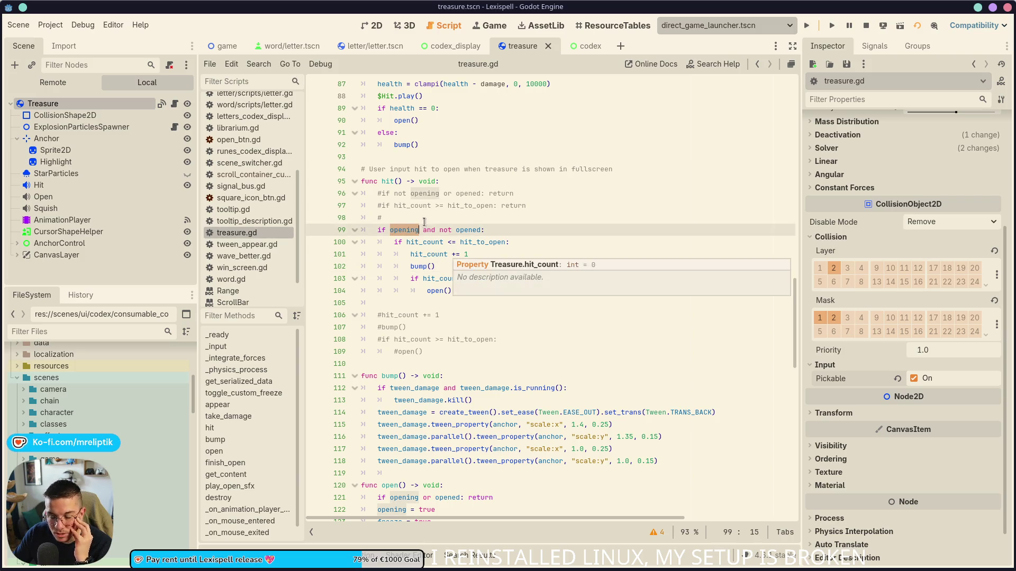
pyautogui.press('Up')
# Delete the nested-if block and uncomment the original guard and counting lines in hit().
pyautogui.moveTo(458, 293); pyautogui.dragTo(381, 217)
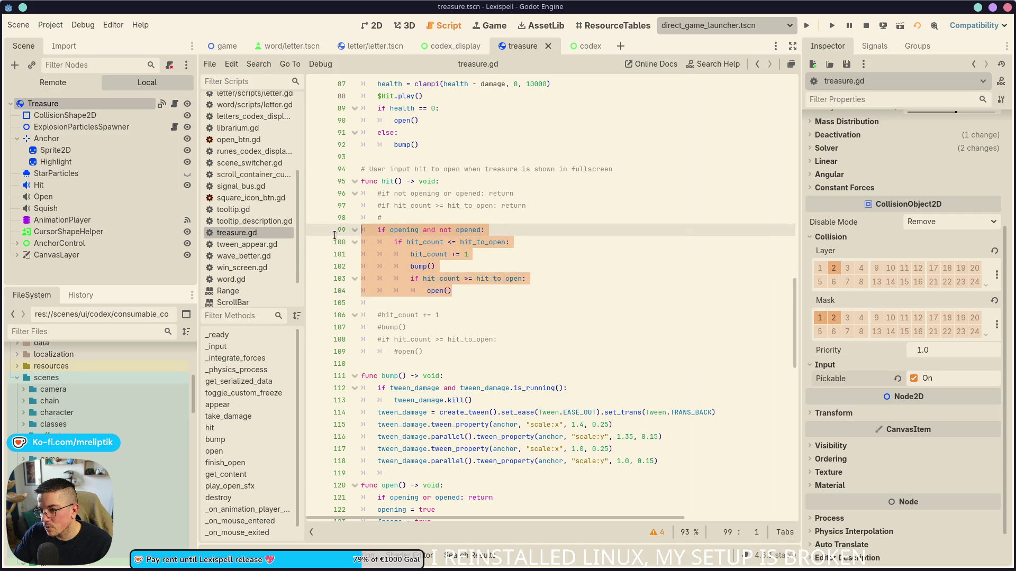
pyautogui.press('Delete')
pyautogui.press('BackSpace')
pyautogui.press('BackSpace')
pyautogui.press('BackSpace')
pyautogui.moveTo(423, 266); pyautogui.dragTo(341, 198)
pyautogui.hotkey('ctrl', 'k')
pyautogui.click(394, 218)
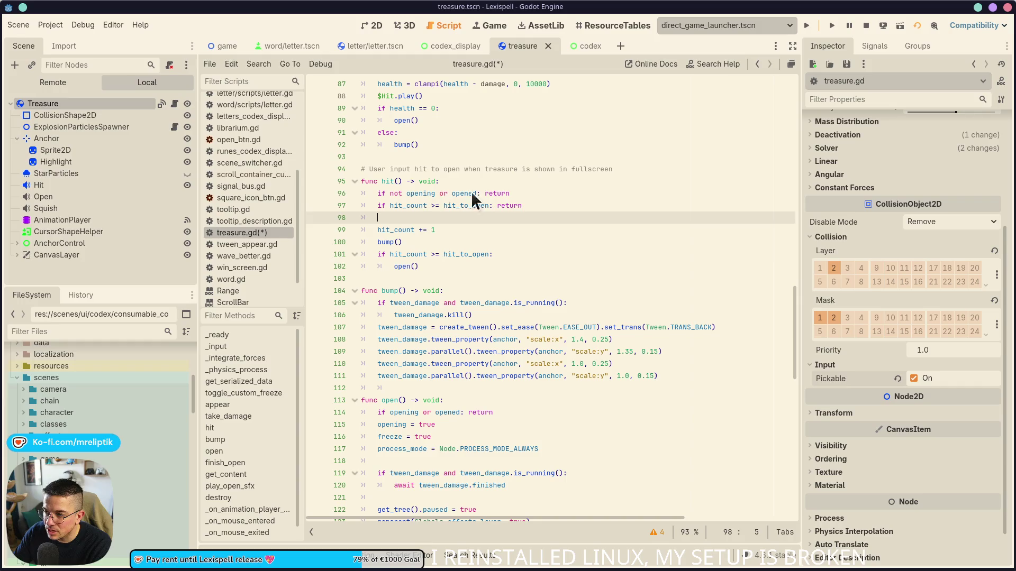
# Review hit()'s two guards on opening, opened, hit_count and hit_to_open.
pyautogui.doubleClick(422, 193)
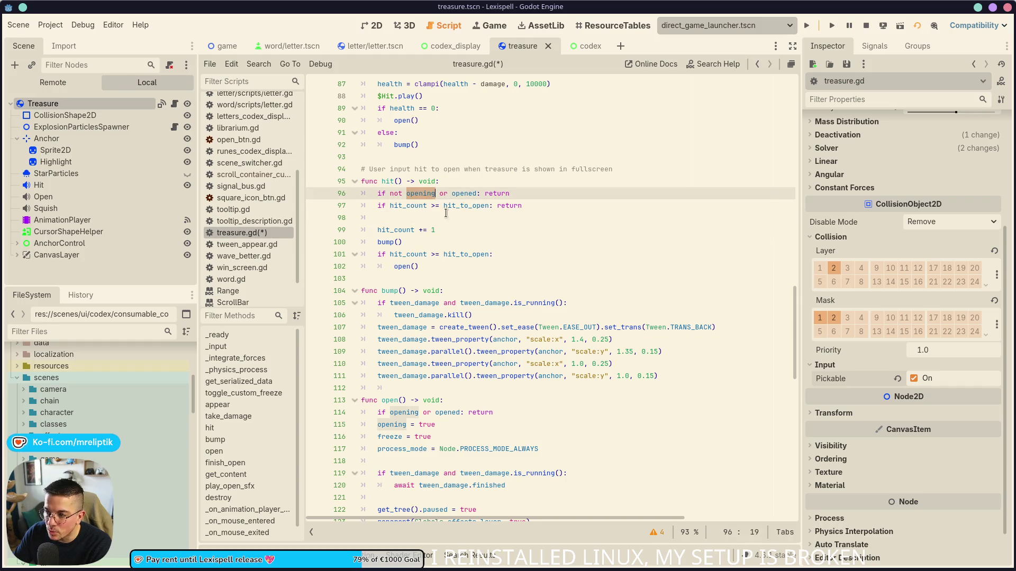
pyautogui.doubleClick(465, 193)
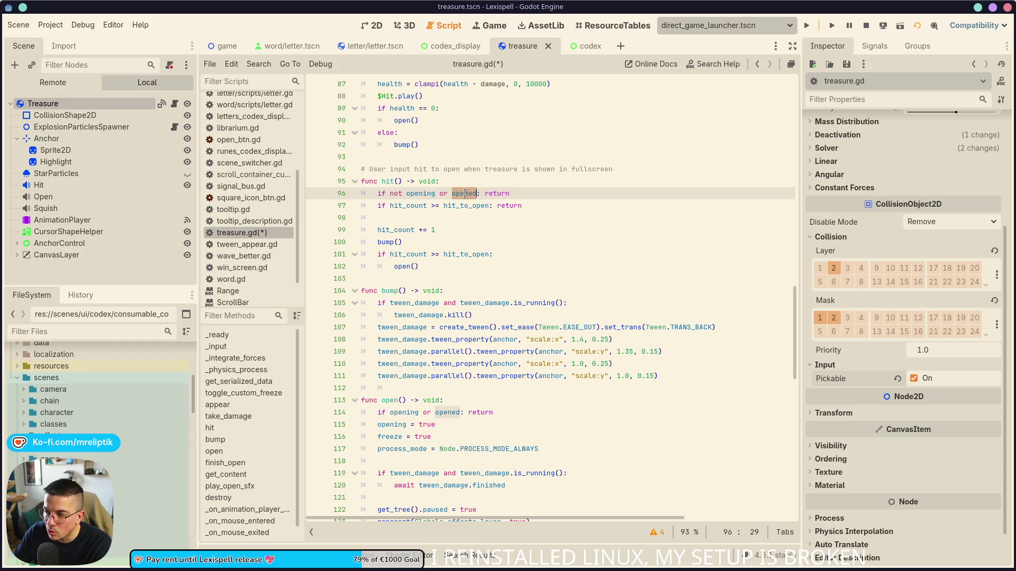
pyautogui.doubleClick(495, 194)
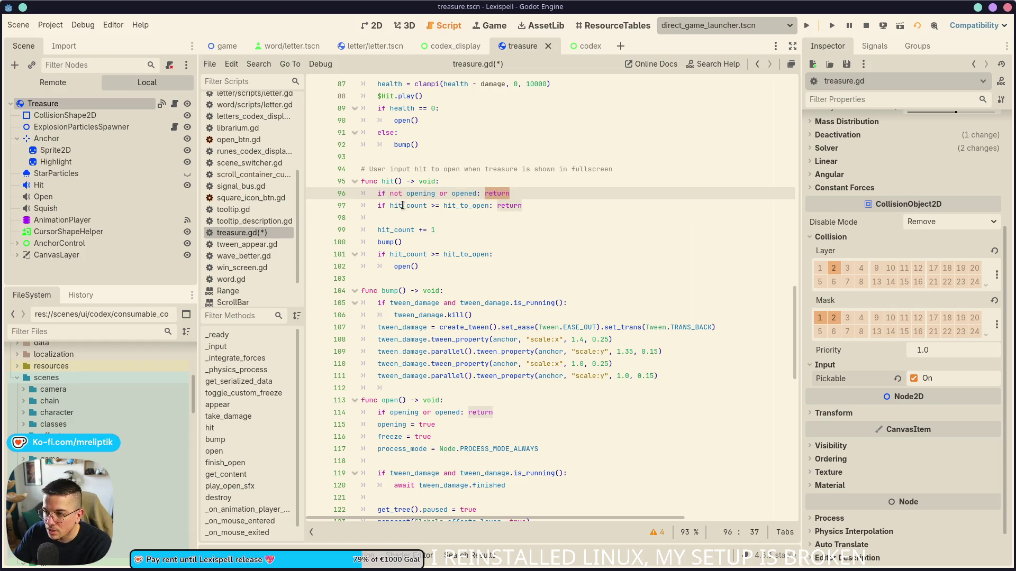
pyautogui.doubleClick(408, 205)
pyautogui.doubleClick(408, 205)
pyautogui.doubleClick(454, 205)
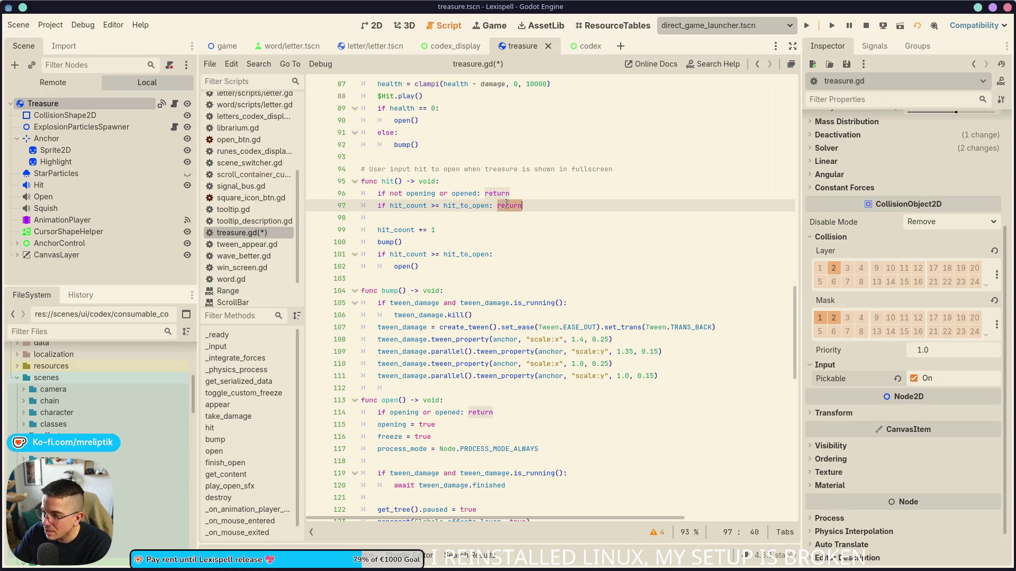
pyautogui.click(419, 226)
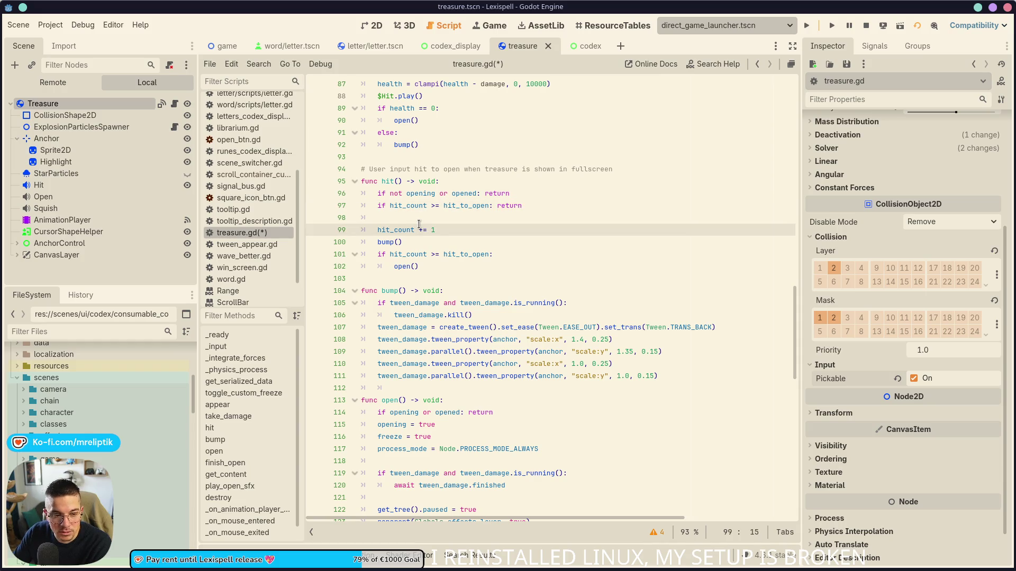
pyautogui.moveTo(378, 194); pyautogui.dragTo(547, 215)
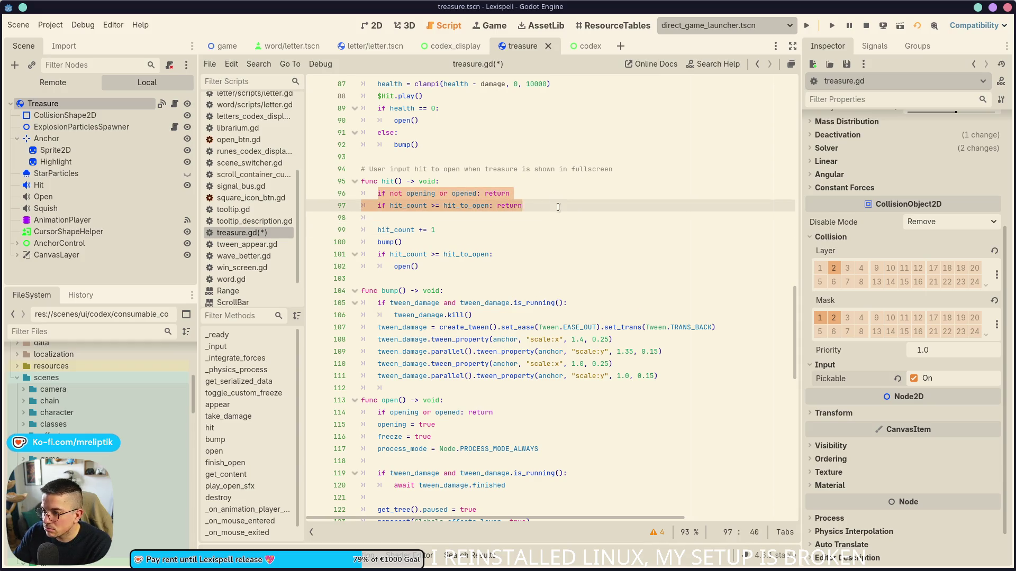
pyautogui.click(450, 230)
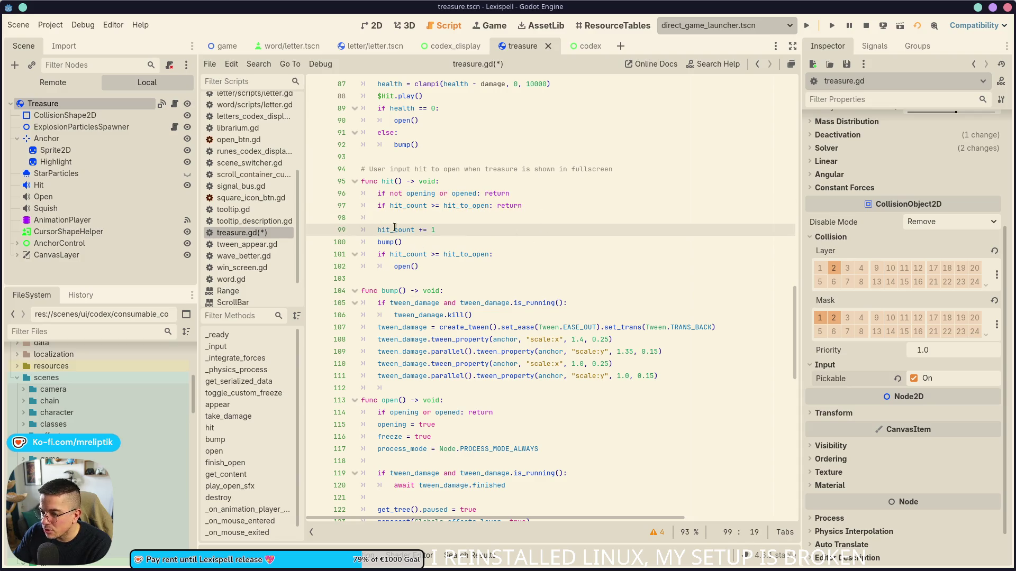
# Check the opening/opened guard in open(), then save treasure.gd.
pyautogui.scroll(-5, 404, 257)
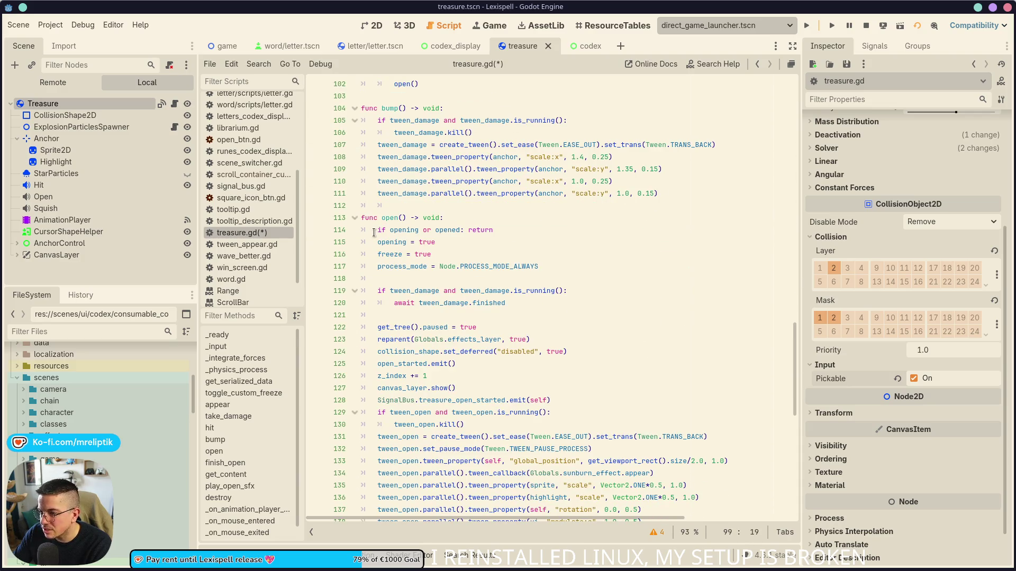
pyautogui.moveTo(374, 233); pyautogui.dragTo(557, 234)
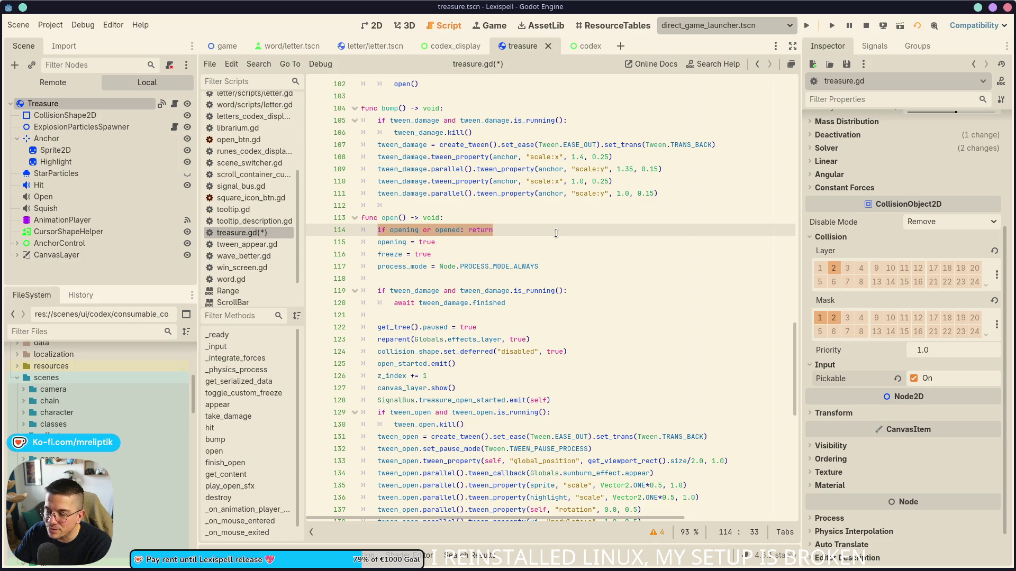
pyautogui.doubleClick(398, 231)
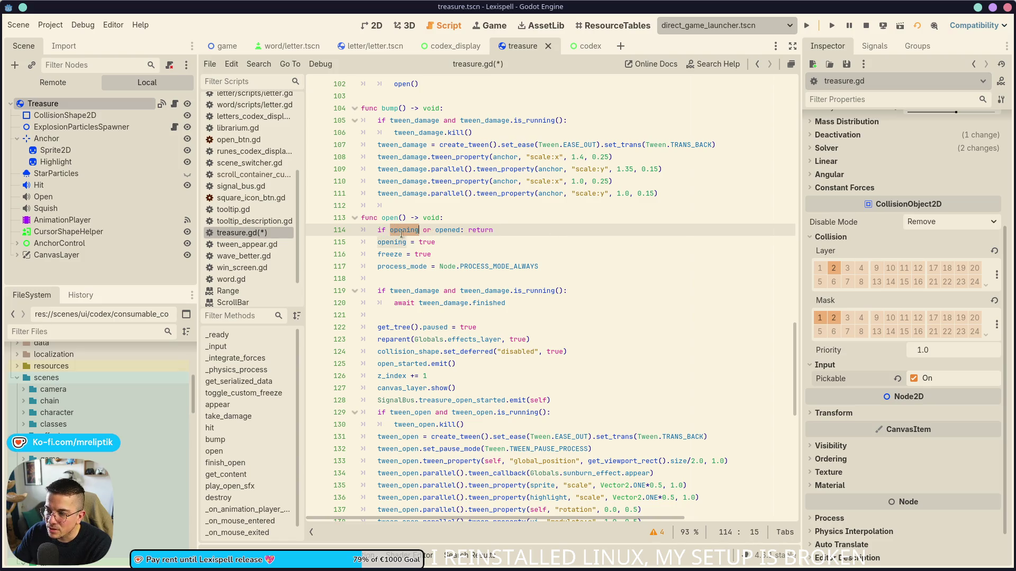
pyautogui.doubleClick(445, 232)
pyautogui.scroll(-5, 430, 245)
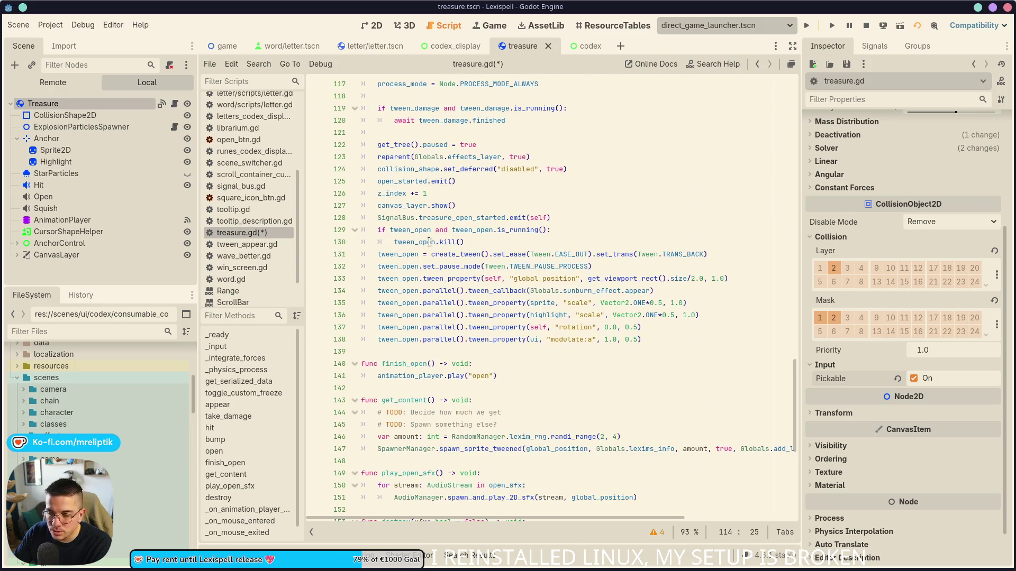
pyautogui.scroll(-3, 431, 245)
pyautogui.scroll(5, 441, 260)
pyautogui.scroll(8, 441, 260)
pyautogui.click(522, 266)
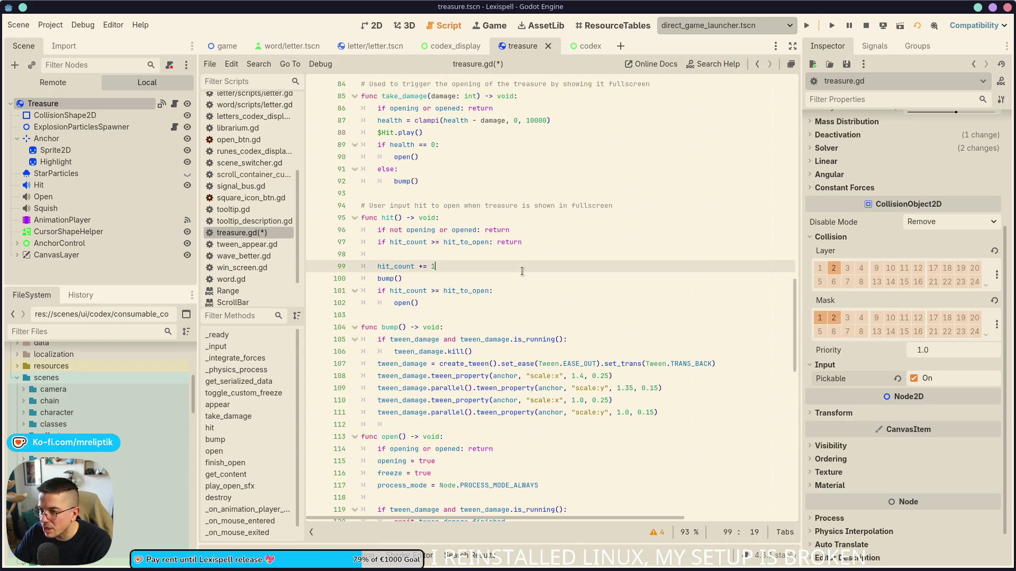
pyautogui.hotkey('ctrl', 's')
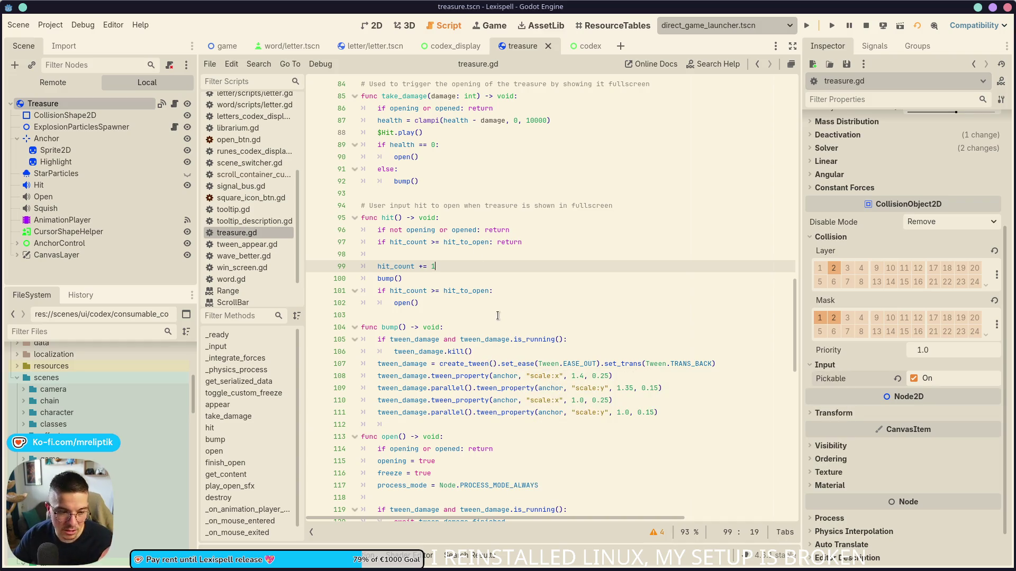
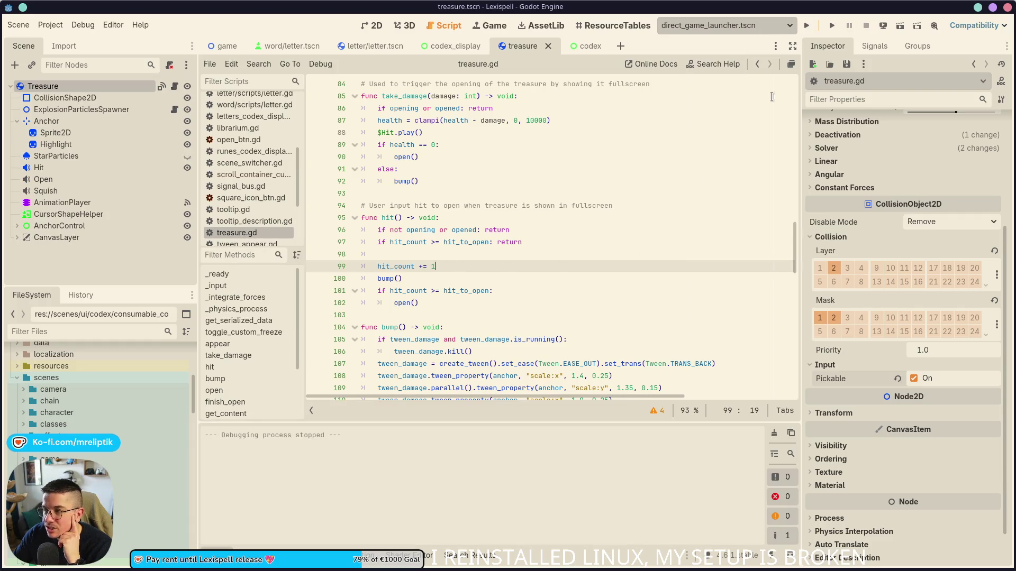
# Run the project with F5, spell STYLE to reach the treasure screen, then return to treasure.gd.
pyautogui.press('F5')
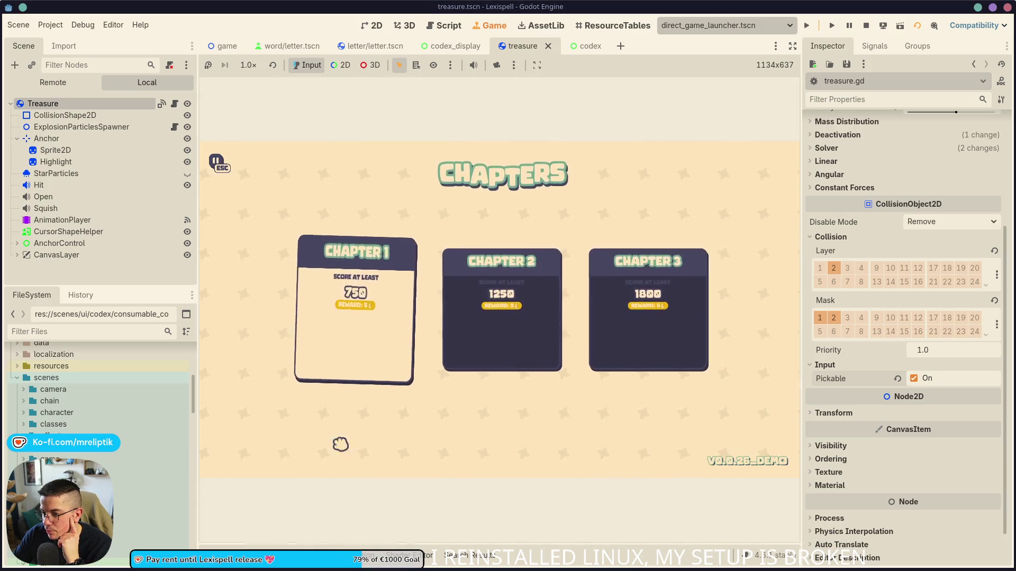
pyautogui.press('`')
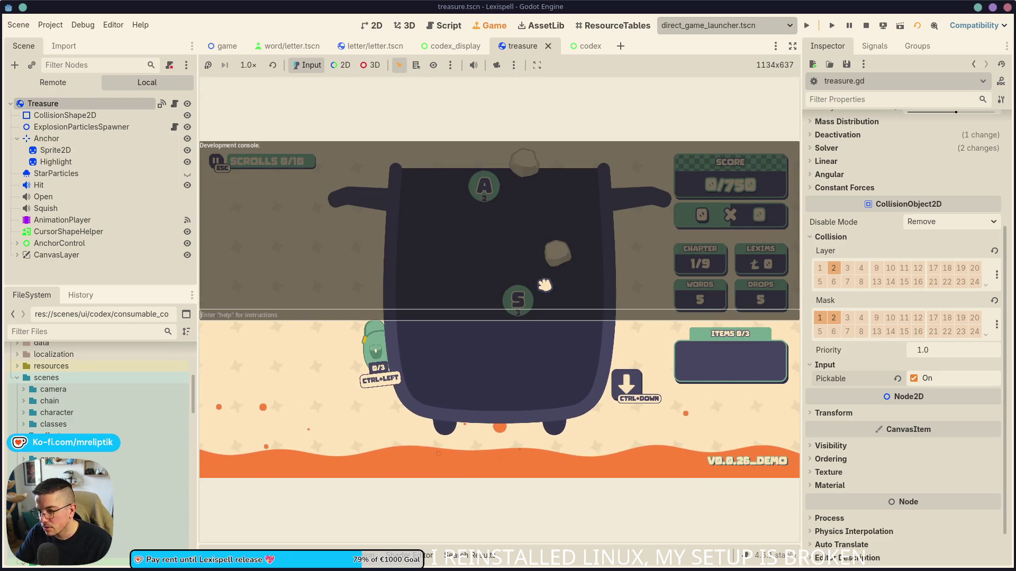
pyautogui.press('`')
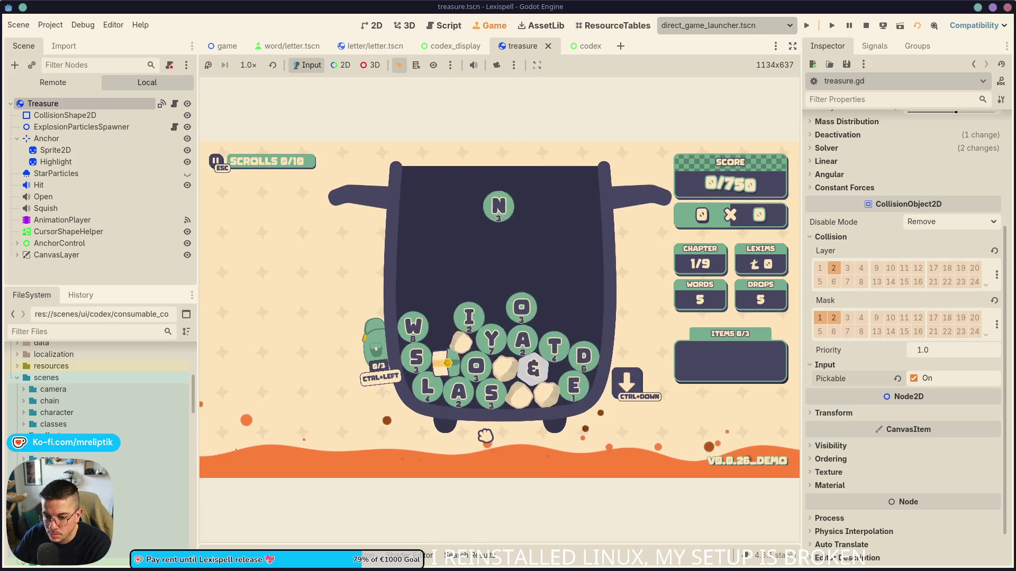
pyautogui.write('sty')
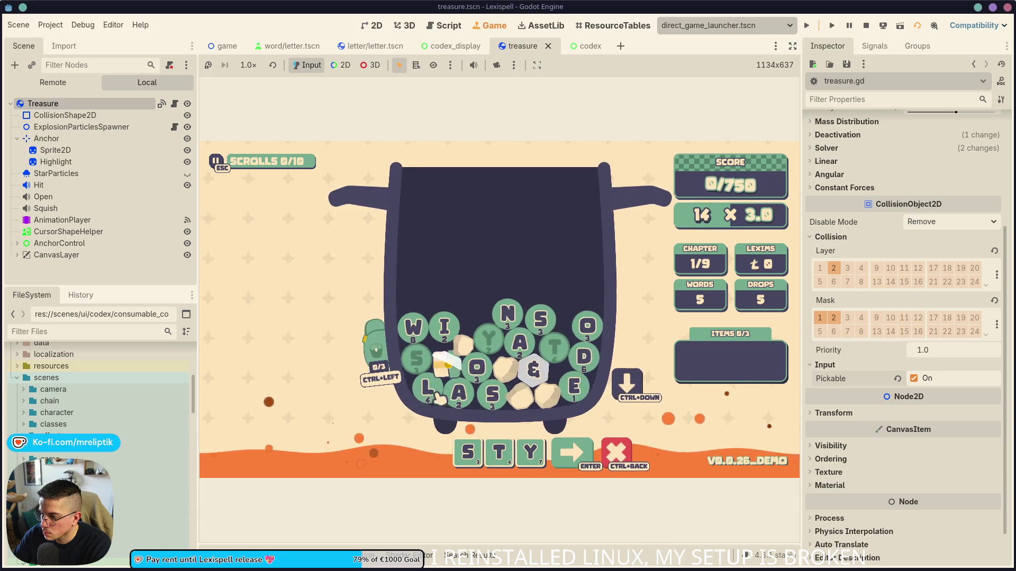
pyautogui.click(572, 386)
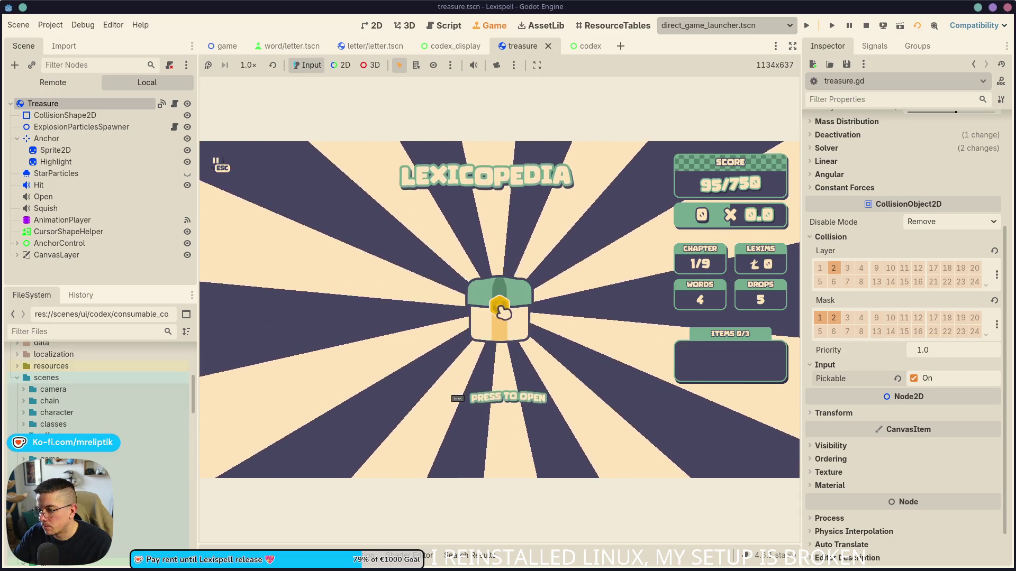
pyautogui.click(507, 334)
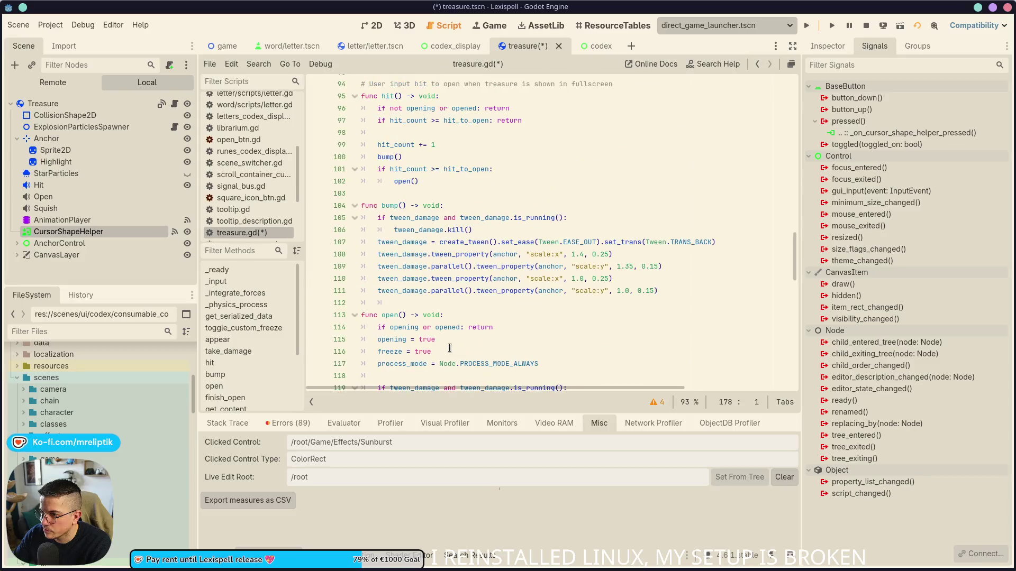
# Move hit() into _on_cursor_shape_helper_pressed, delete _on_input_event, and save treasure.gd.
pyautogui.scroll(10, 396, 259)
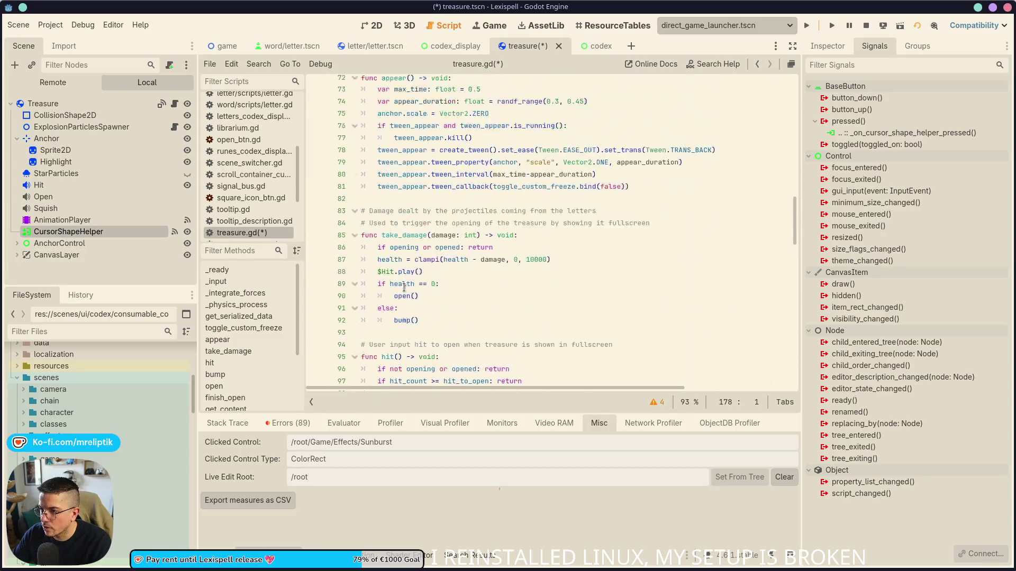
pyautogui.scroll(3, 396, 259)
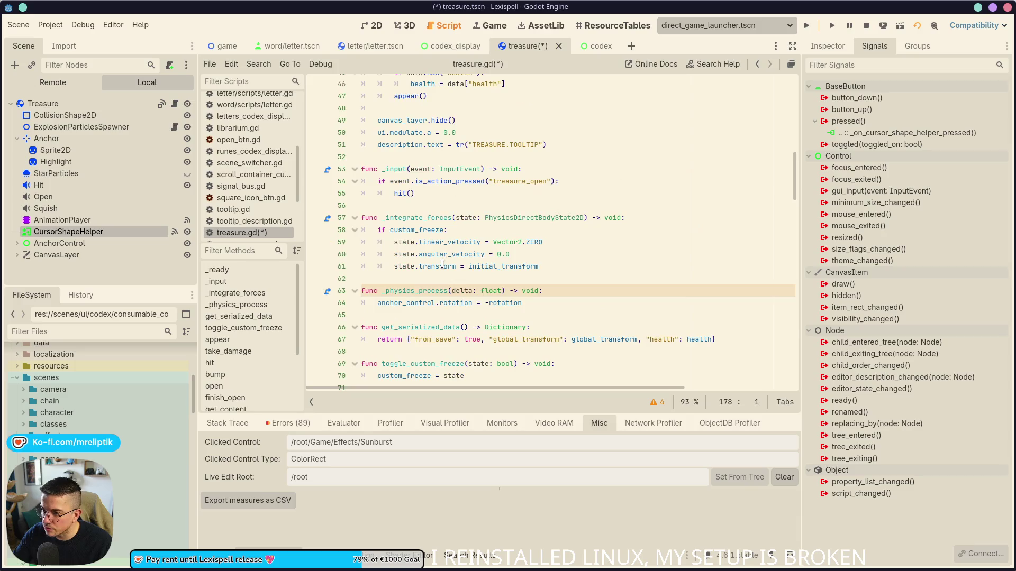
pyautogui.scroll(2, 442, 259)
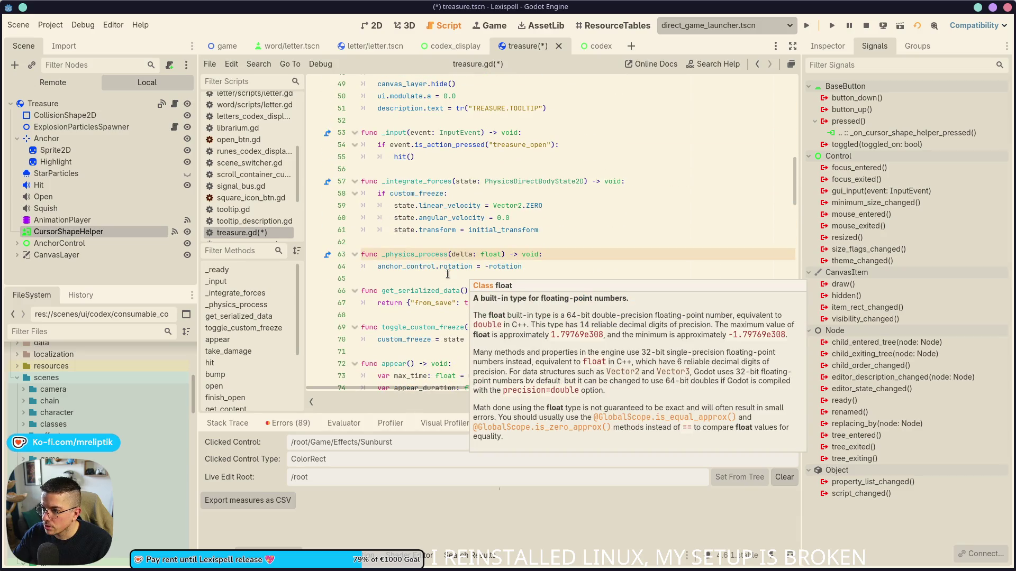
pyautogui.scroll(-5, 420, 274)
pyautogui.scroll(-20, 412, 279)
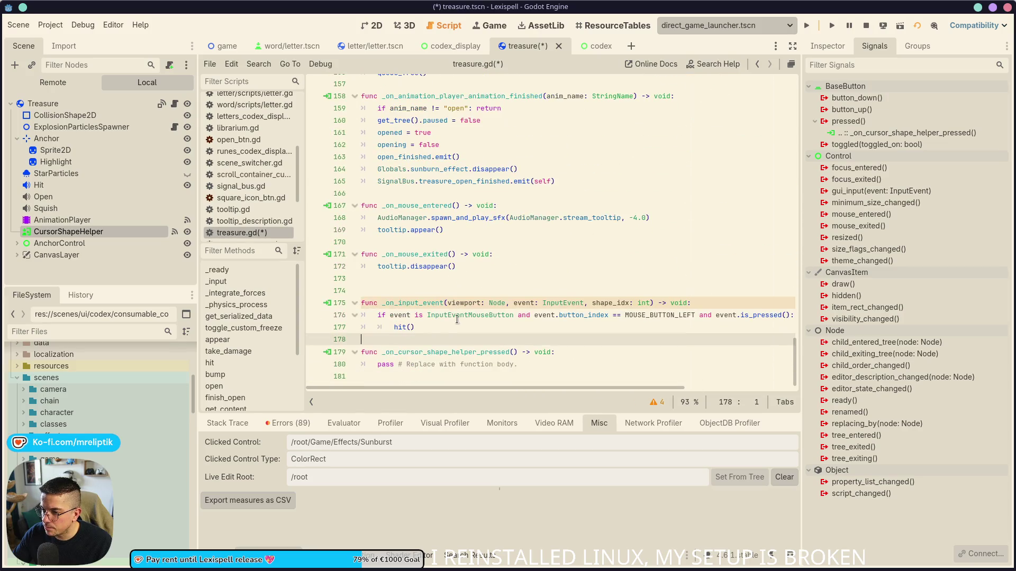
pyautogui.click(434, 331)
pyautogui.moveTo(425, 331)
pyautogui.mouseDown()
pyautogui.moveTo(381, 318)
pyautogui.moveTo(392, 328)
pyautogui.mouseUp()
pyautogui.click(382, 364)
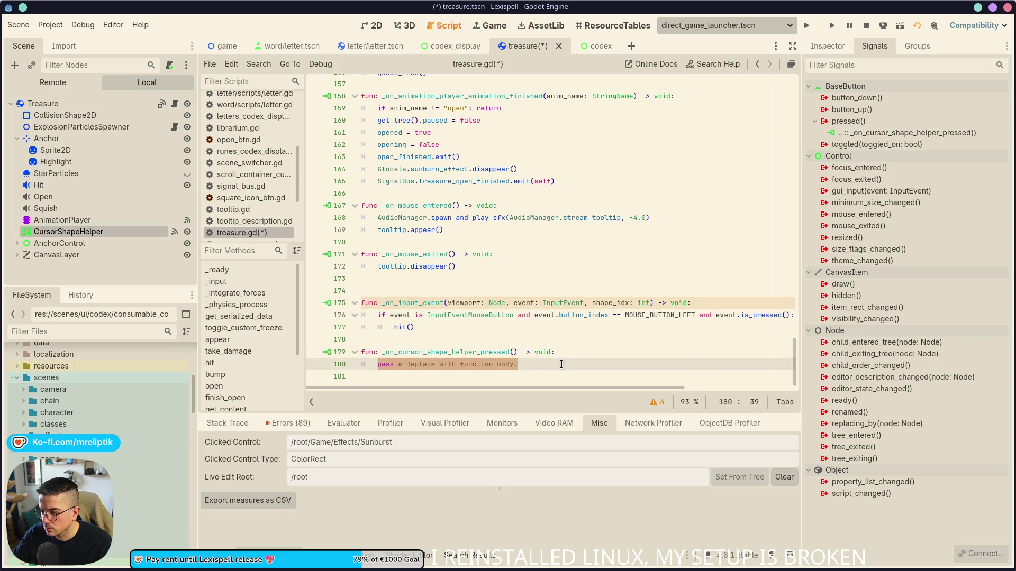
pyautogui.moveTo(466, 331); pyautogui.dragTo(350, 299)
pyautogui.press('BackSpace')
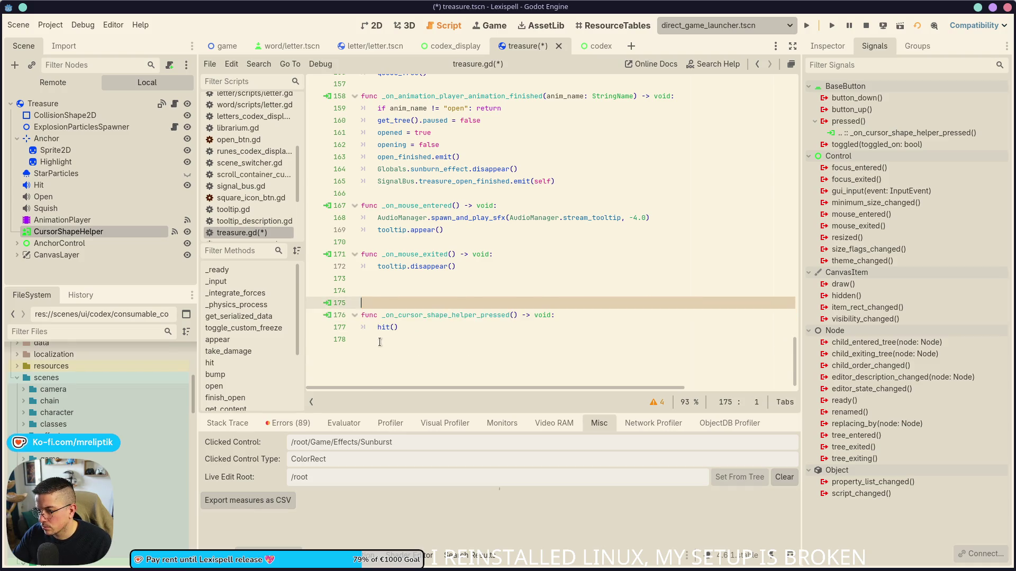
pyautogui.hotkey('ctrl', 's')
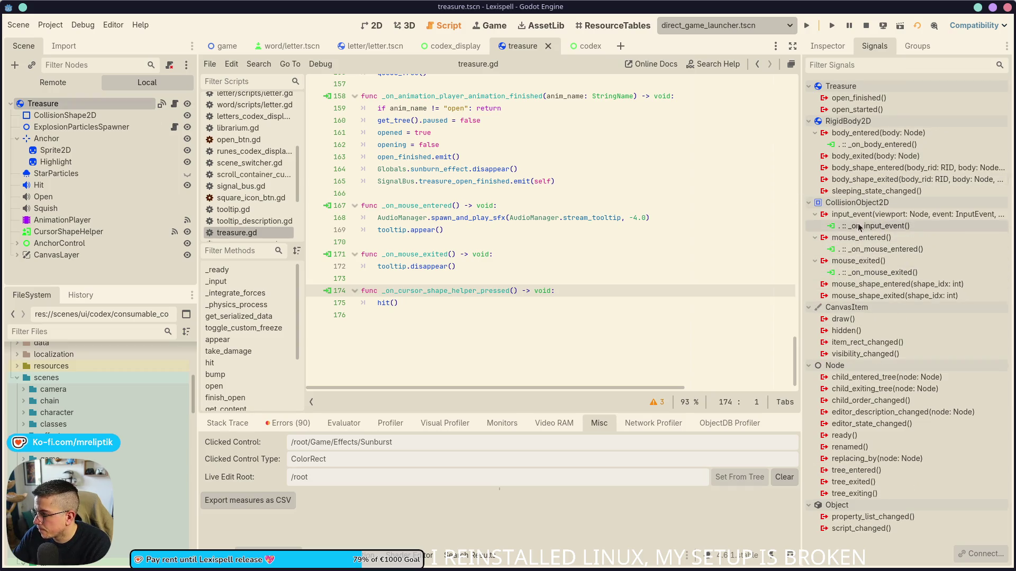
# Disconnect the old input_event signal connection, then save and relaunch the game.
pyautogui.rightClick(861, 227)
pyautogui.click(887, 257)
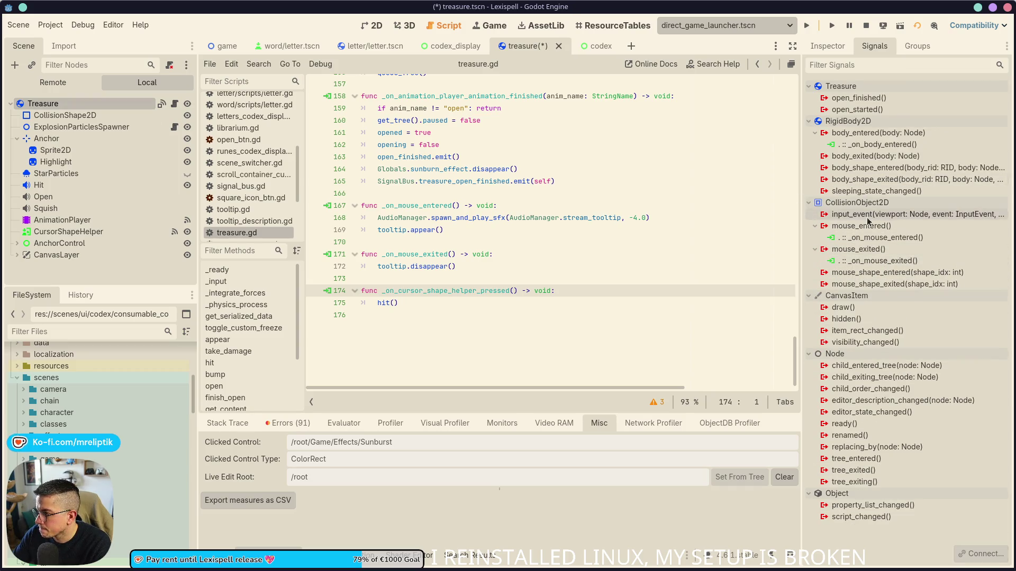
pyautogui.click(807, 25)
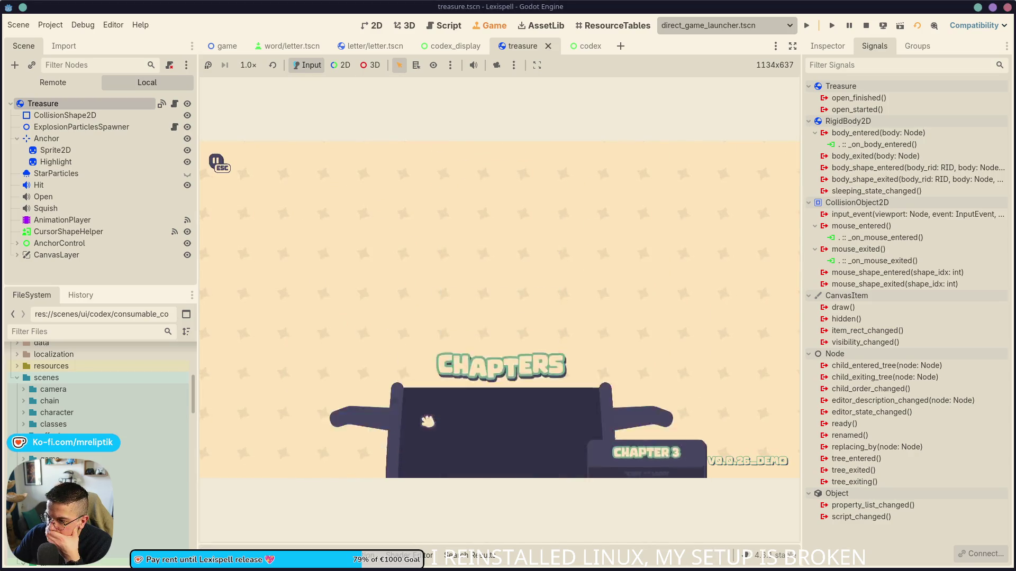
# Play to the treasure and use Debugger > Misc to check that chest clicks hit CursorShapeHelper.
pyautogui.click(624, 390)
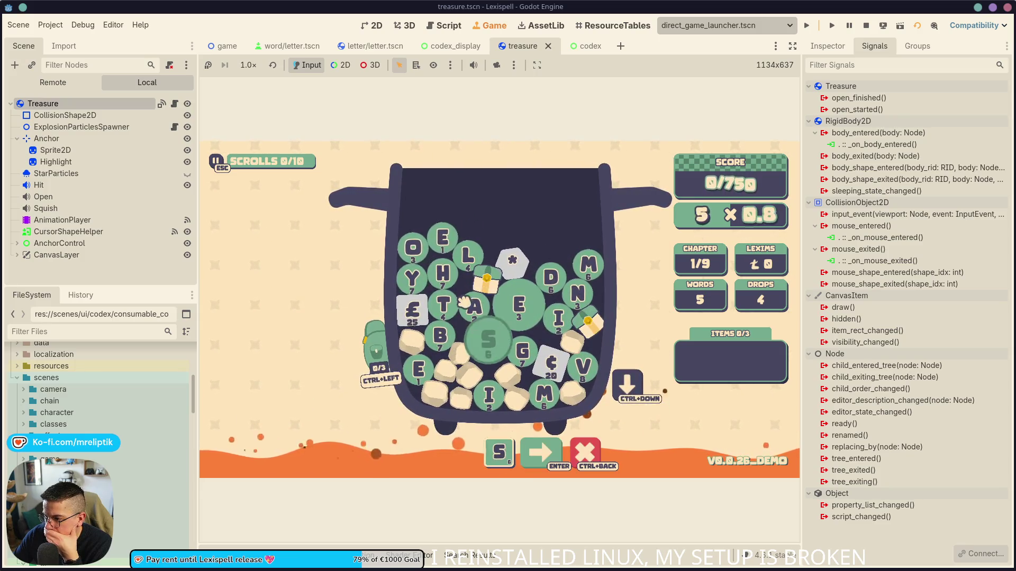
pyautogui.click(444, 239)
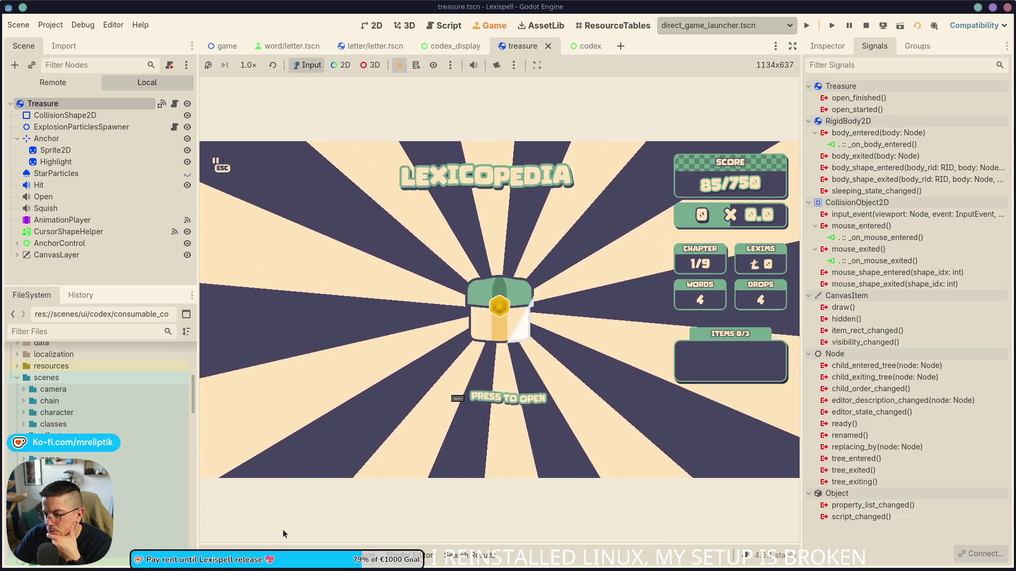
pyautogui.click(270, 551)
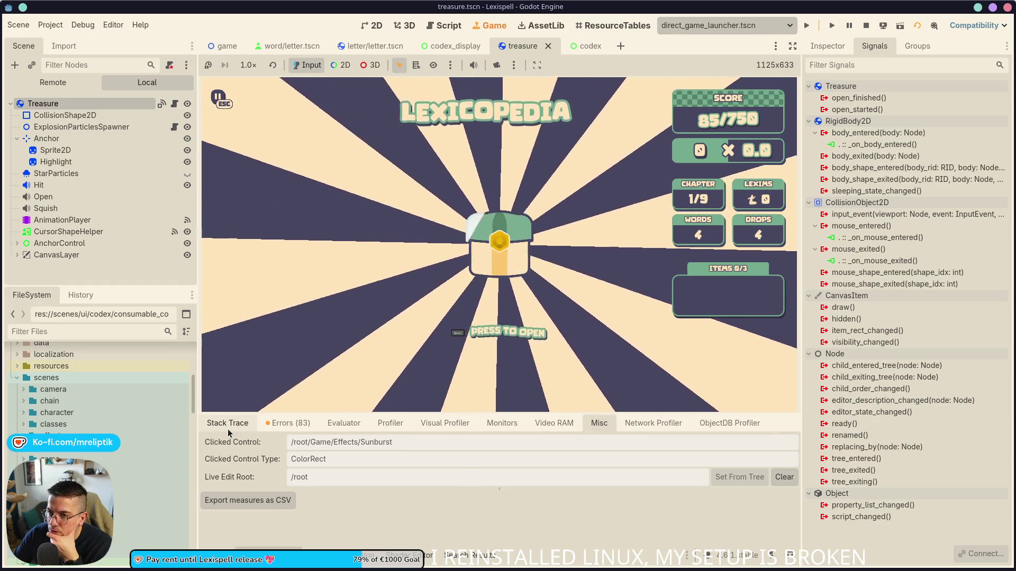
pyautogui.click(508, 265)
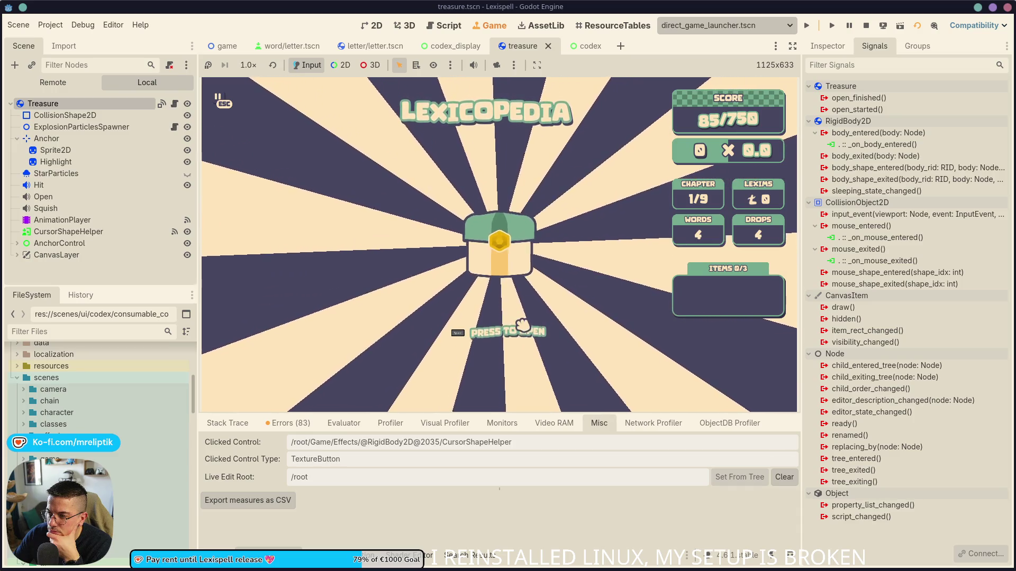
pyautogui.click(499, 254)
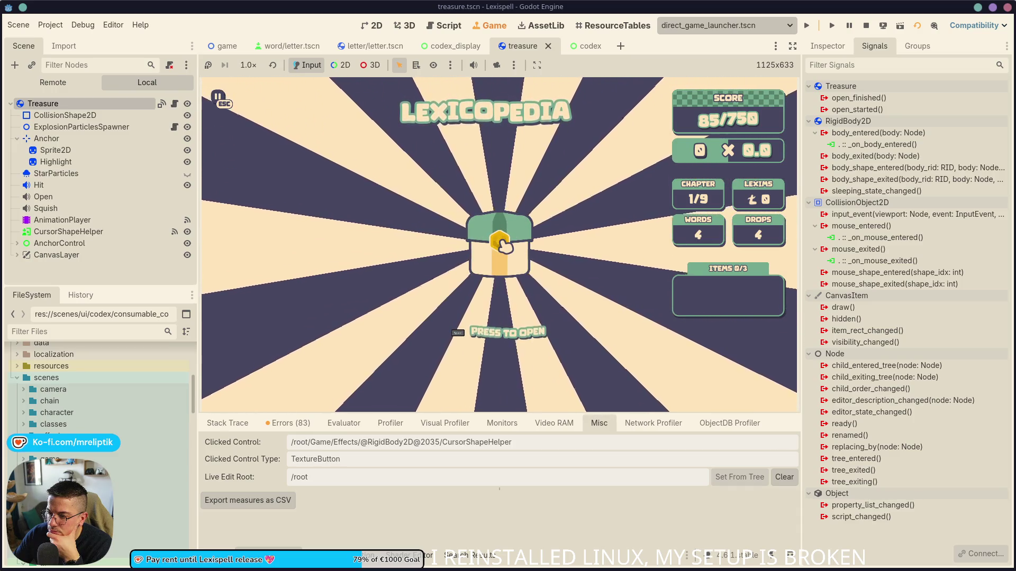
pyautogui.click(549, 286)
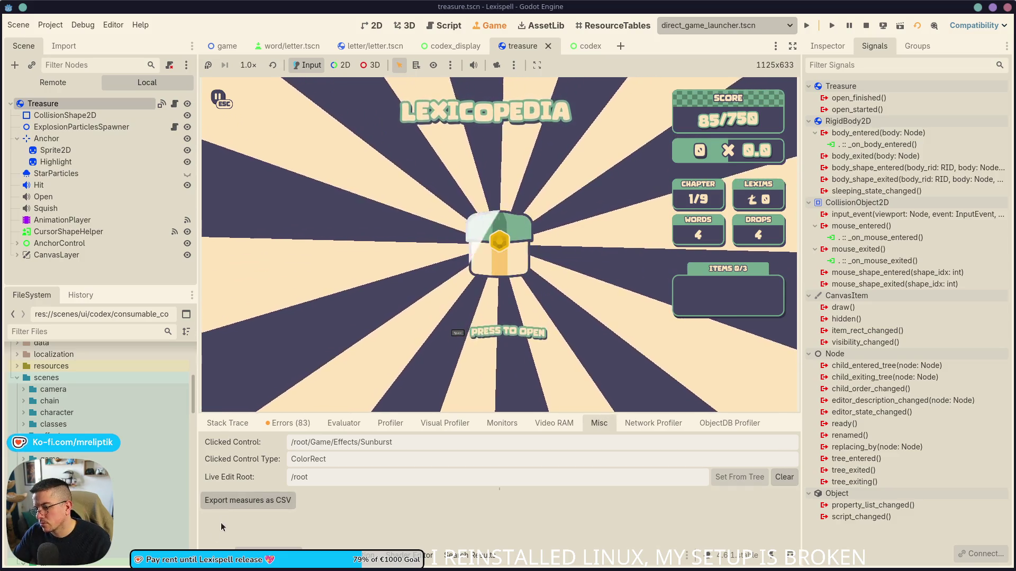
# Close the bottom panel, select CursorShapeHelper, and return to the 2D treasure scene.
pyautogui.click(233, 556)
pyautogui.click(233, 556)
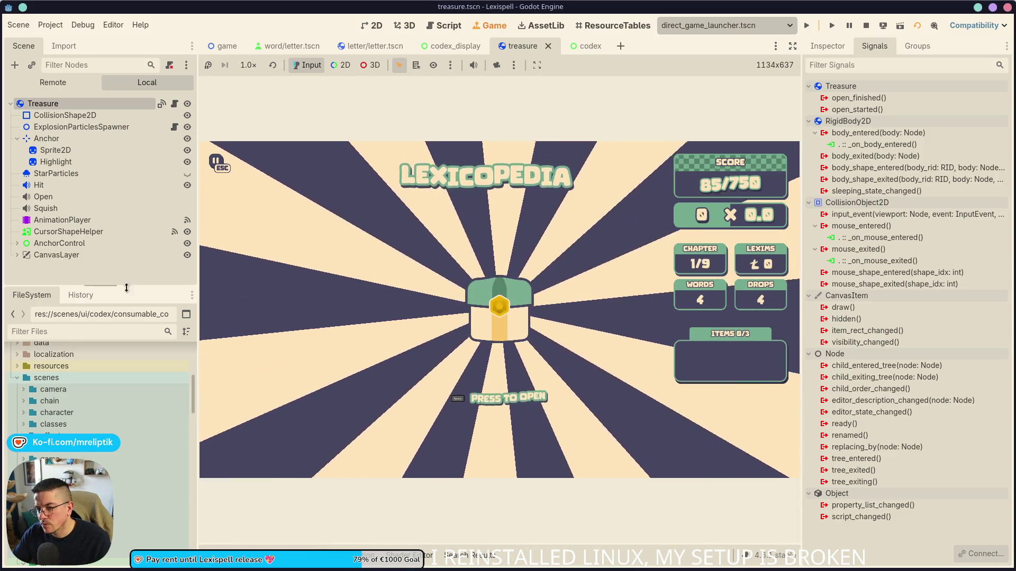
pyautogui.click(68, 231)
pyautogui.hotkey('ctrl', 'F1')
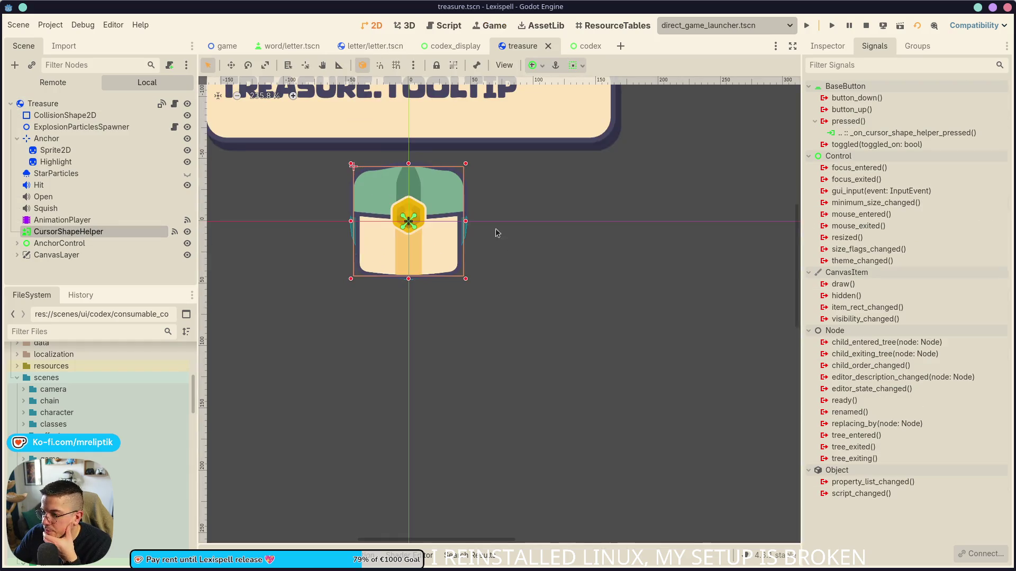
# Reparent CursorShapeHelper under the Anchor node and save the scene.
pyautogui.scroll(-1, 429, 233)
pyautogui.scroll(3, 418, 227)
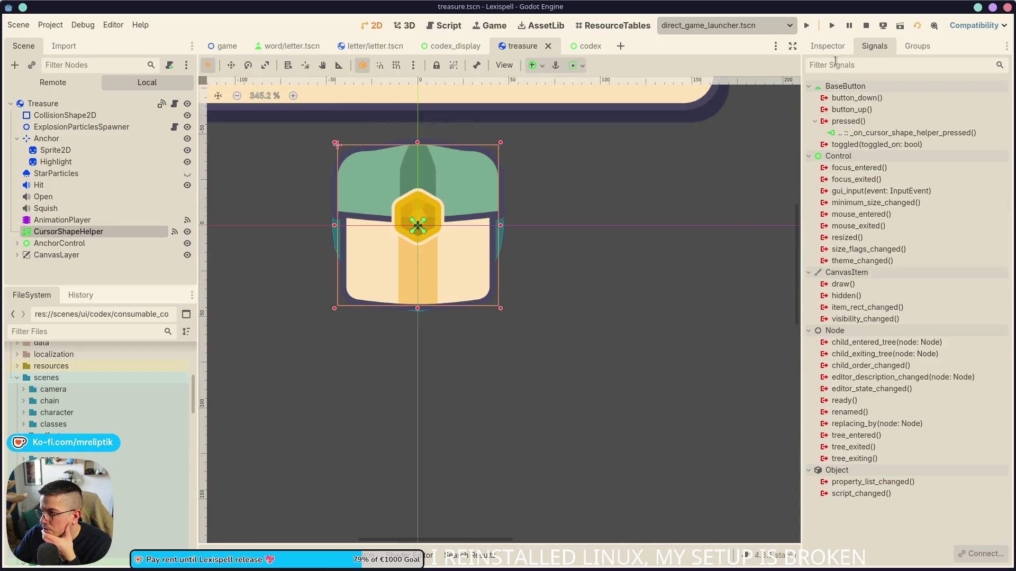
pyautogui.click(828, 46)
pyautogui.scroll(-15, 897, 386)
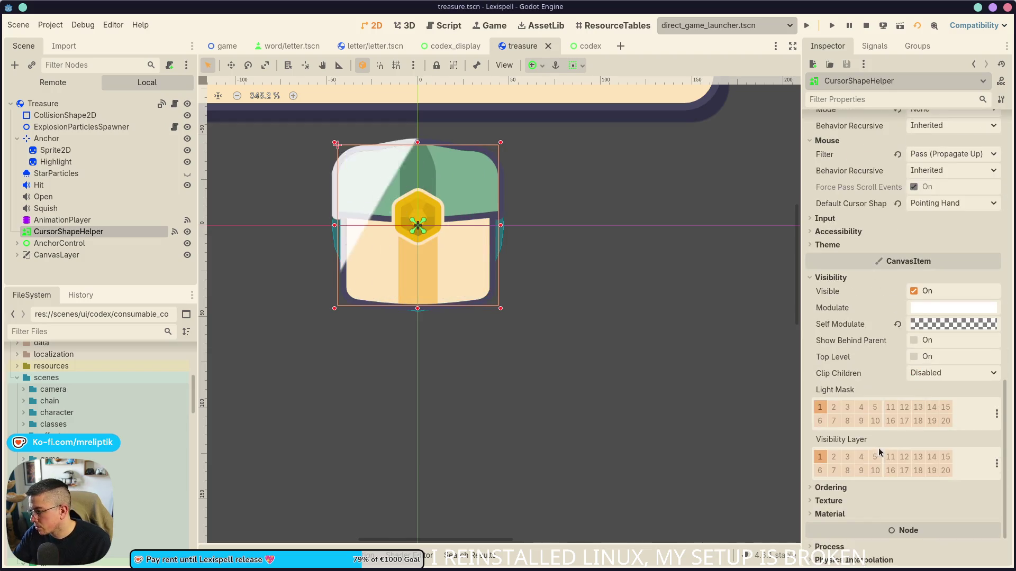
pyautogui.scroll(-2, 880, 452)
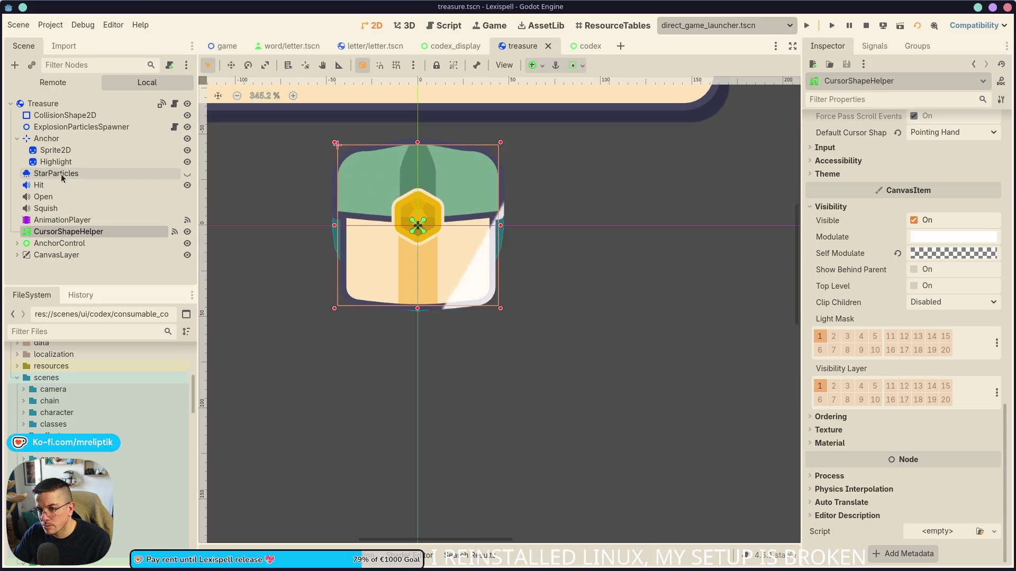
pyautogui.click(51, 139)
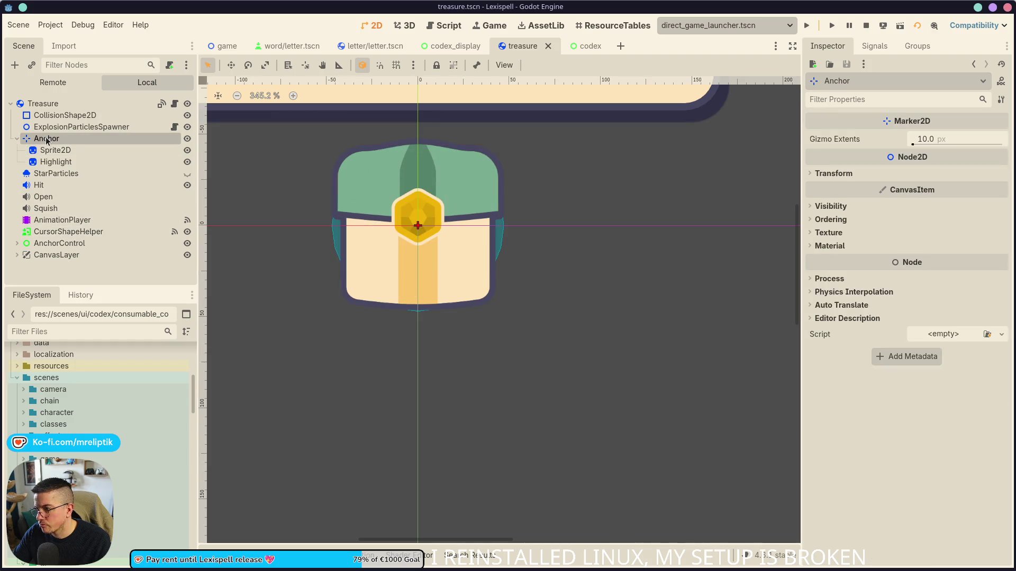
pyautogui.click(830, 175)
pyautogui.click(830, 176)
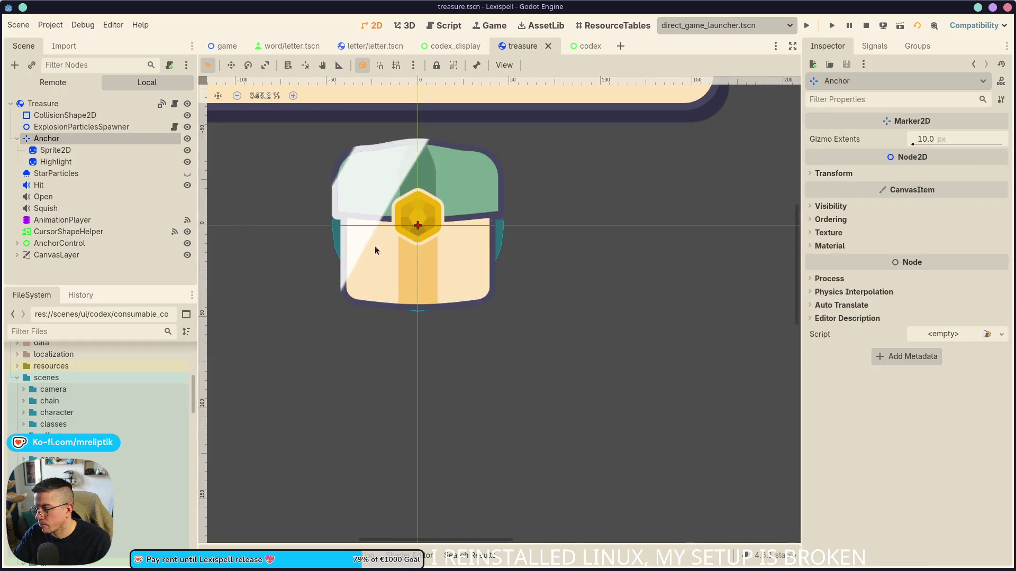
pyautogui.click(69, 231)
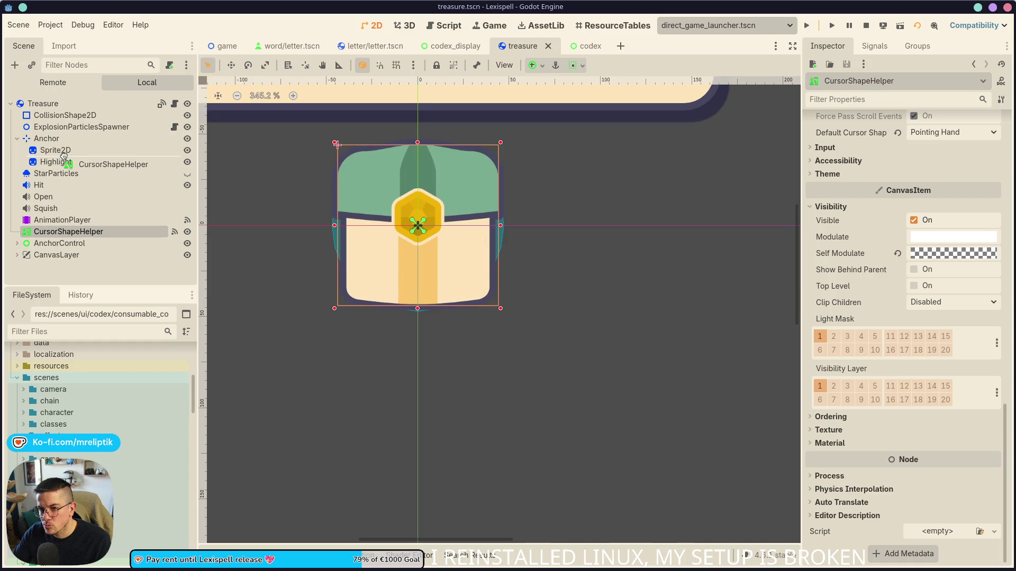
pyautogui.moveTo(63, 142); pyautogui.dragTo(62, 140)
pyautogui.hotkey('ctrl', 's')
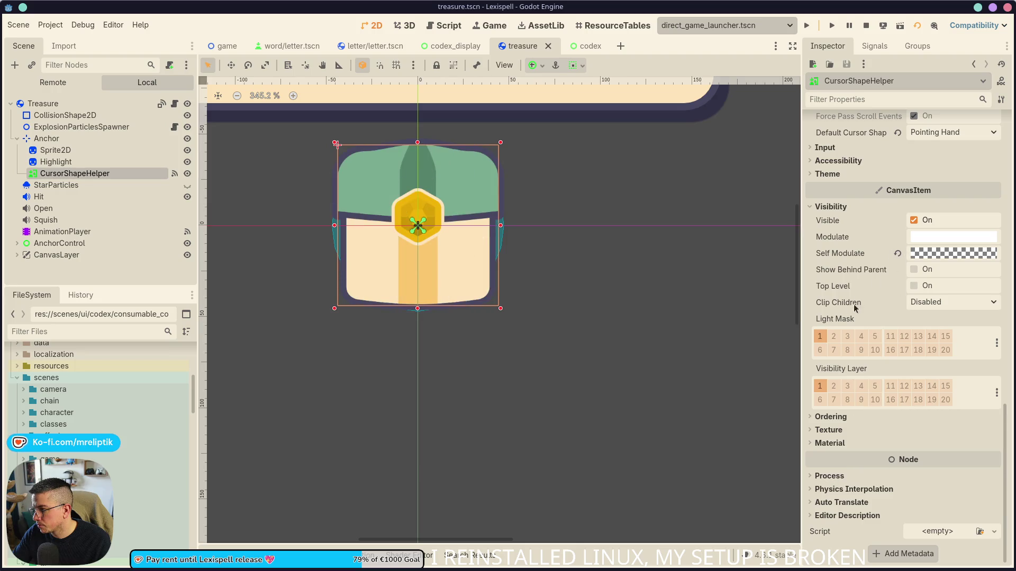
# Set CursorShapeHelper's Pivot Offset Ratio to 0.5 × 0.5 and save the scene.
pyautogui.scroll(10, 899, 238)
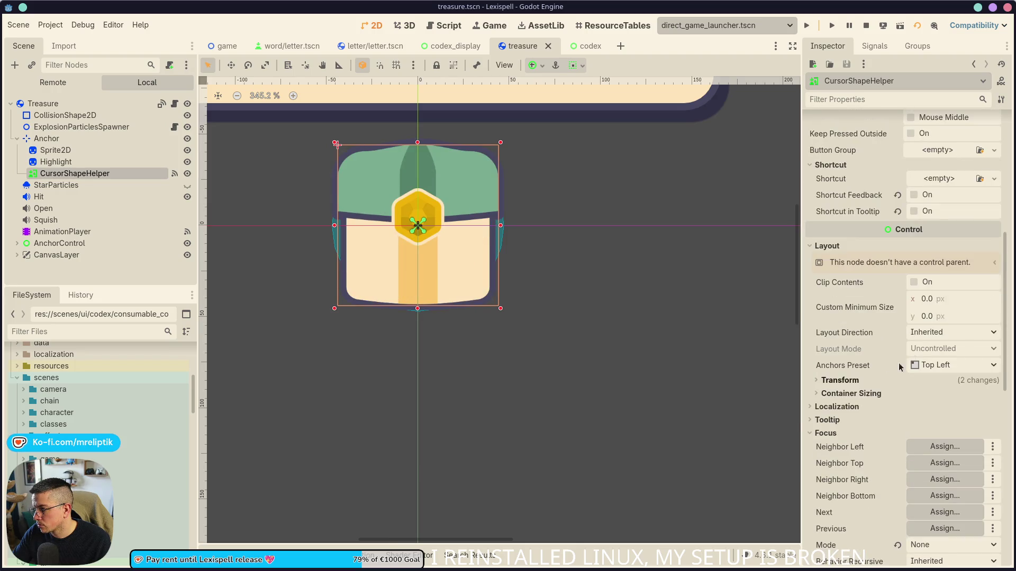
pyautogui.click(845, 394)
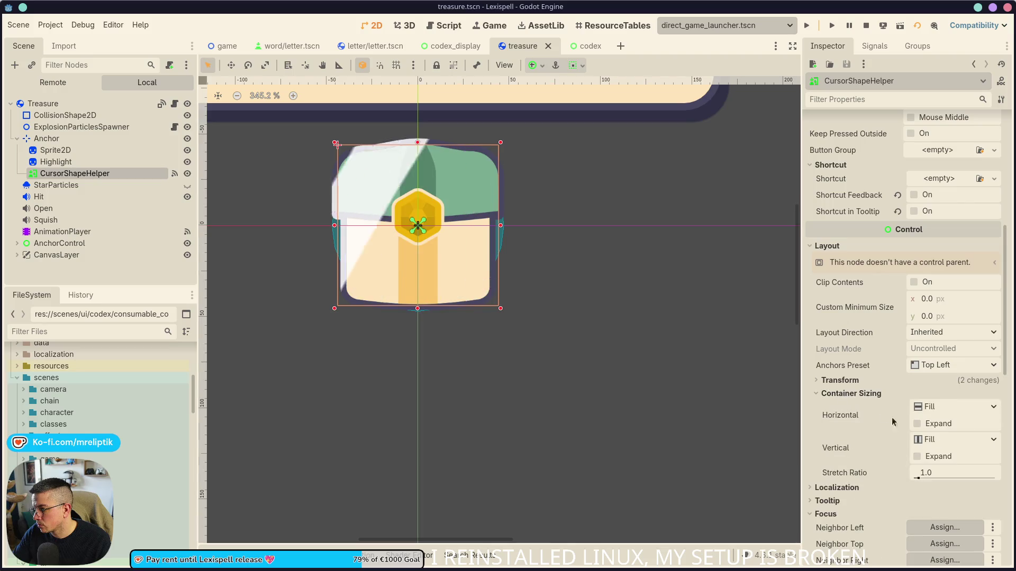
pyautogui.click(841, 381)
pyautogui.scroll(-3, 908, 434)
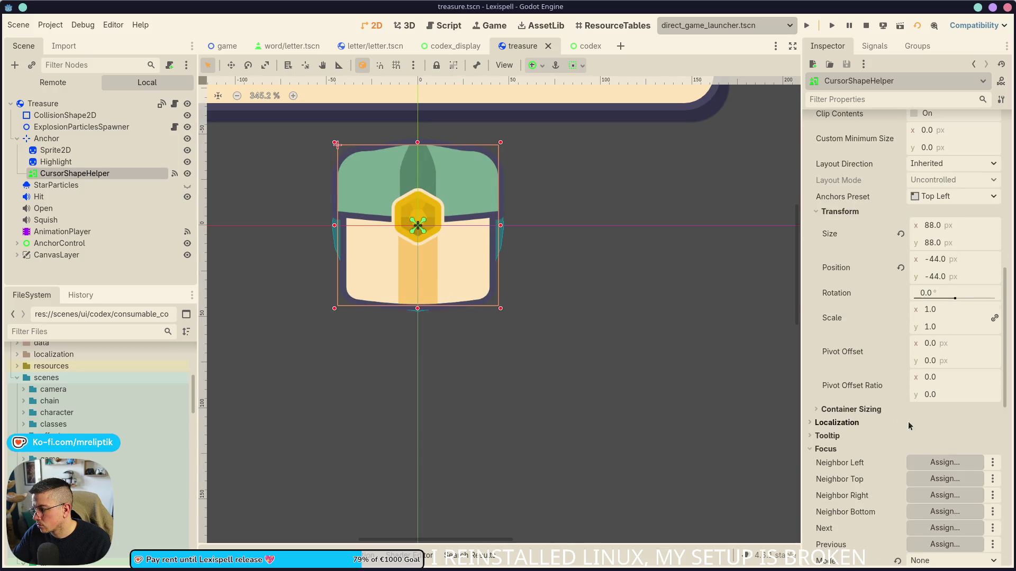
pyautogui.click(950, 377)
pyautogui.write('0.5')
pyautogui.press('Tab')
pyautogui.write('0.5')
pyautogui.hotkey('ctrl', 's')
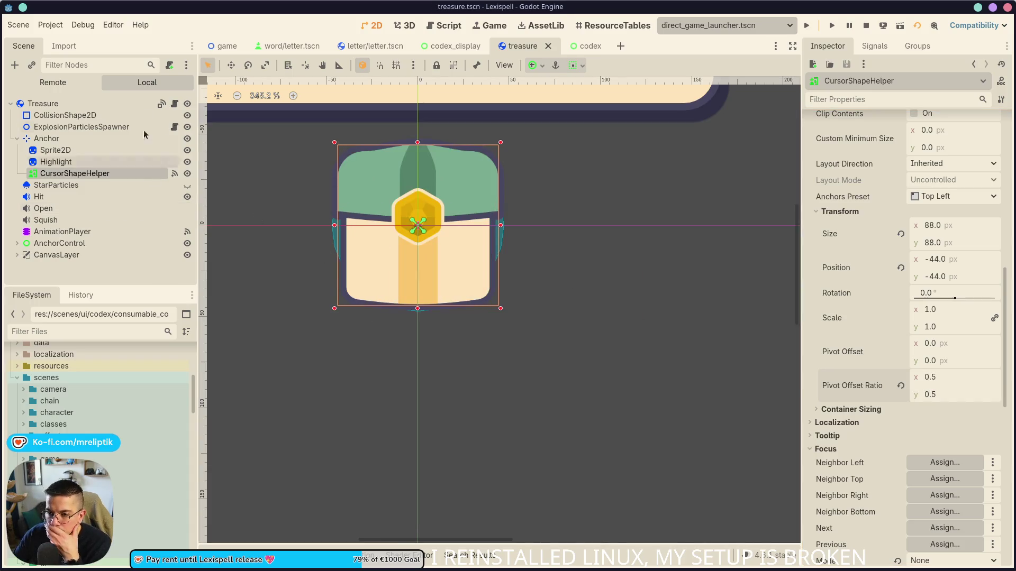
pyautogui.click(161, 104)
pyautogui.scroll(9, 460, 291)
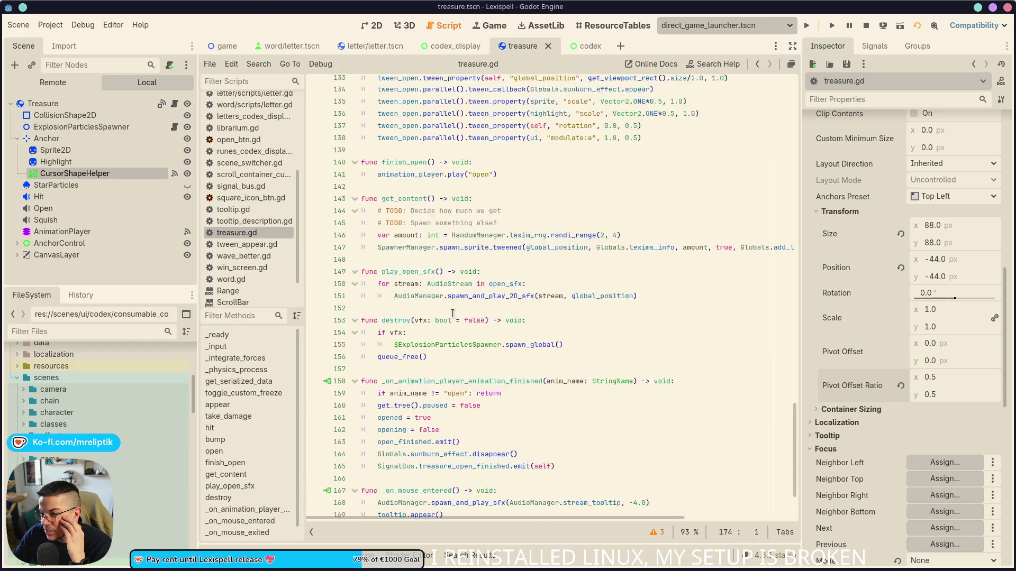
pyautogui.click(62, 232)
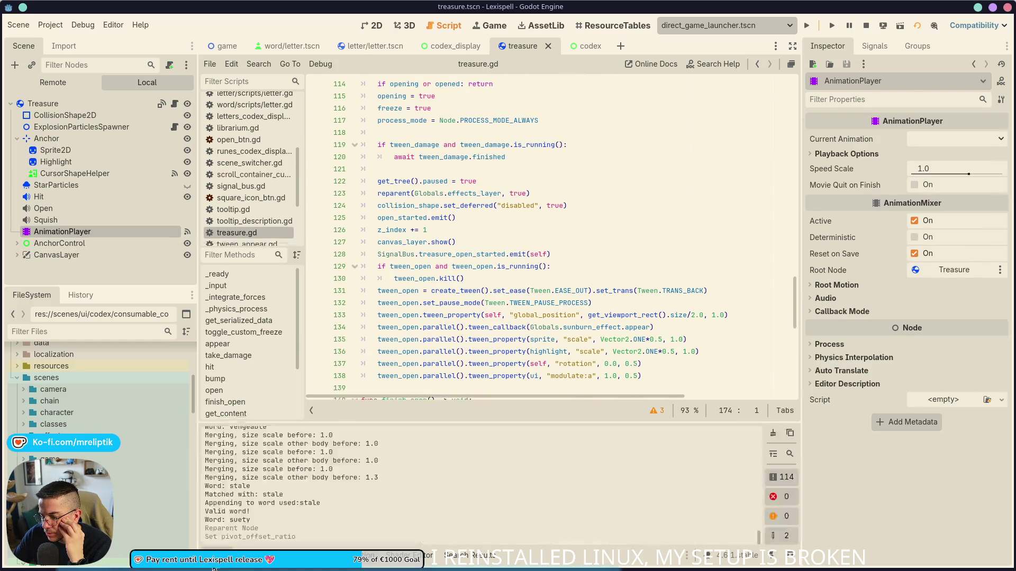
pyautogui.scroll(18, 451, 410)
pyautogui.scroll(15, 451, 411)
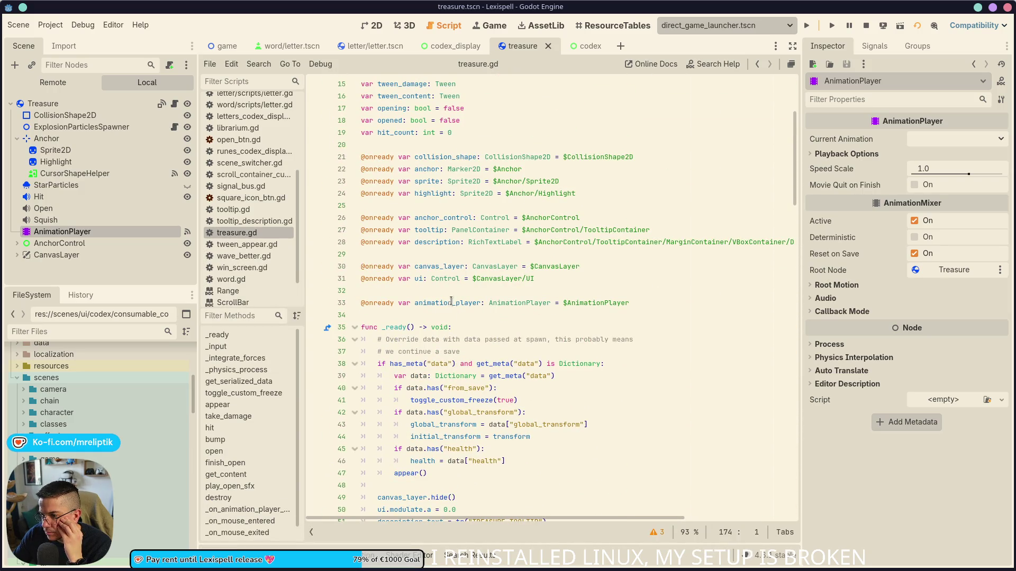
pyautogui.doubleClick(432, 221)
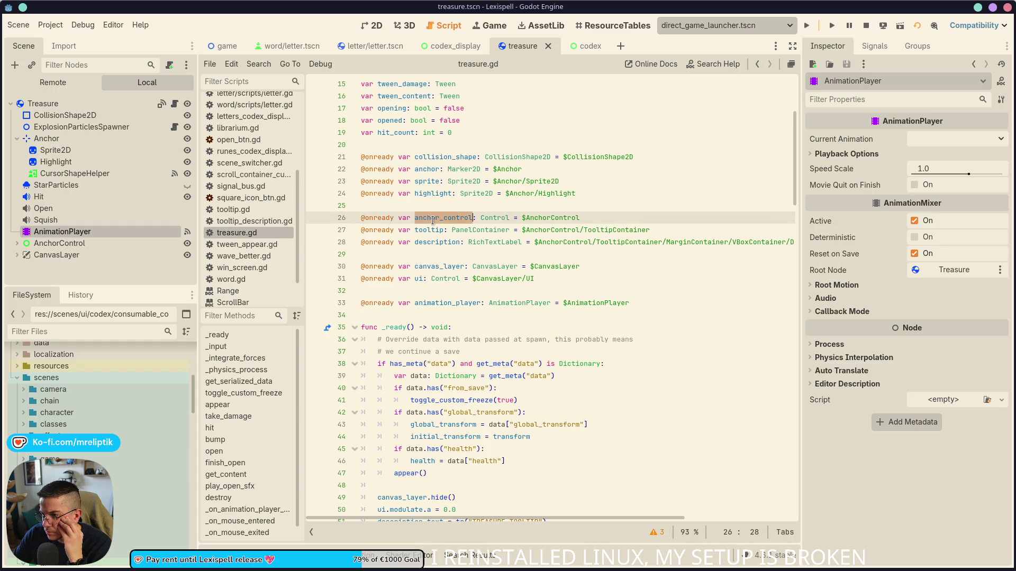
pyautogui.click(439, 247)
pyautogui.hotkey('ctrl', 'Return')
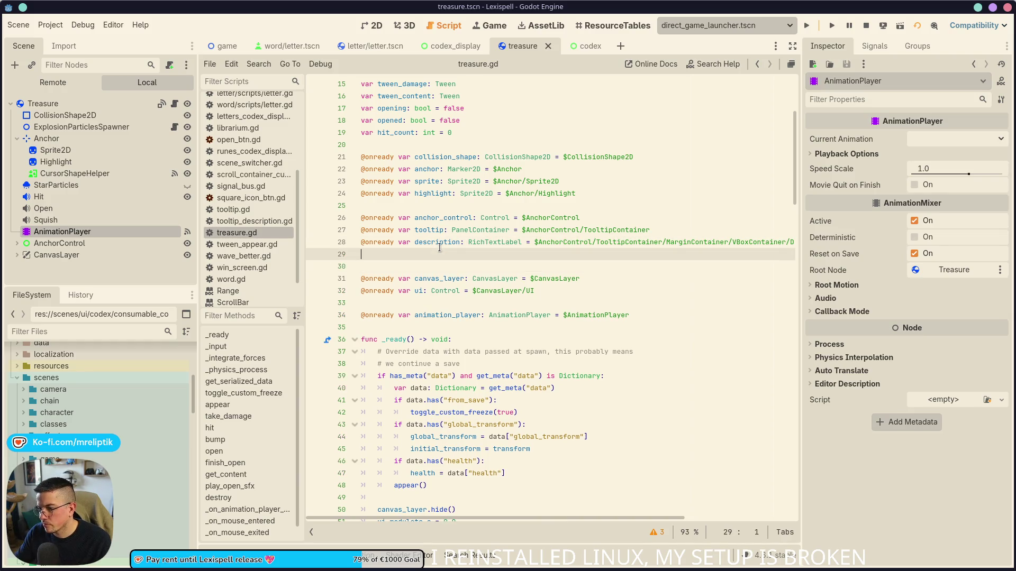
pyautogui.moveTo(75, 173)
pyautogui.mouseDown()
pyautogui.moveTo(413, 275)
pyautogui.moveTo(412, 264)
pyautogui.mouseUp()
pyautogui.press('Delete')
pyautogui.click(452, 254)
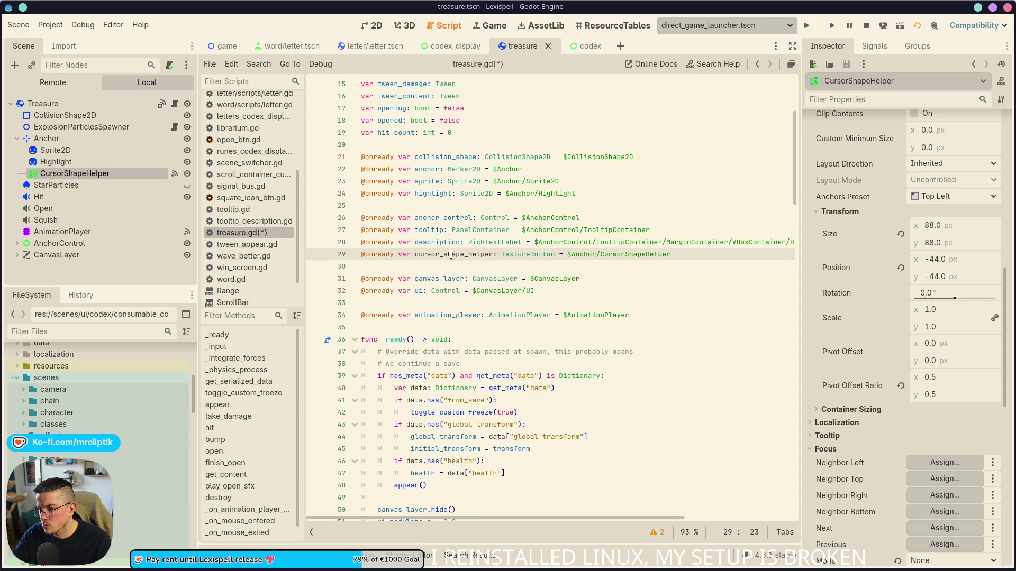
# Duplicate the highlight scale tween line, retarget it to cursor_shape_helper, and save.
pyautogui.scroll(-4, 508, 285)
pyautogui.scroll(-20, 523, 350)
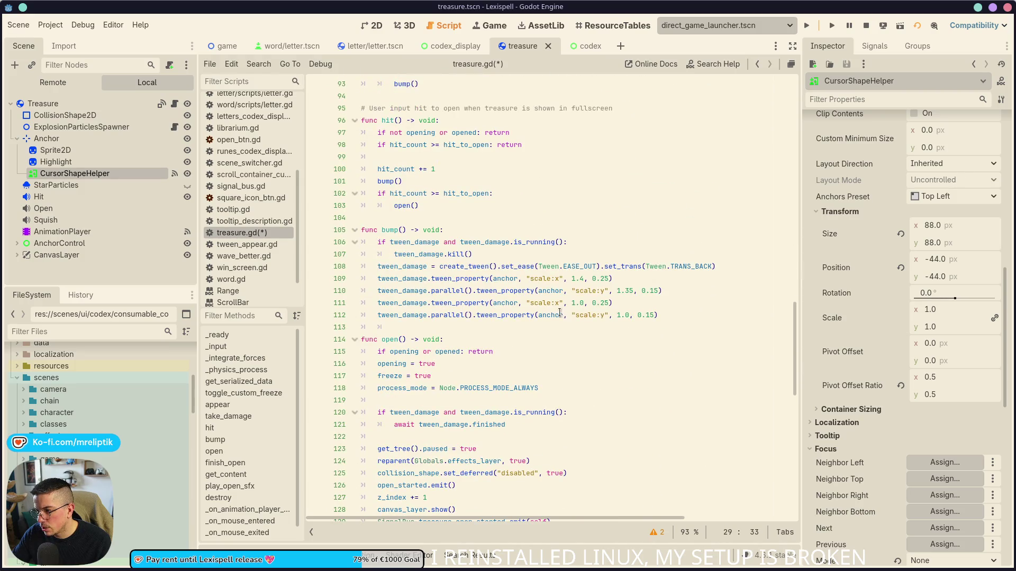
pyautogui.scroll(-8, 532, 321)
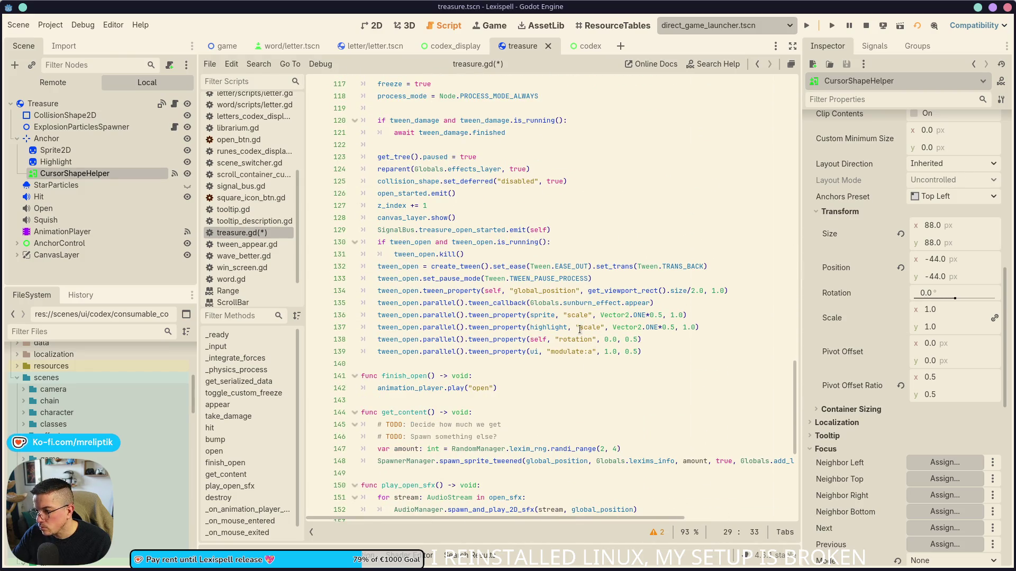
pyautogui.doubleClick(590, 326)
pyautogui.hotkey('ctrl', 'shift', 'd')
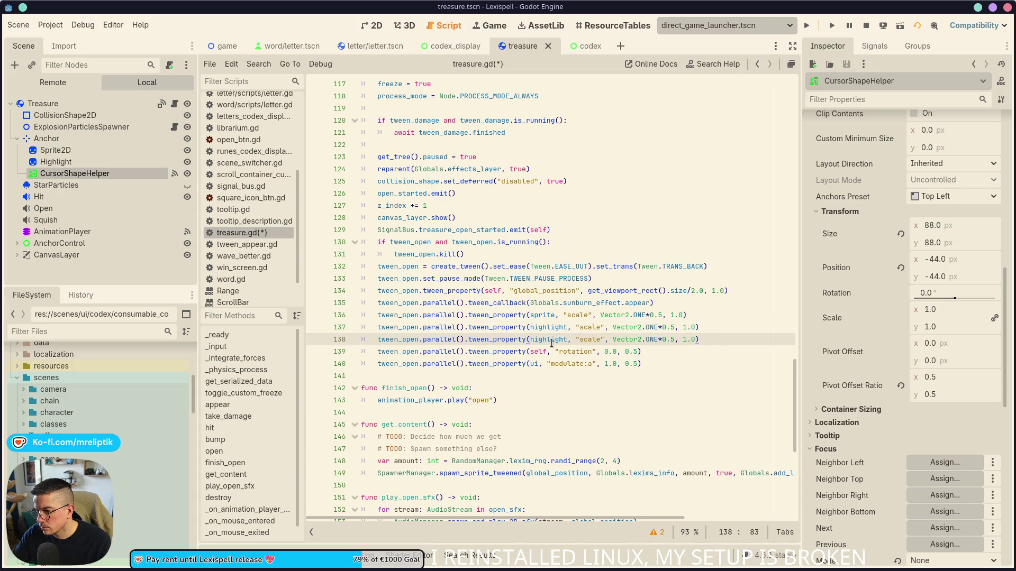
pyautogui.write('cursor_shape_helper')
pyautogui.hotkey('ctrl', 's')
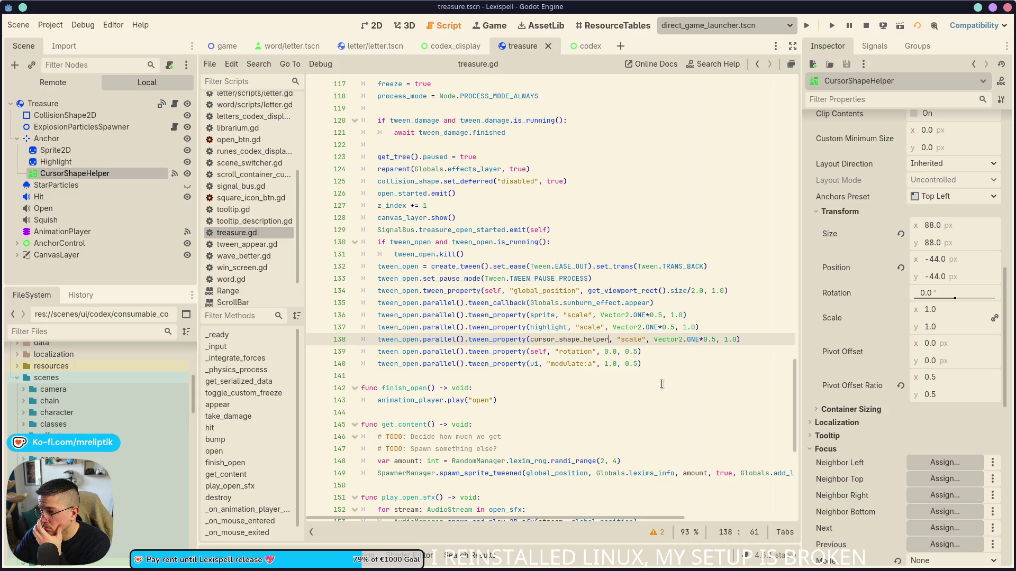
# Check Sprite2D's scale and set the cursor_shape_helper tween to Vector2.ONE*2.0, then save.
pyautogui.scroll(3, 600, 339)
pyautogui.scroll(-4, 601, 339)
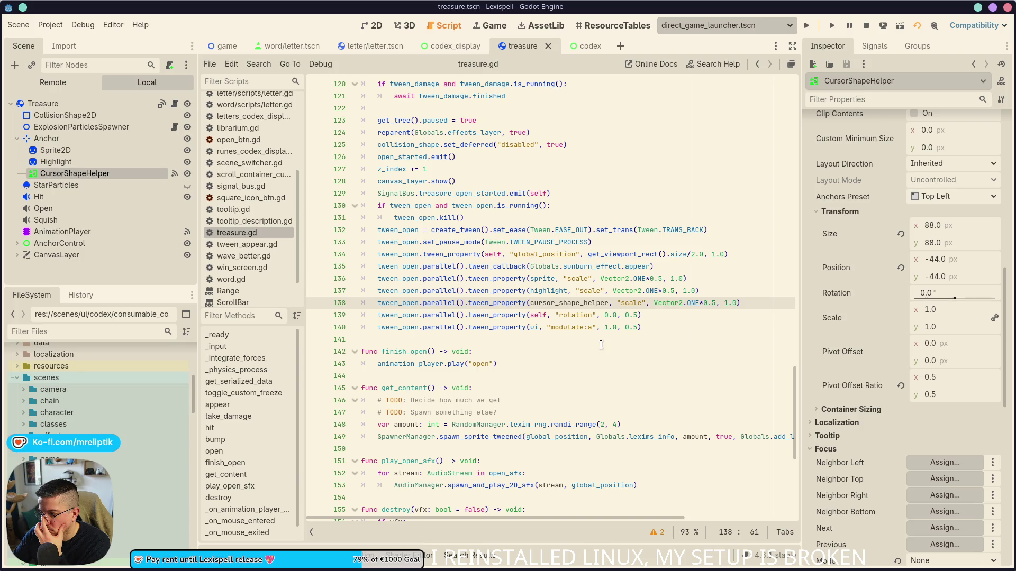
pyautogui.click(65, 152)
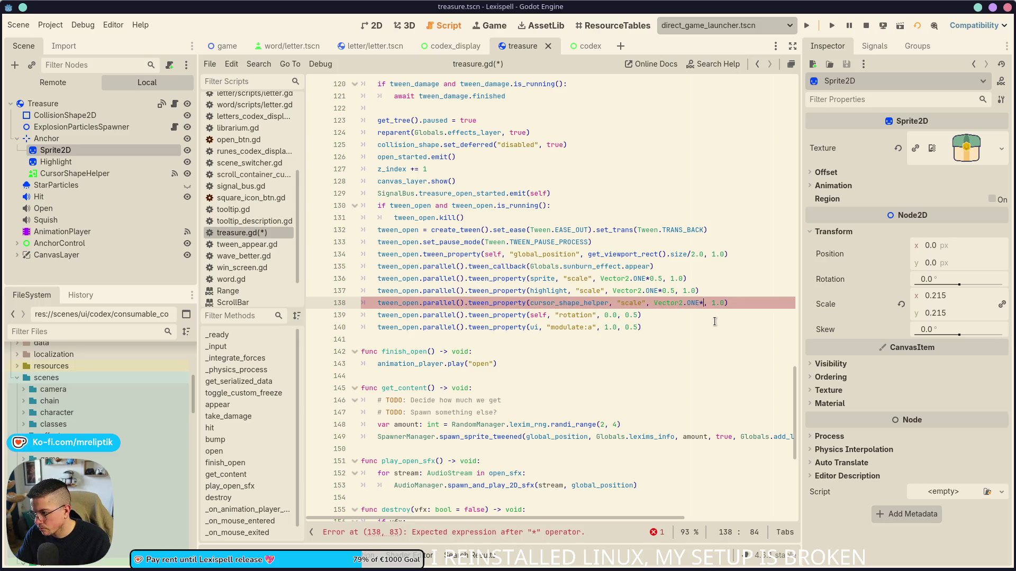
pyautogui.write('2.0')
pyautogui.hotkey('ctrl', 's')
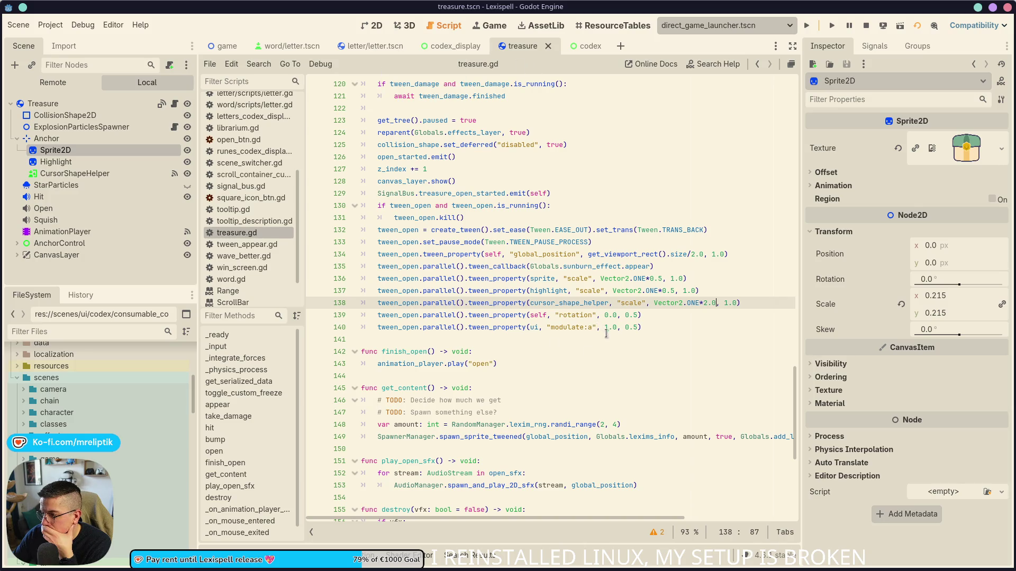
pyautogui.click(375, 25)
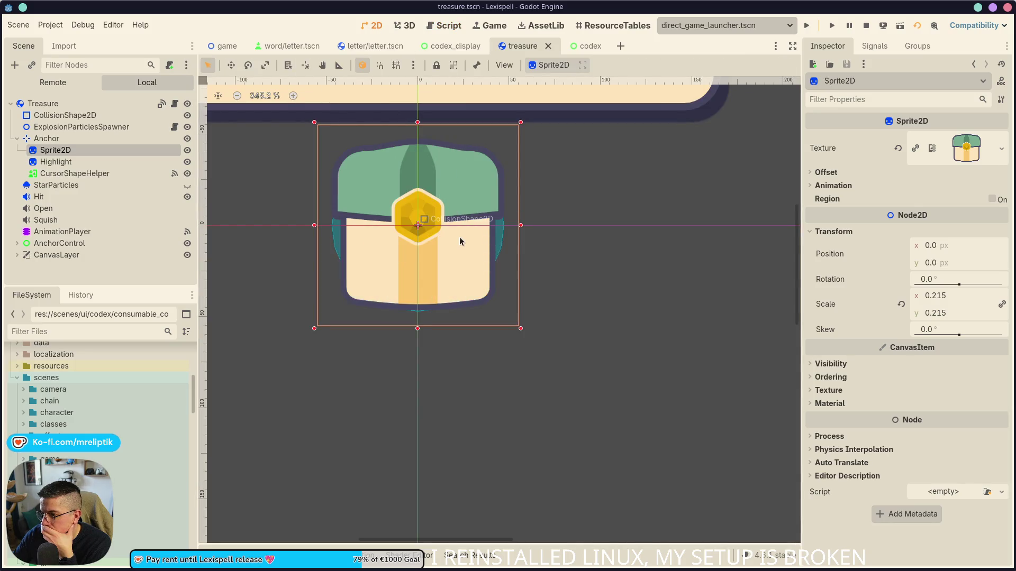
# Preview the chest Sprite2D at scale 0.5.
pyautogui.click(937, 294)
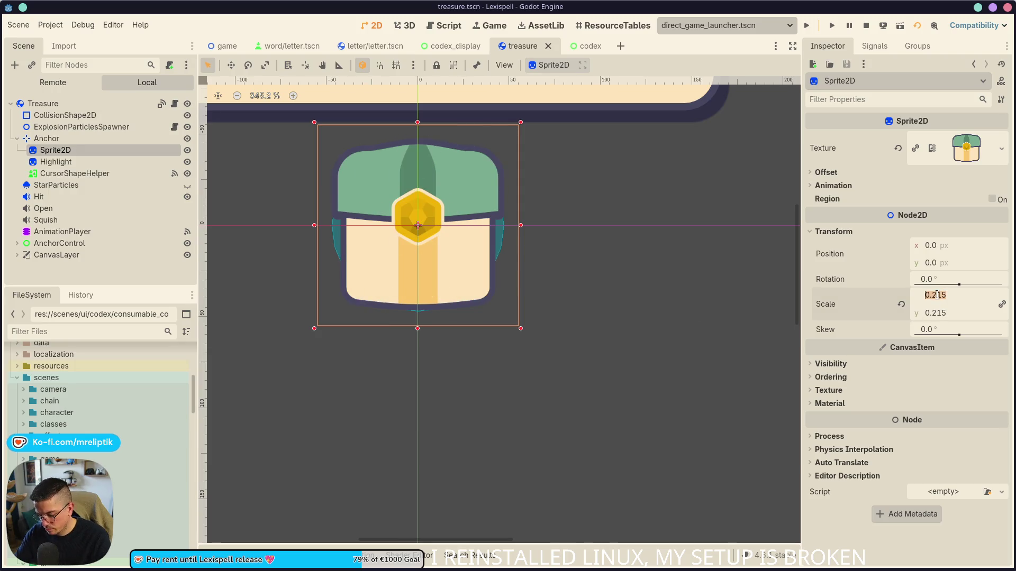
pyautogui.write('0.5')
pyautogui.press('Return')
pyautogui.scroll(-3, 361, 246)
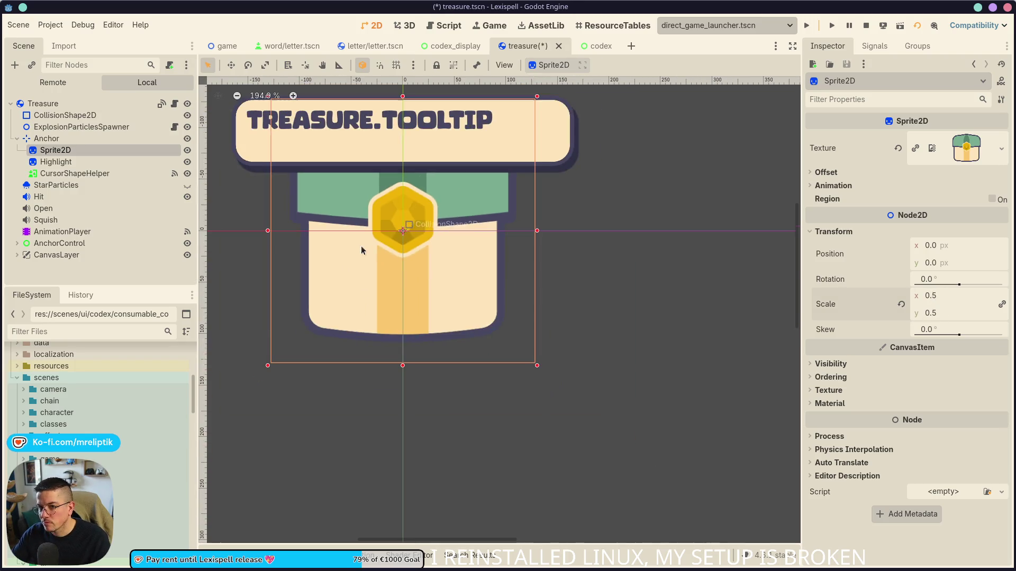
# Scale CursorShapeHelper to about 2.4 to match the sprite and save the treasure scene.
pyautogui.click(71, 173)
pyautogui.scroll(-2, 375, 258)
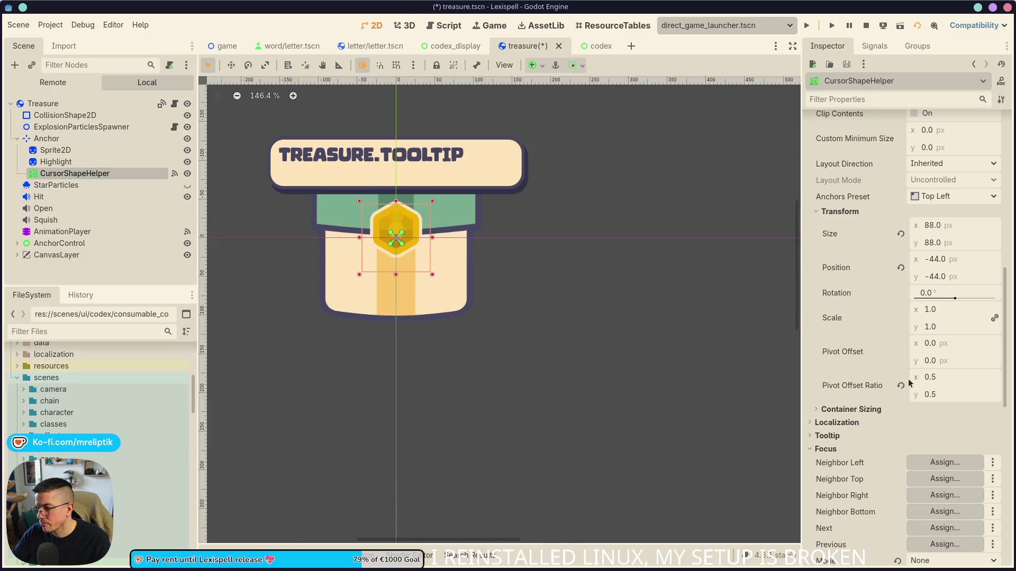
pyautogui.click(944, 311)
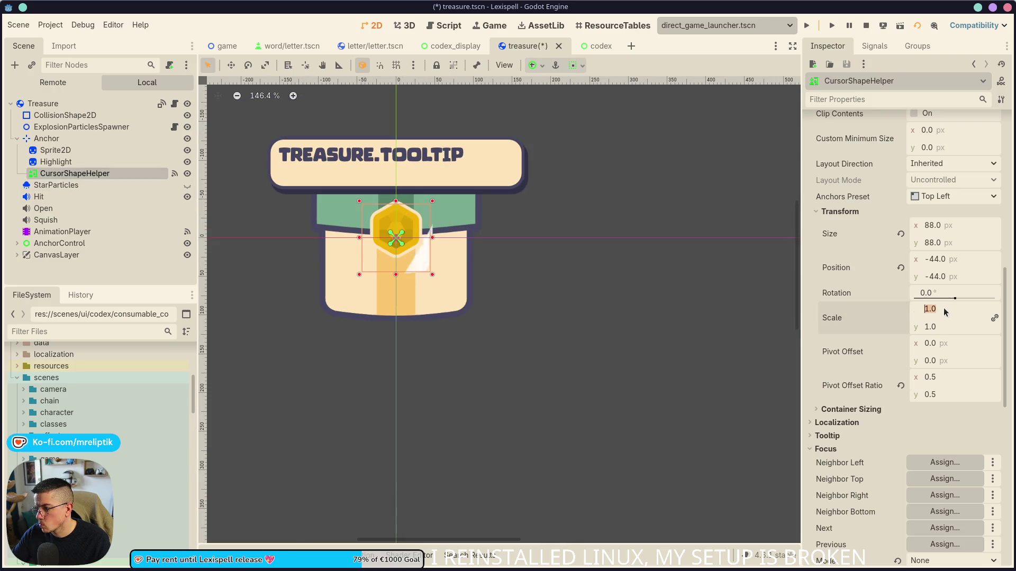
pyautogui.write('2.13')
pyautogui.press('Return')
pyautogui.moveTo(934, 309); pyautogui.dragTo(973, 310)
pyautogui.click(935, 309)
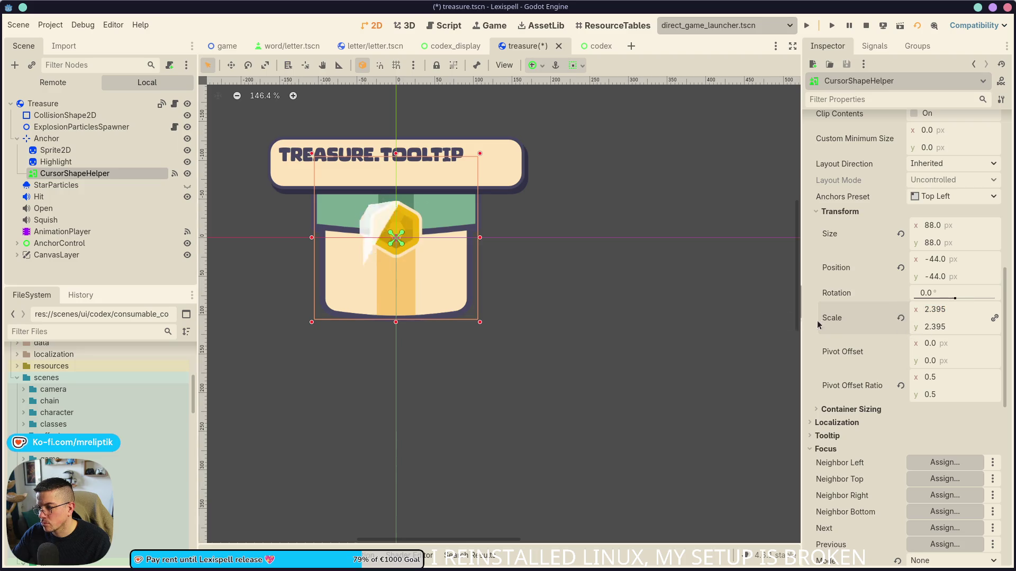
pyautogui.click(676, 307)
pyautogui.hotkey('ctrl', 's')
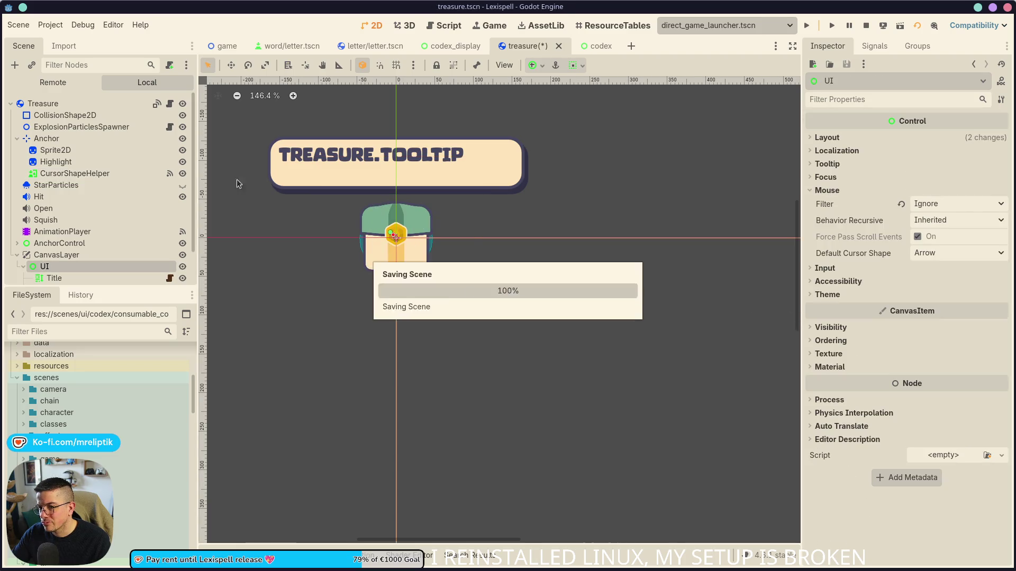
pyautogui.click(170, 104)
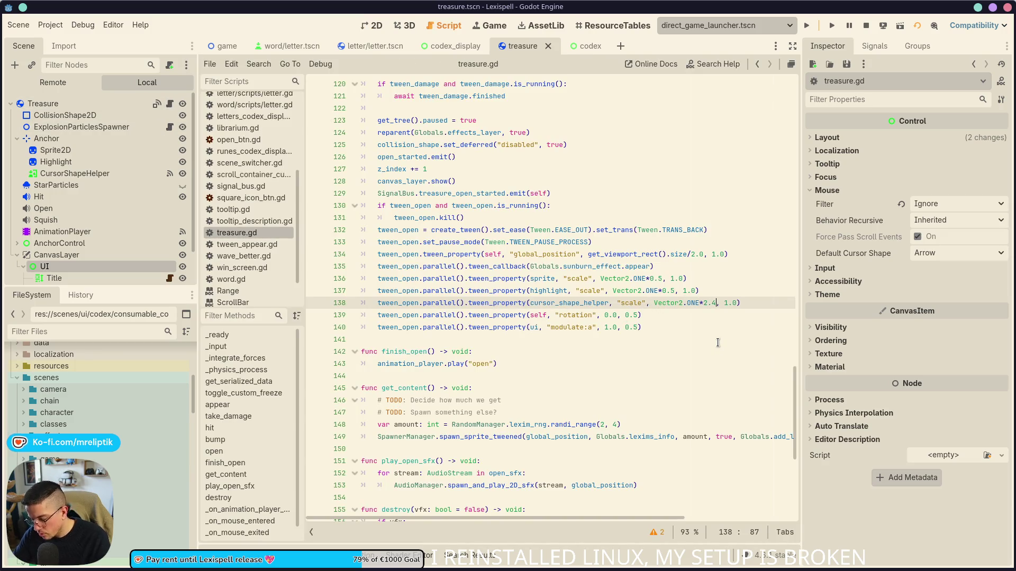
# Rerun the game, submit SANE, hit the treasure chest, then stop and return to 2D.
pyautogui.click(866, 26)
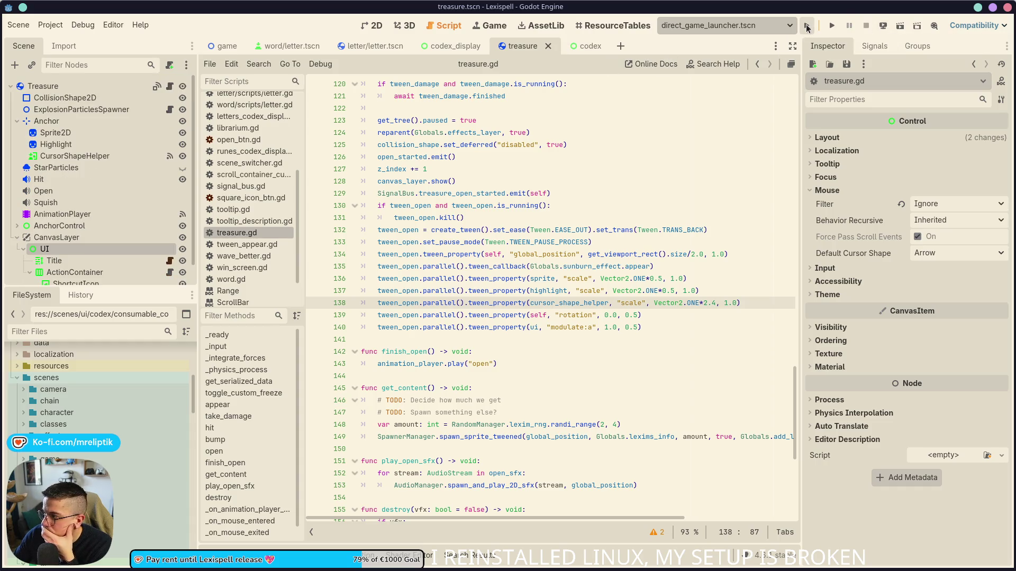
pyautogui.click(807, 26)
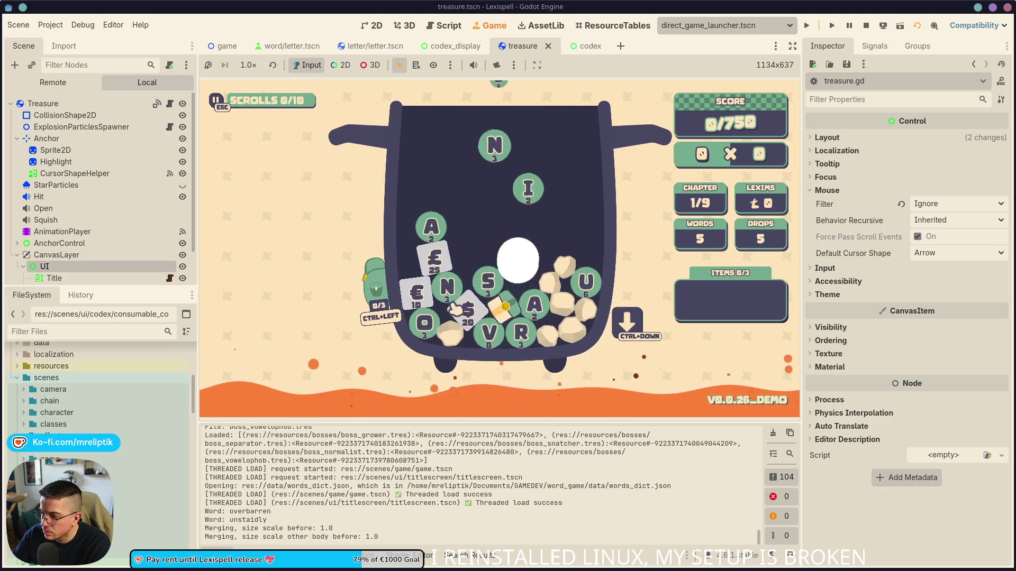
pyautogui.click(479, 290)
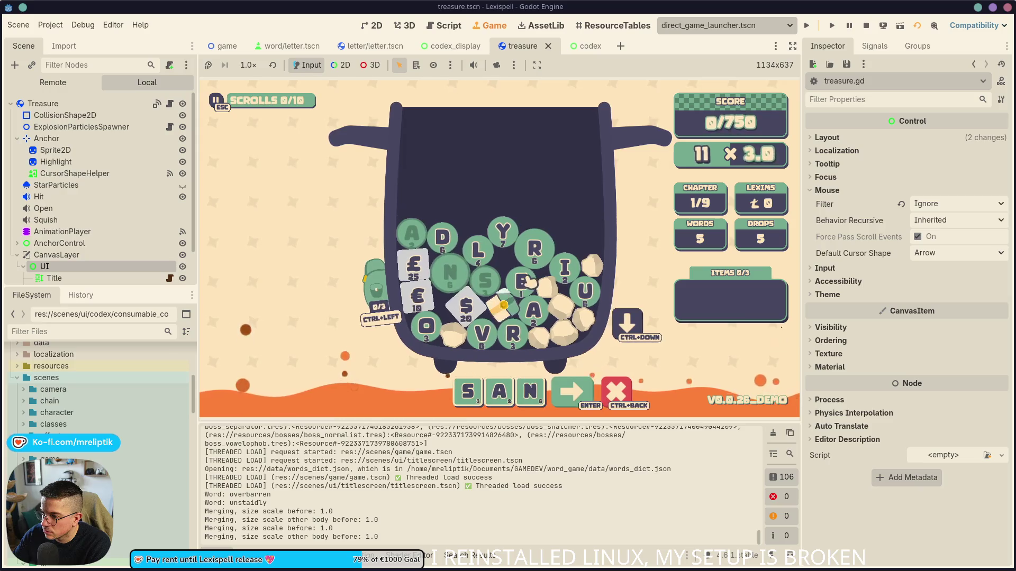
pyautogui.click(572, 390)
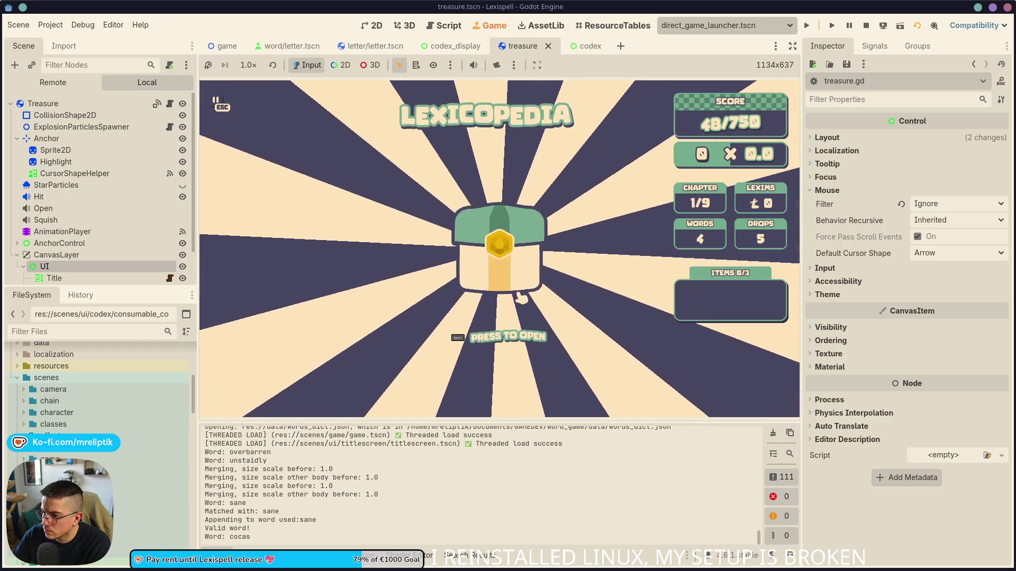
pyautogui.click(503, 253)
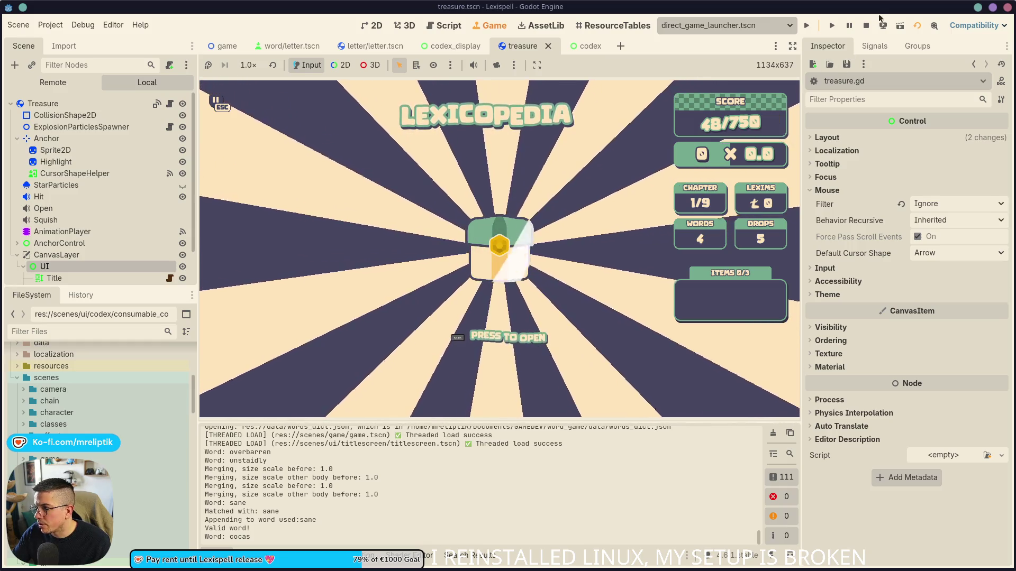
pyautogui.click(867, 25)
pyautogui.click(372, 25)
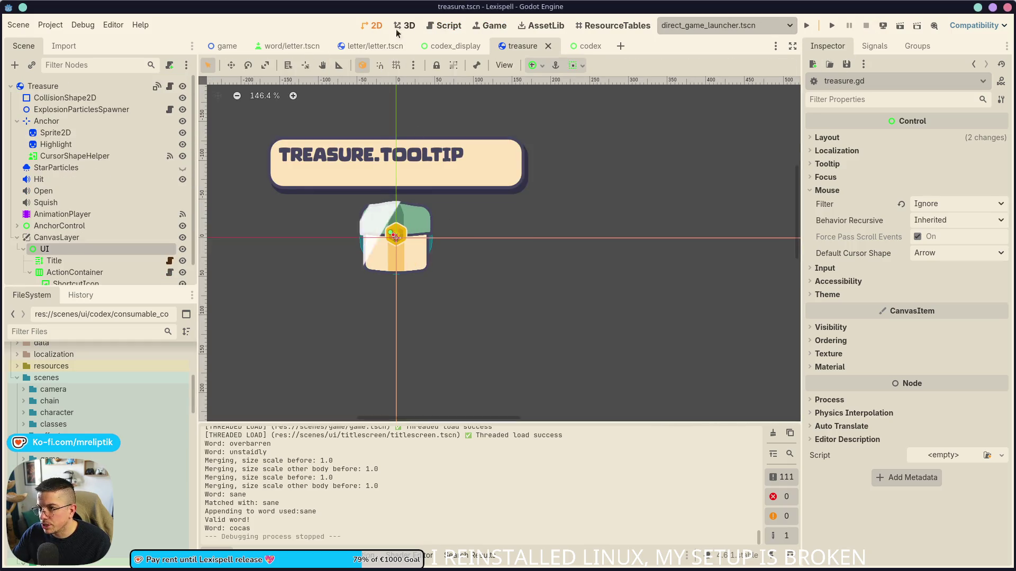
# Pan the treasure canvas, hide the Output panel, and bring up the ball scene.
pyautogui.scroll(-4, 496, 319)
pyautogui.moveTo(495, 319); pyautogui.dragTo(327, 241)
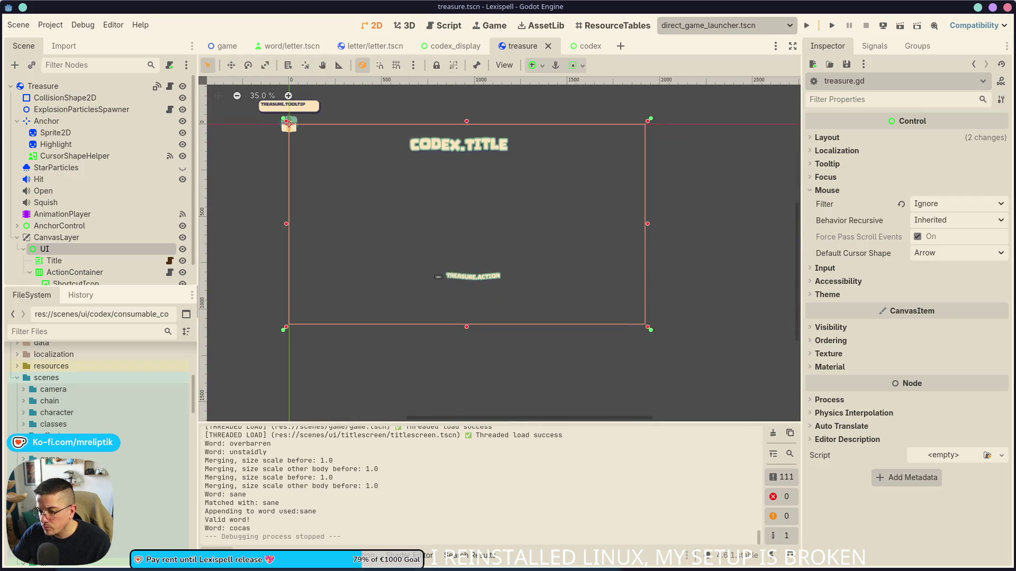
pyautogui.hotkey('ctrl', 'j')
pyautogui.moveTo(126, 570)
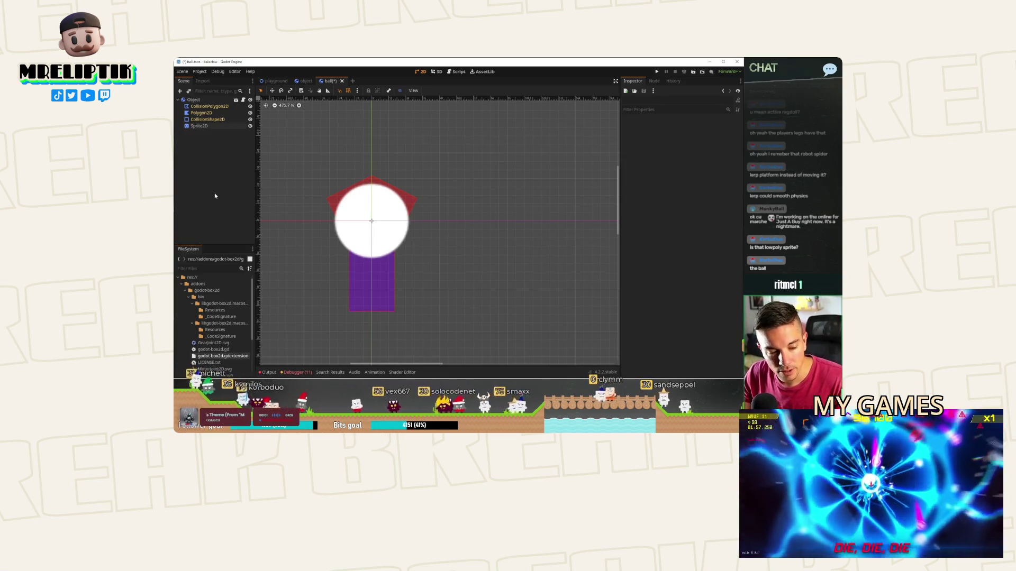
# Save the ball scene, inspect its Sprite2D texture, then move through the player and boss scenes.
pyautogui.hotkey('ctrl', 's')
pyautogui.hotkey('ctrl', 's')
pyautogui.click(231, 127)
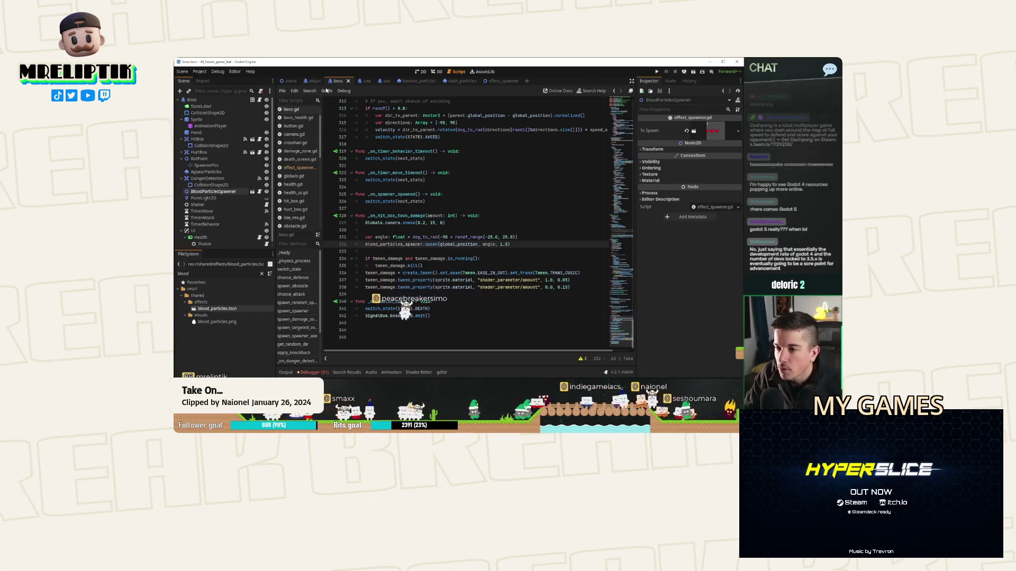
pyautogui.click(314, 81)
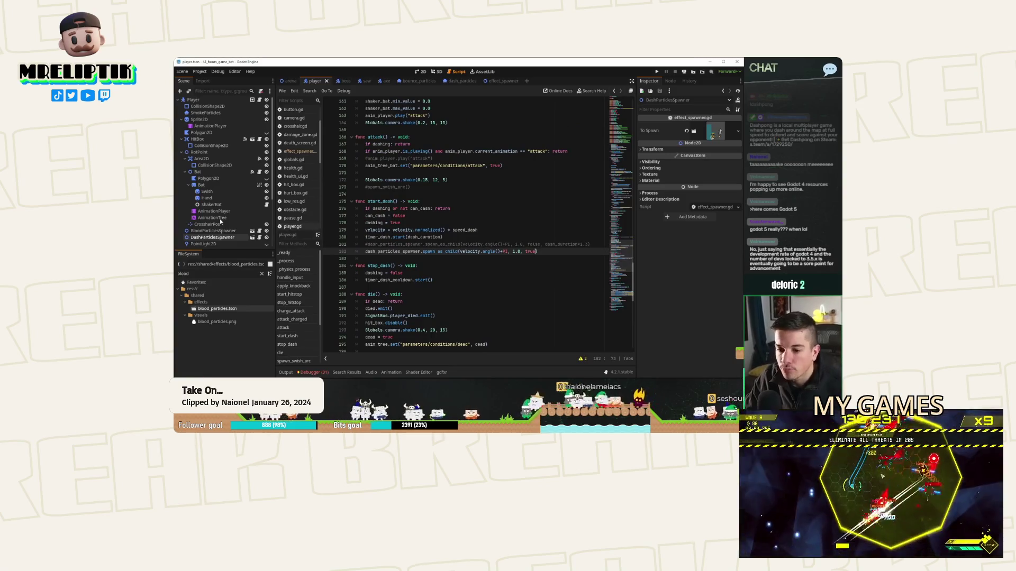
pyautogui.click(338, 81)
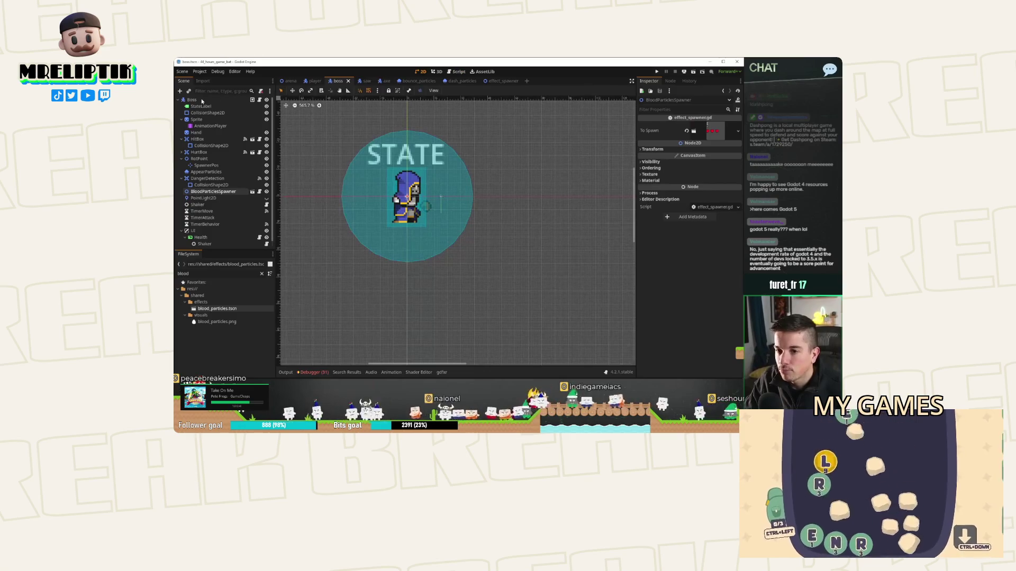
# Paste a SmokeParticles node under Boss and drag it up the Scene tree.
pyautogui.click(202, 100)
pyautogui.hotkey('ctrl', 'v')
pyautogui.moveTo(210, 220); pyautogui.dragTo(211, 124)
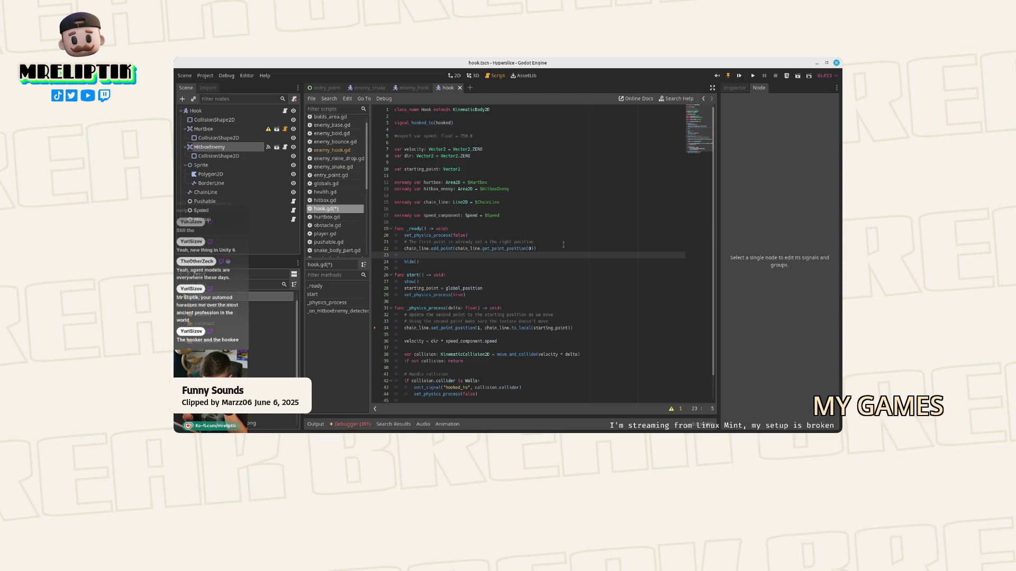
# Export the pattern_upgrade artboard as a PNG image and save it.
pyautogui.keyDown('ctrl'); pyautogui.scroll(2, 446, 201); pyautogui.keyUp('ctrl')
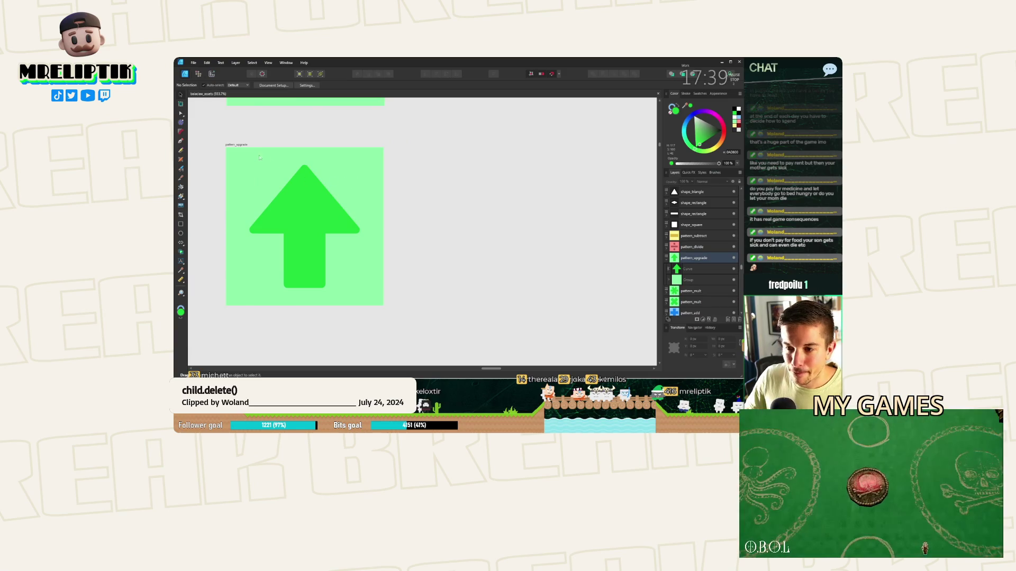
pyautogui.click(244, 145)
pyautogui.keyDown('ctrl'); pyautogui.scroll(-2, 293, 186); pyautogui.keyUp('ctrl')
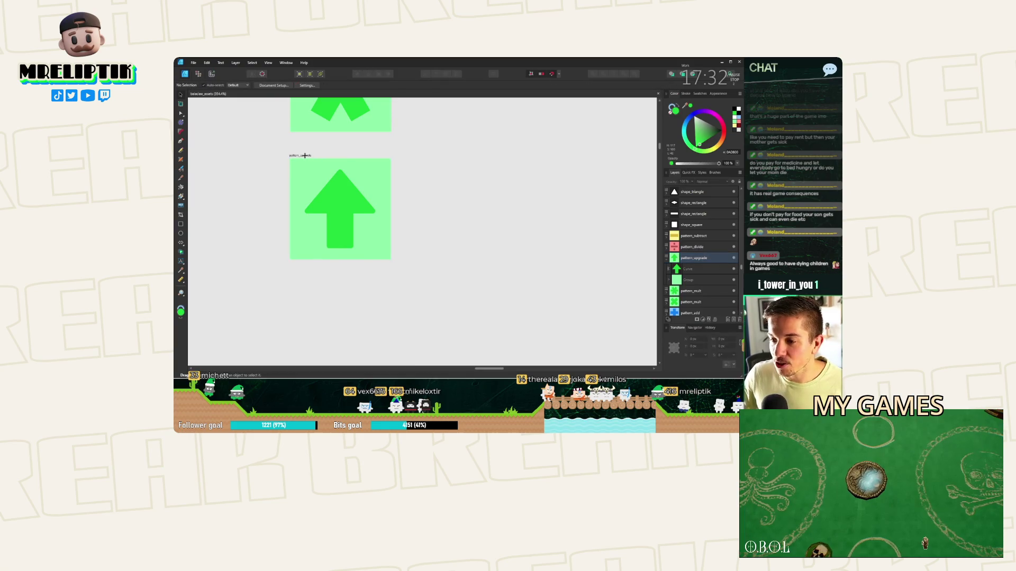
pyautogui.hotkey('ctrl', 'alt', 'shift', 'w')
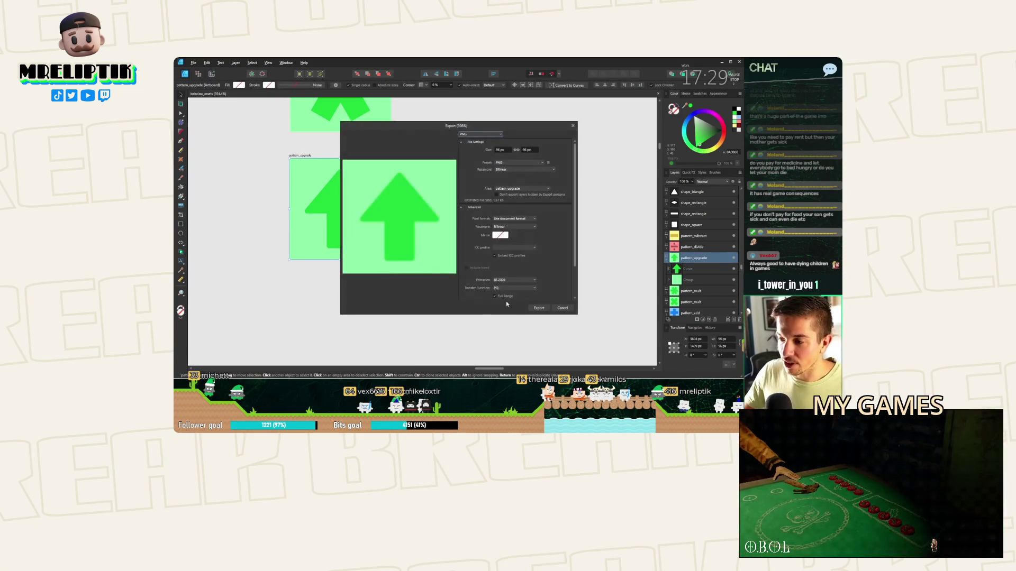
pyautogui.click(538, 309)
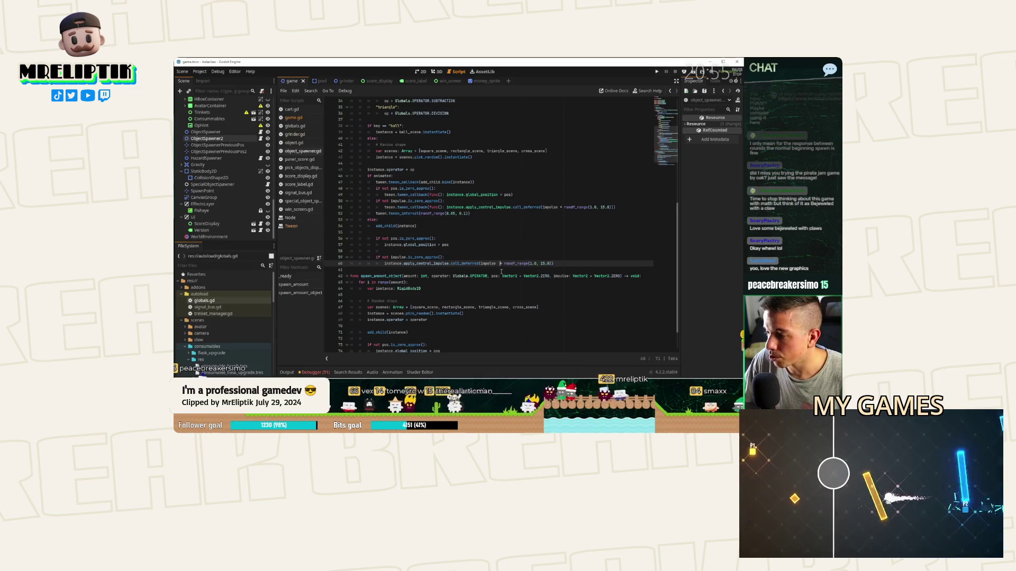
pyautogui.click(499, 265)
pyautogui.hotkey('ctrl', 's')
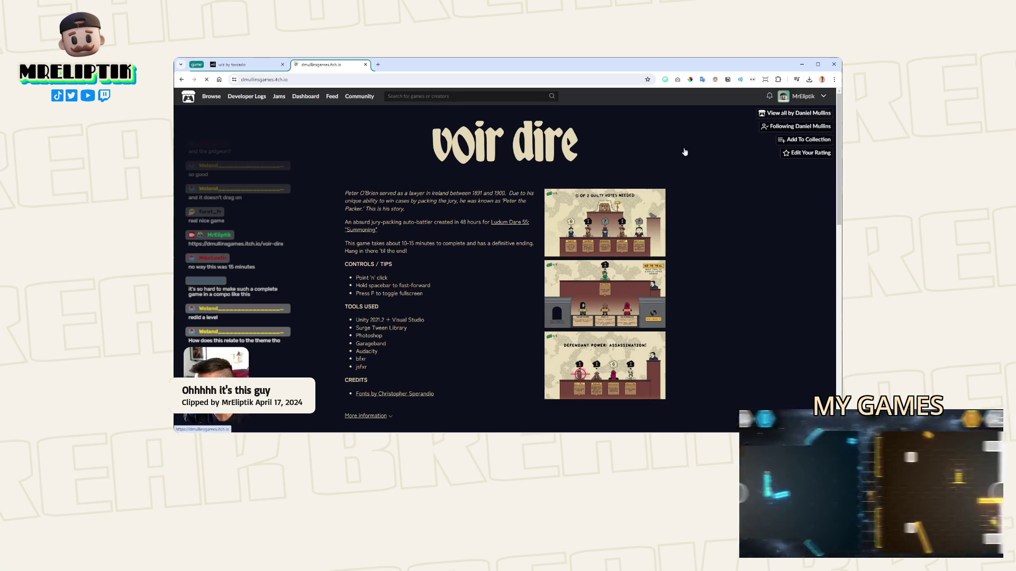
# From the developer's itch.io games grid, open Sacrifices Must Be Made in a new tab and view it.
pyautogui.scroll(-3, 312, 199)
pyautogui.scroll(2, 325, 197)
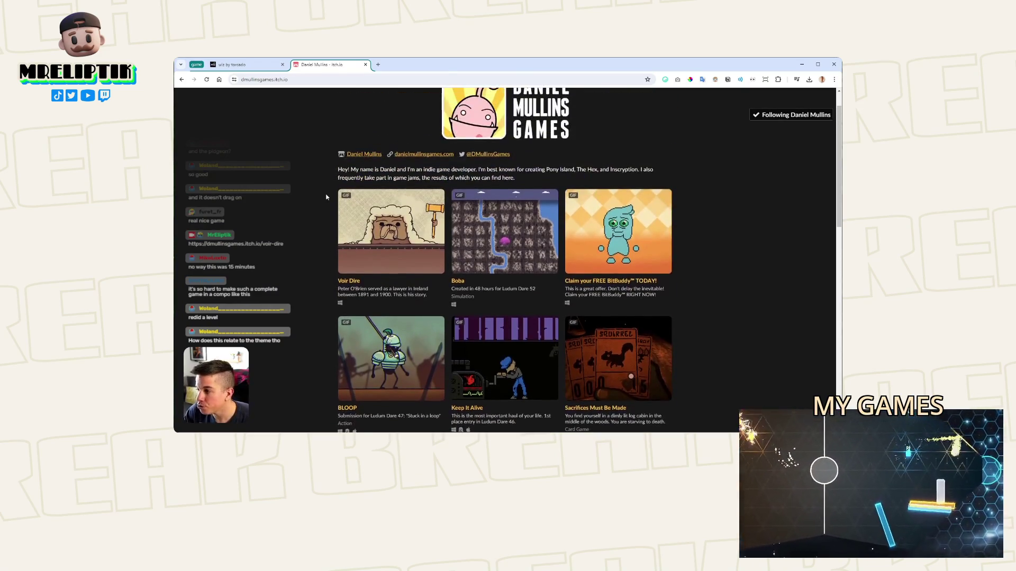
pyautogui.scroll(-2, 327, 197)
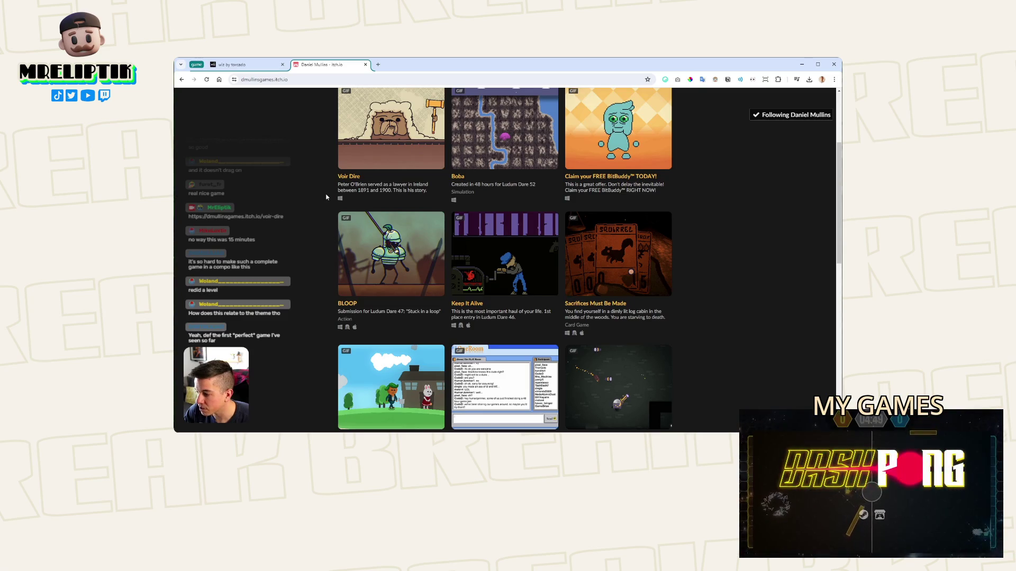
pyautogui.scroll(-2, 326, 197)
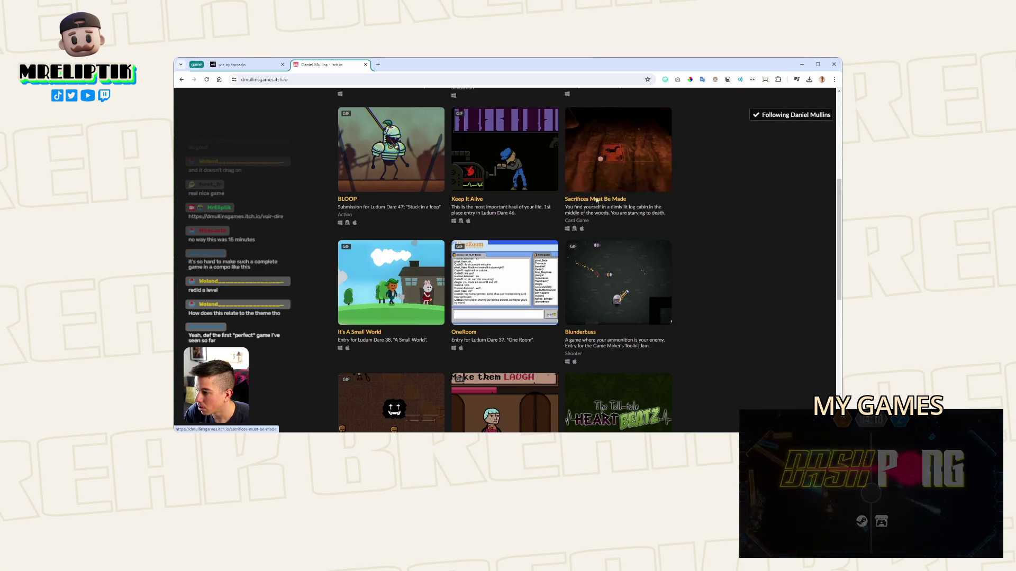
pyautogui.middleClick(599, 146)
pyautogui.click(411, 65)
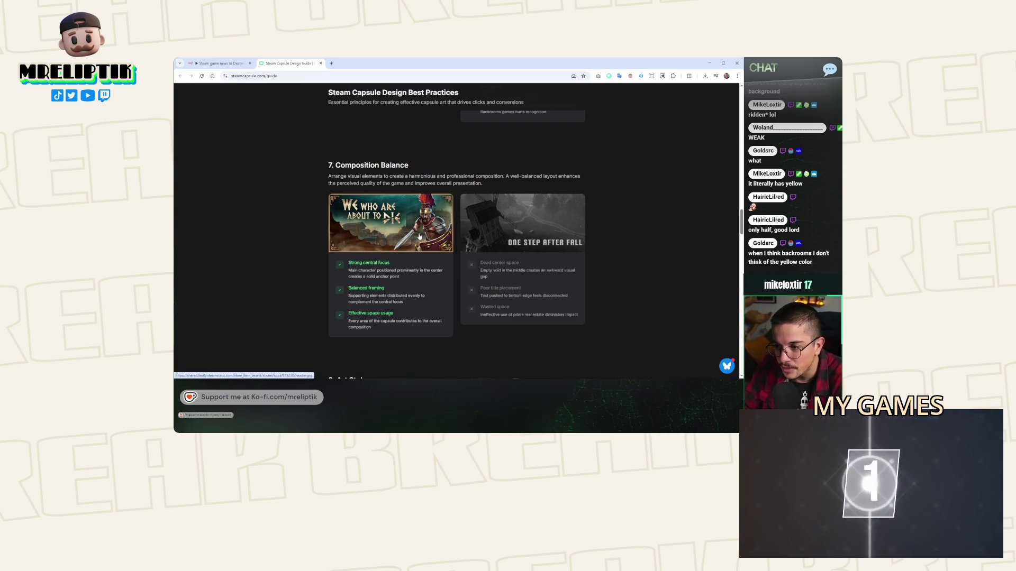
# Zoom the steamcapsule.com guide to 200% on the Composition Balance capsule examples.
pyautogui.hotkey('ctrl', '+')
pyautogui.hotkey('ctrl', '+')
pyautogui.scroll(-2, 398, 280)
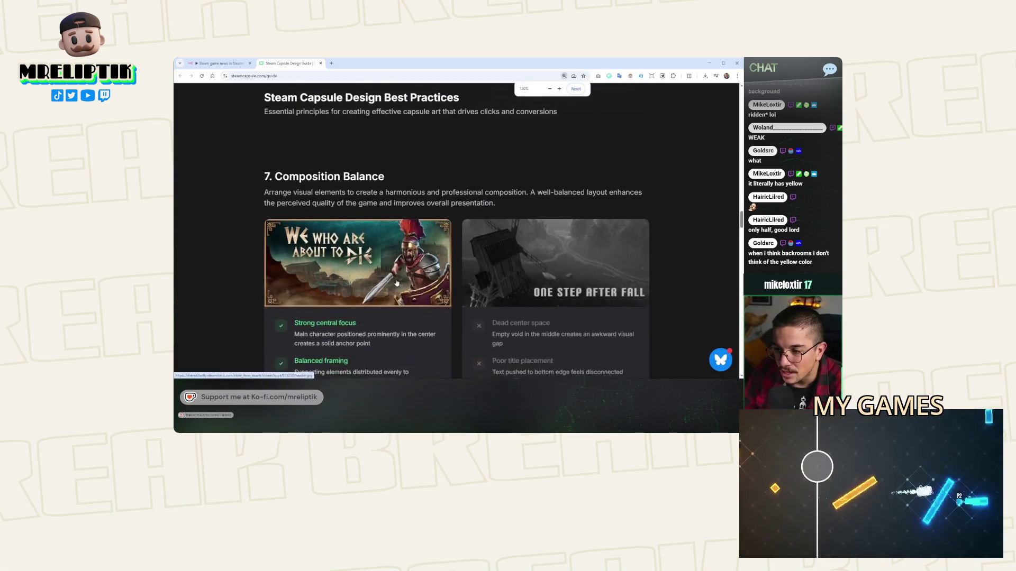
pyautogui.hotkey('ctrl', '+')
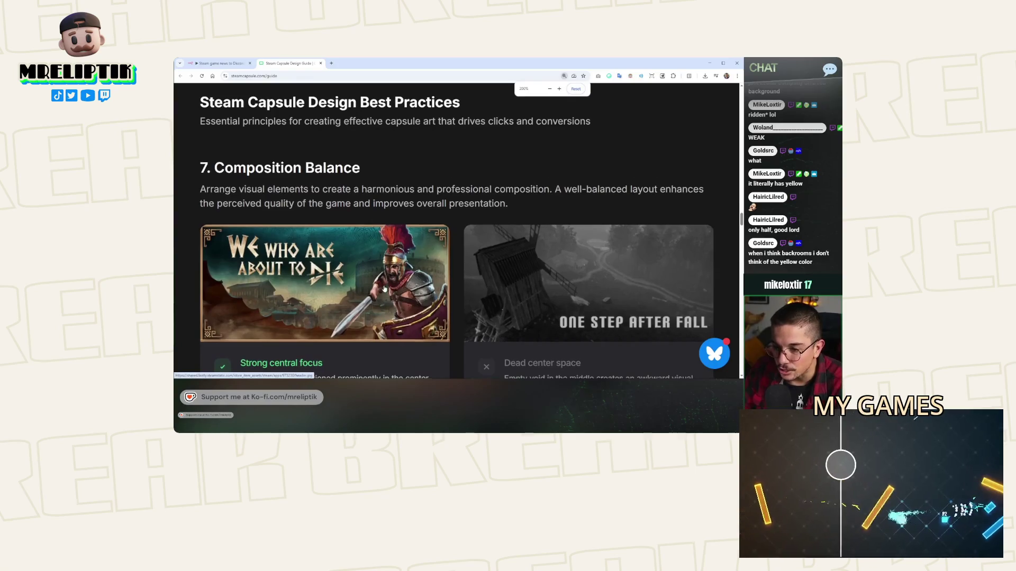
pyautogui.hotkey('ctrl', '+')
pyautogui.scroll(-1, 385, 289)
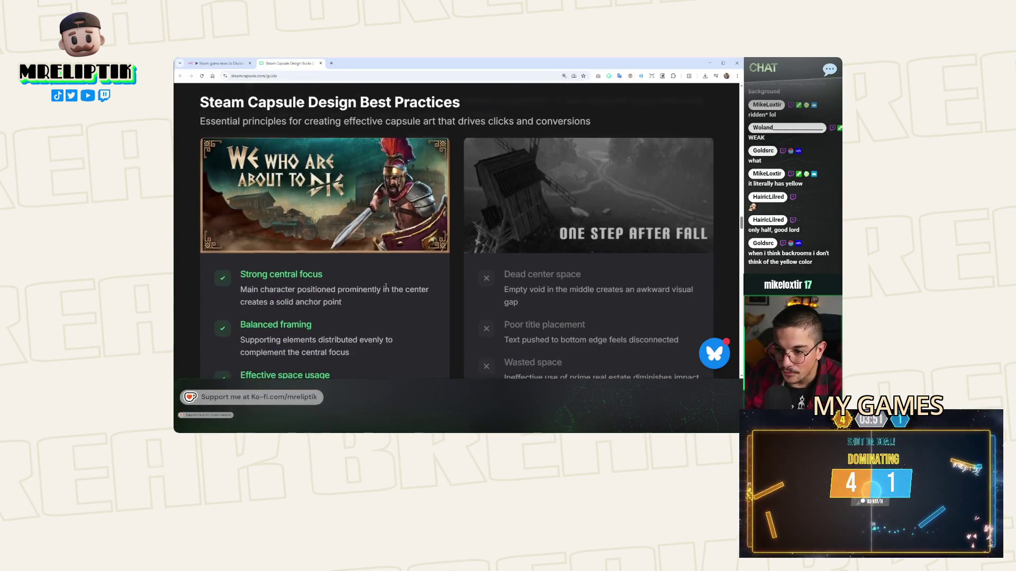
pyautogui.scroll(1, 386, 287)
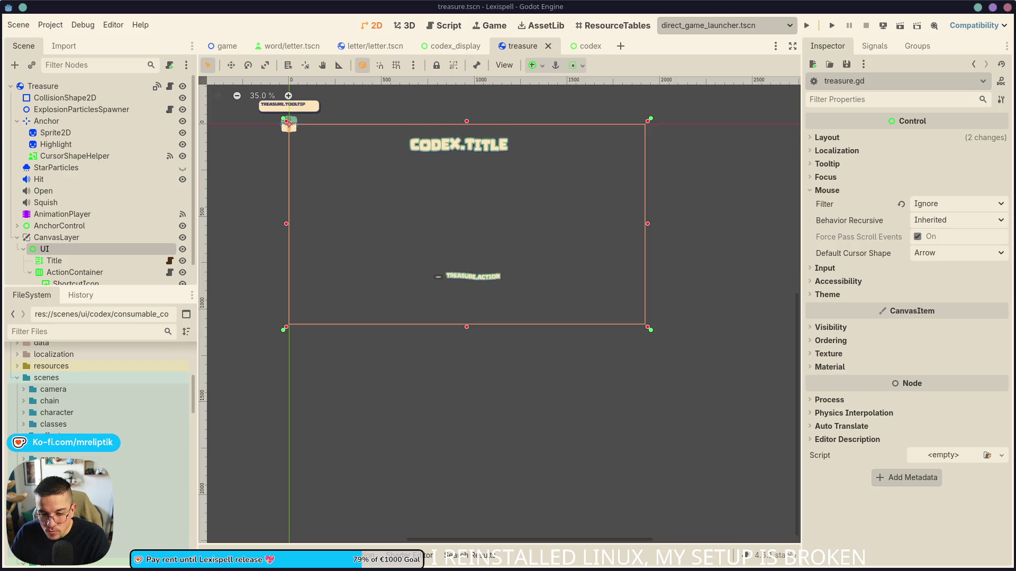
# Open treasure.gd and highlight where hit_count, open and finish_open are used.
pyautogui.scroll(2, 397, 269)
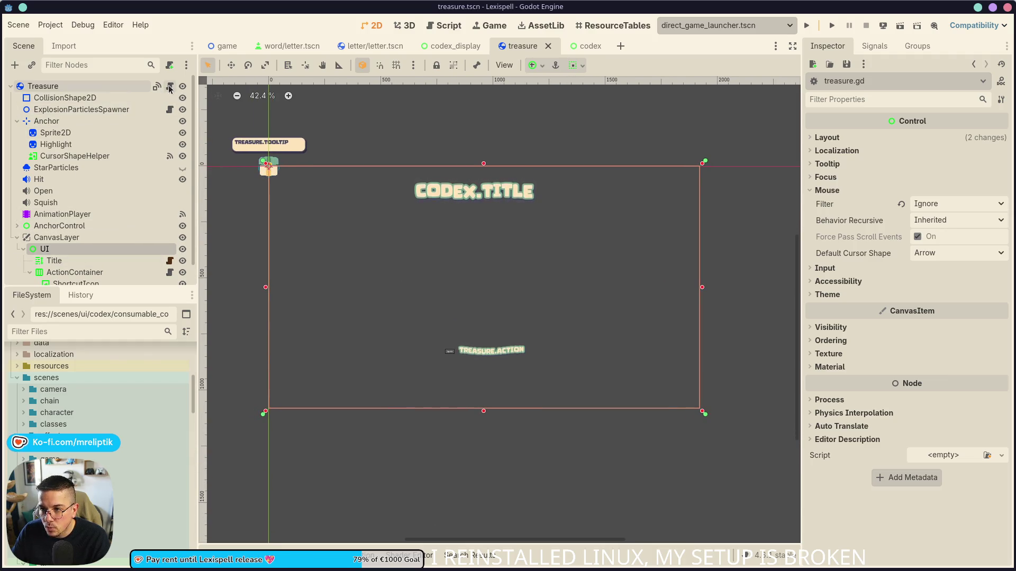
pyautogui.click(169, 85)
pyautogui.scroll(-5, 473, 336)
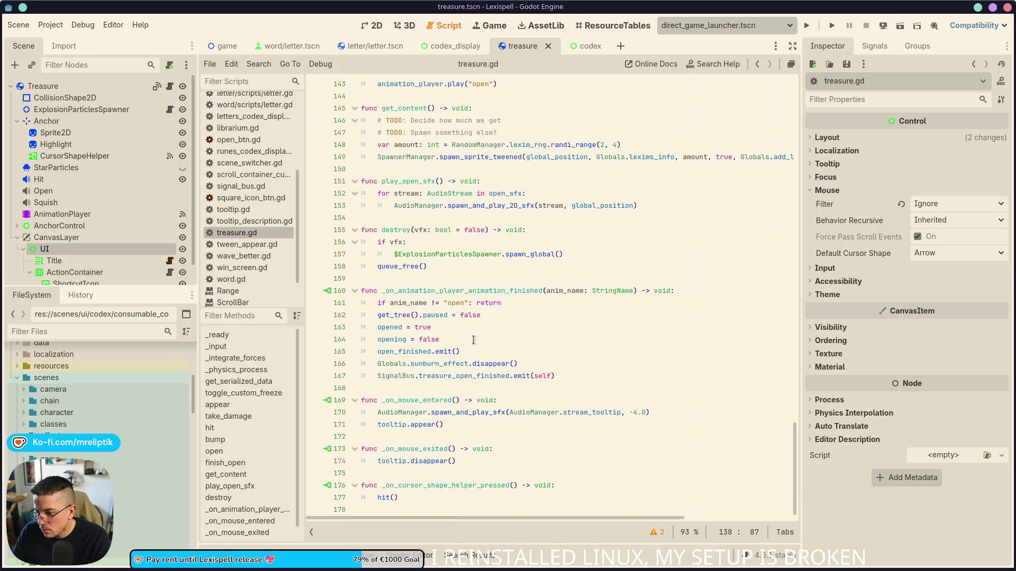
pyautogui.scroll(15, 382, 337)
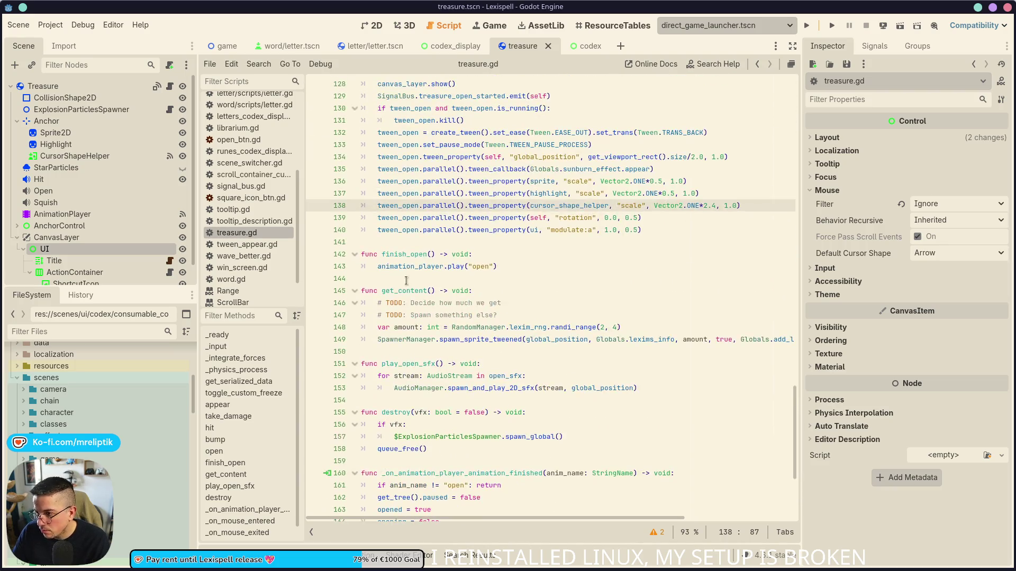
pyautogui.scroll(4, 411, 286)
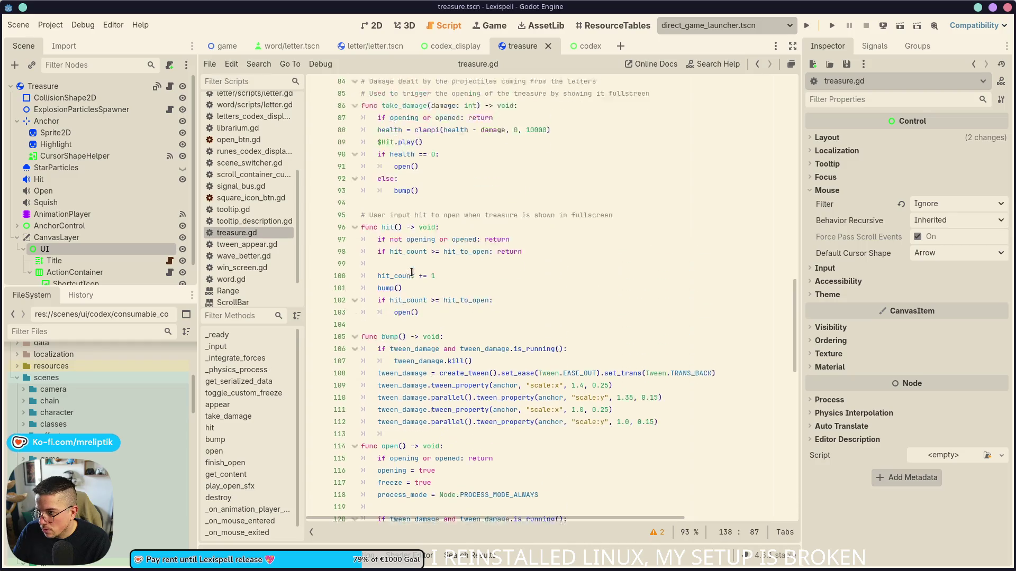
pyautogui.click(384, 307)
pyautogui.doubleClick(407, 315)
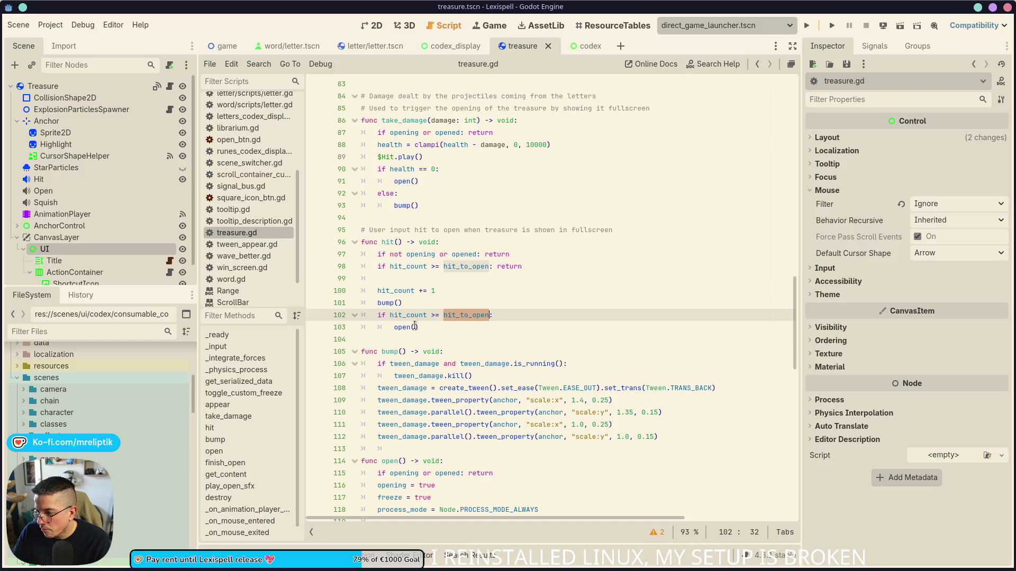
pyautogui.doubleClick(408, 327)
pyautogui.scroll(-16, 410, 324)
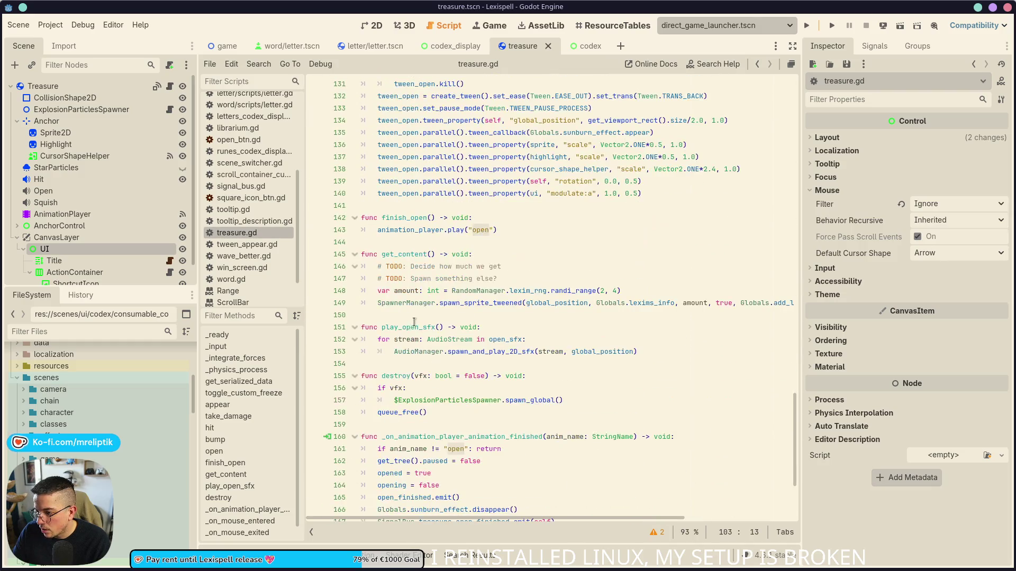
pyautogui.doubleClick(404, 217)
# Replace the open() call in hit() with finish_open() and return to the 2D view.
pyautogui.scroll(15, 405, 233)
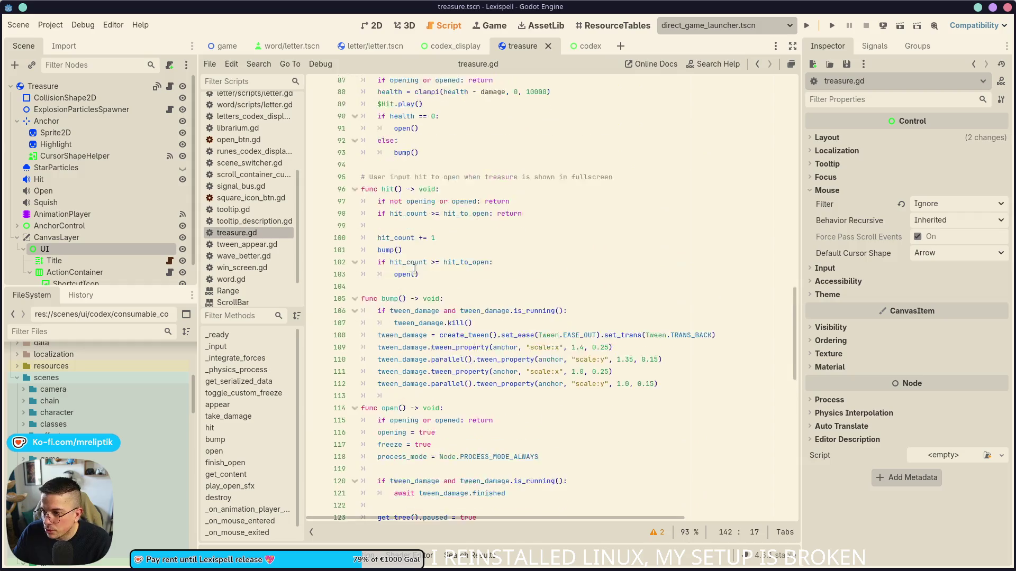
pyautogui.scroll(4, 403, 327)
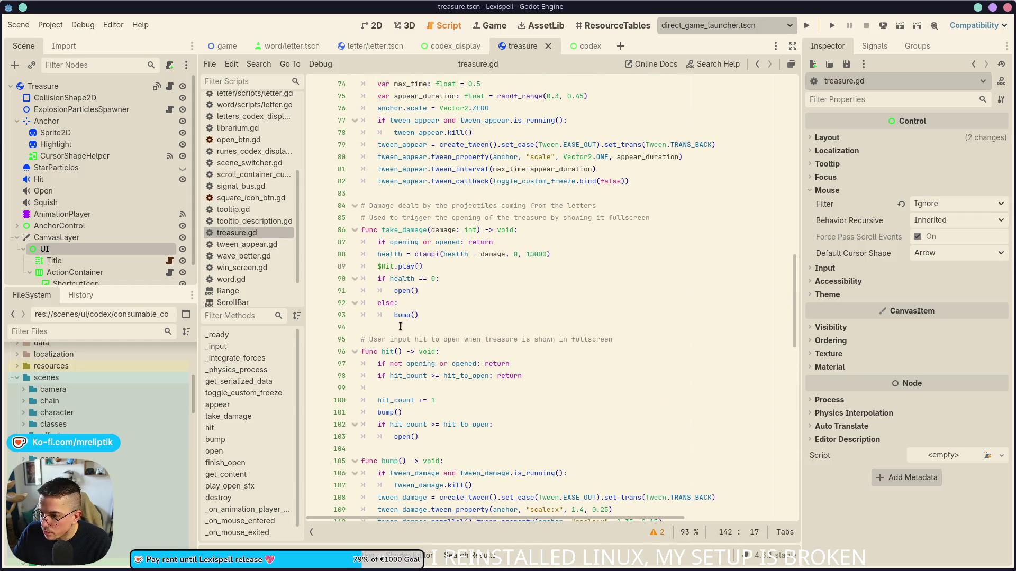
pyautogui.doubleClick(404, 437)
pyautogui.write('finish_open')
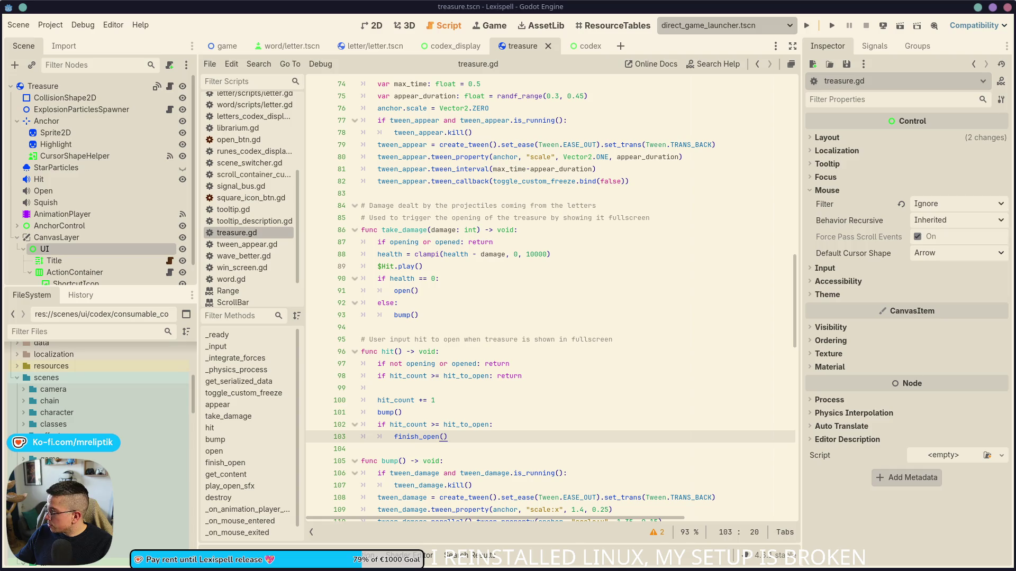
pyautogui.hotkey('ctrl', 'F1')
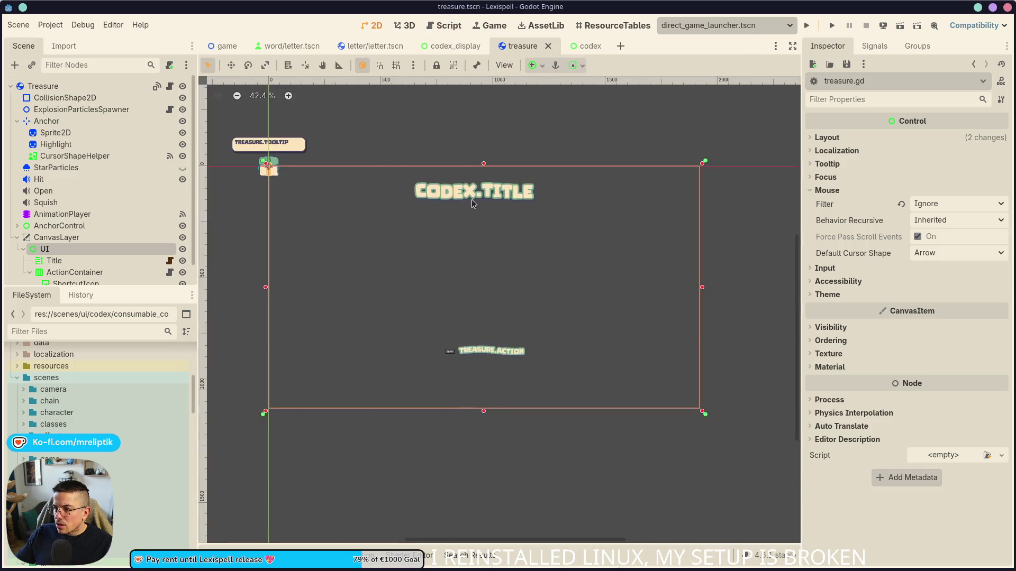
# Set the Title label's text to TREASURE.TITLE, save the scene, and select the UI node.
pyautogui.click(472, 205)
pyautogui.tripleClick(971, 140)
pyautogui.write('TTRE')
pyautogui.press('BackSpace')
pyautogui.press('BackSpace')
pyautogui.press('BackSpace')
pyautogui.write('REASURE.TITLE')
pyautogui.hotkey('ctrl', 's')
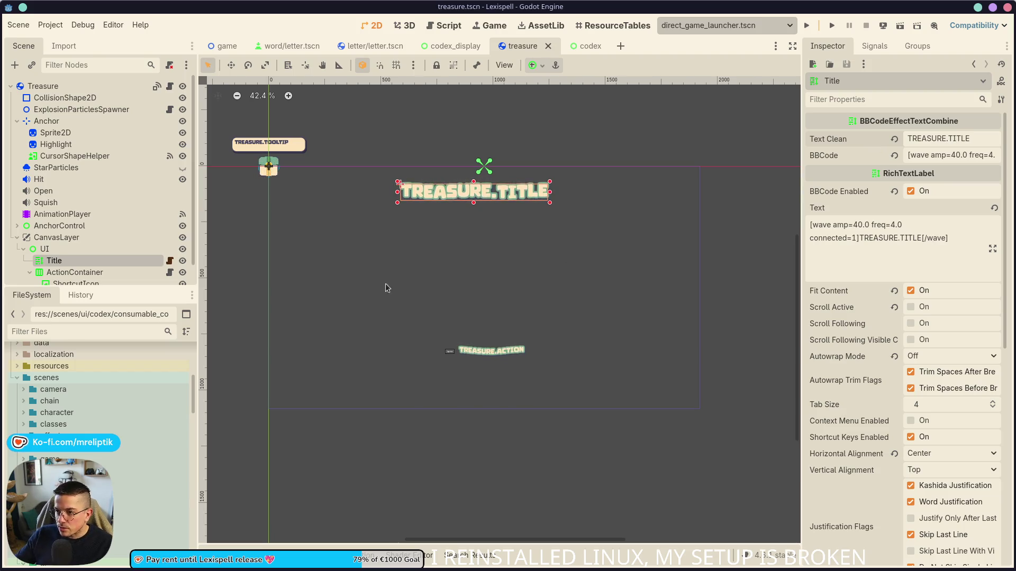
pyautogui.click(603, 224)
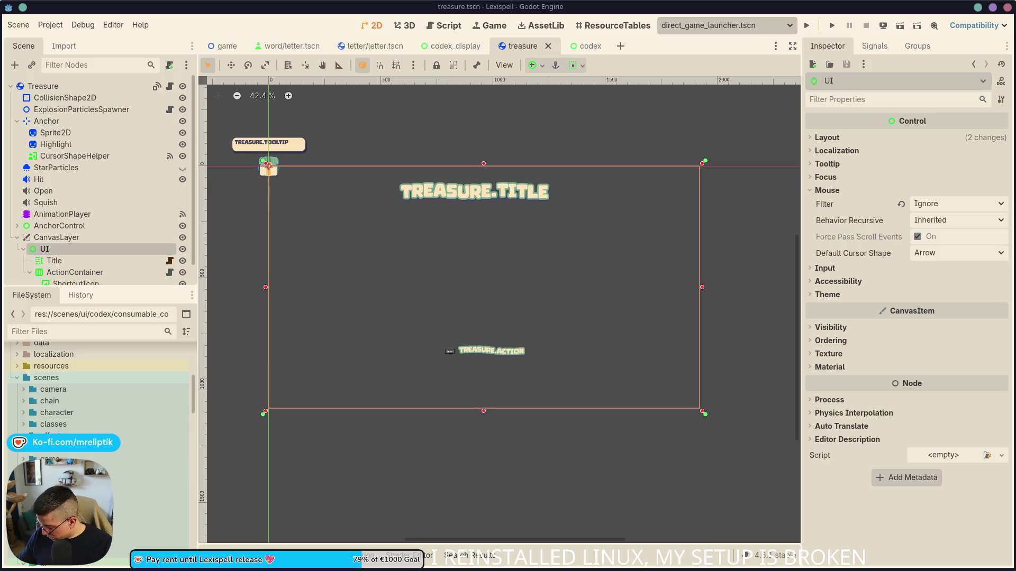
# Add a GPUParticles2D child node under Treasure.
pyautogui.scroll(12, 304, 154)
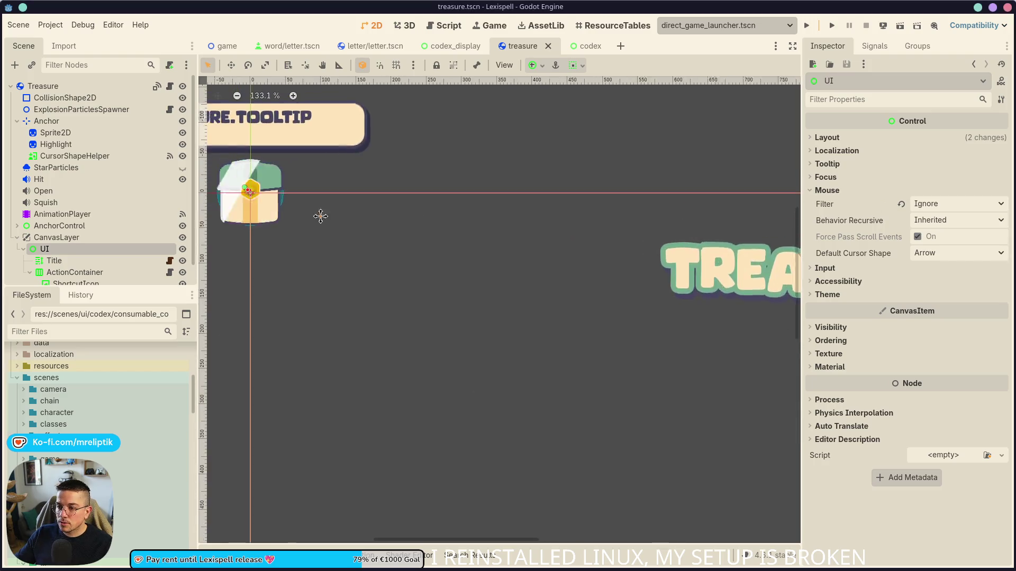
pyautogui.rightClick(48, 91)
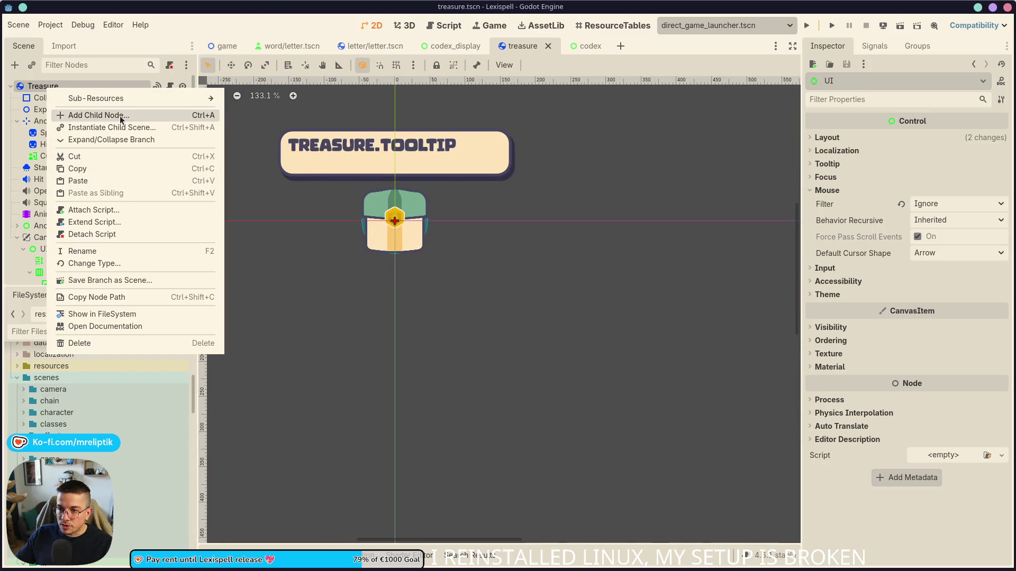
pyautogui.click(84, 117)
pyautogui.write('particles')
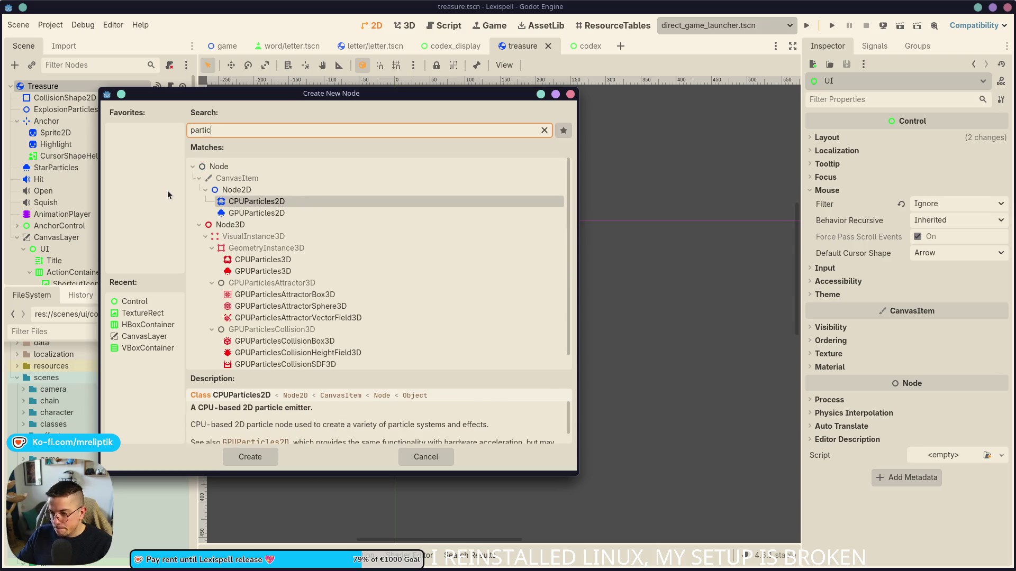
pyautogui.press('Return')
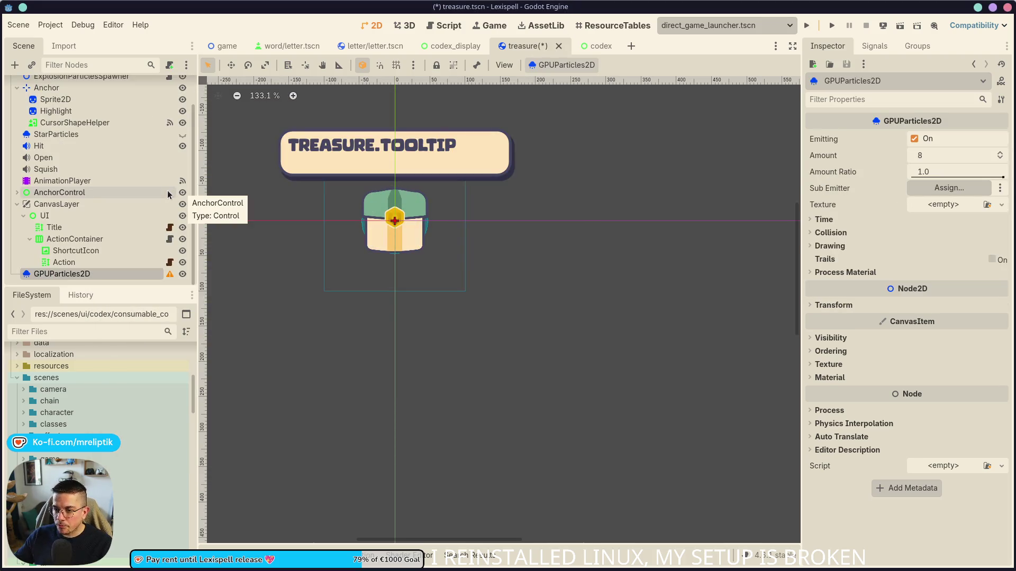
# Rename the new particles node to StarParticles.
pyautogui.doubleClick(103, 277)
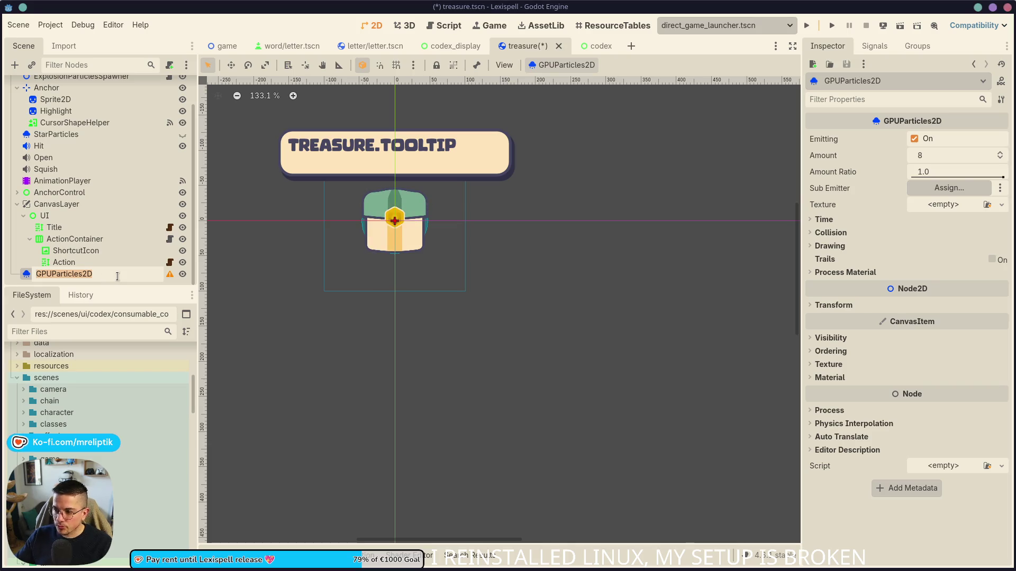
pyautogui.write('Tre')
pyautogui.hotkey('ctrl', 'z')
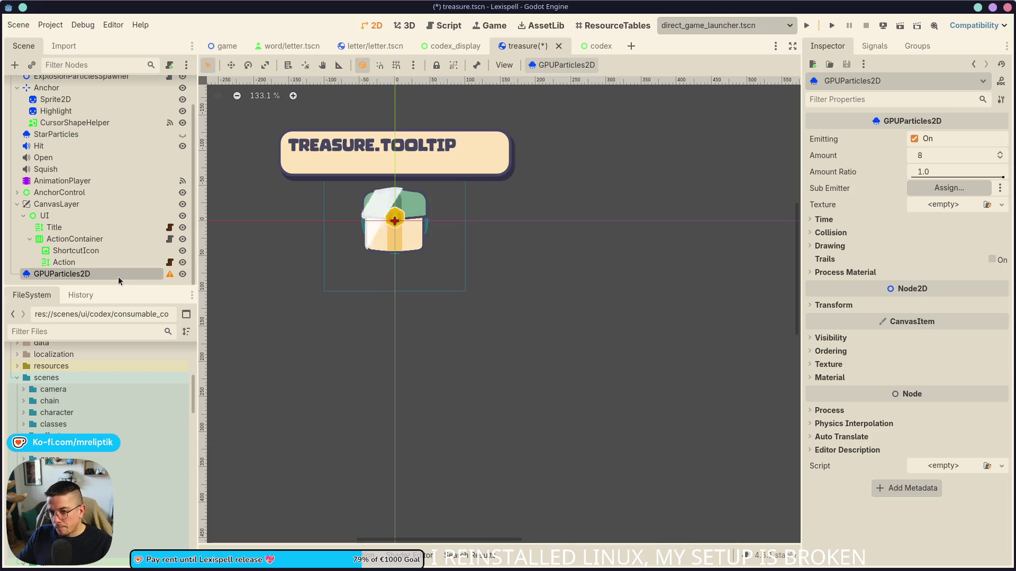
pyautogui.write('St')
pyautogui.hotkey('ctrl', 'a')
pyautogui.write('StarPartciles')
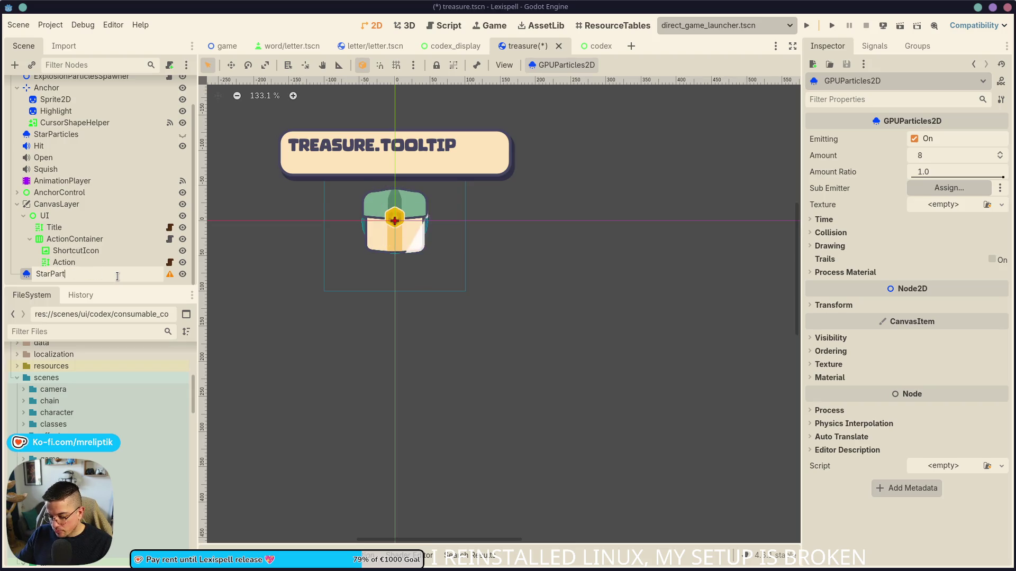
pyautogui.press('Return')
pyautogui.doubleClick(95, 276)
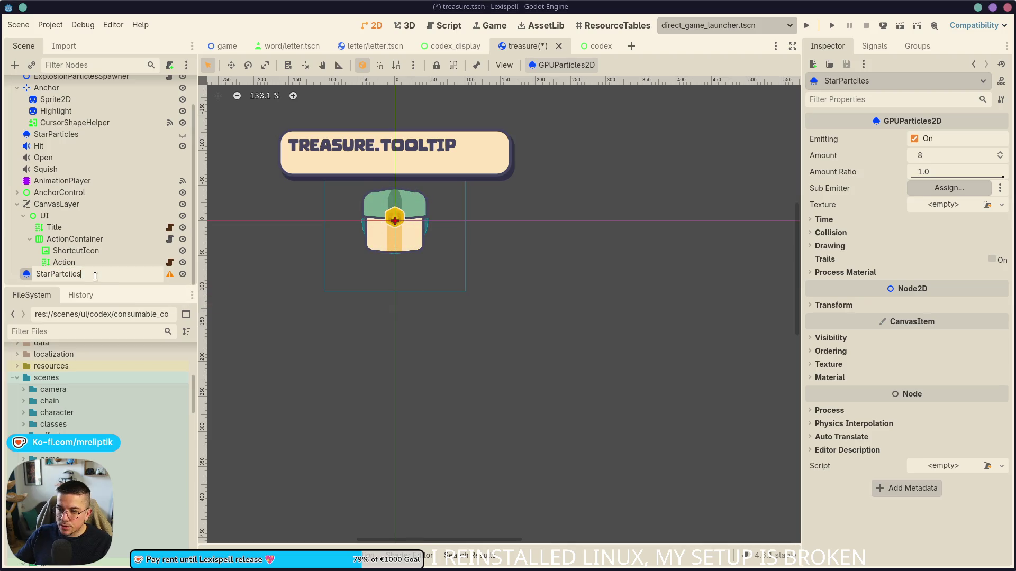
pyautogui.press('BackSpace')
pyautogui.press('BackSpace')
pyautogui.press('BackSpace')
pyautogui.write('icles')
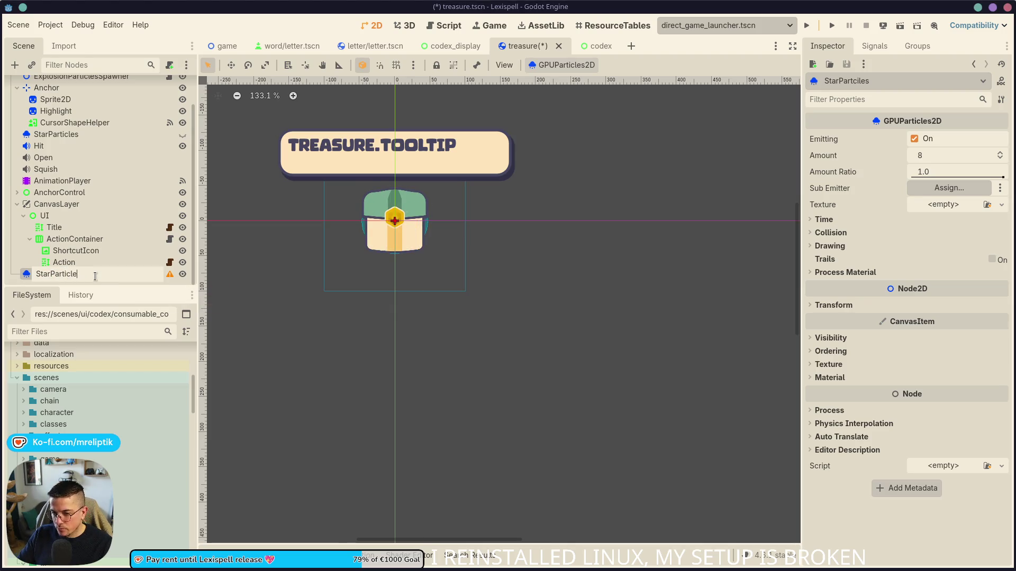
pyautogui.press('Return')
# Hide the original StarParticles emitter and save the scene.
pyautogui.scroll(3, 90, 215)
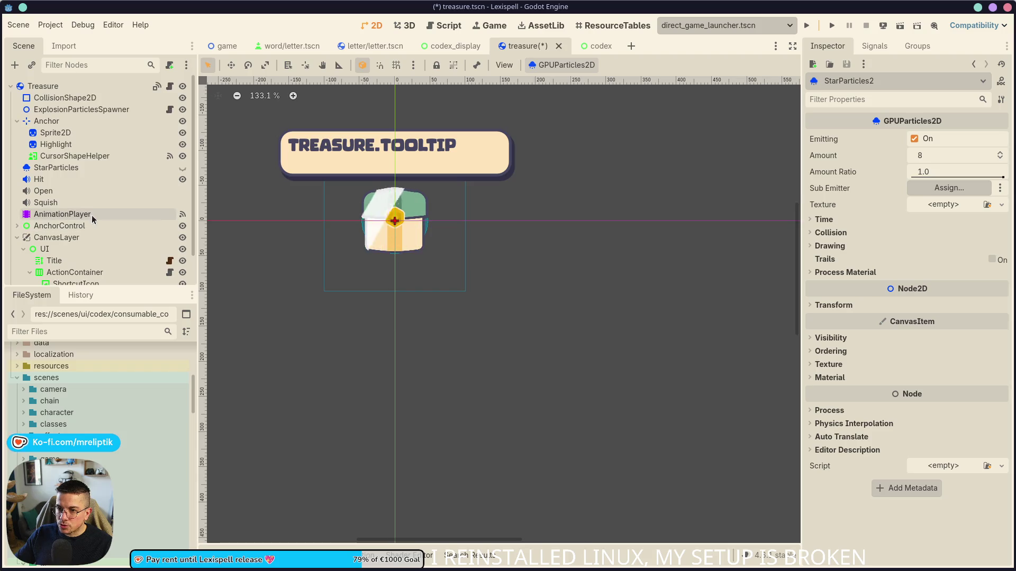
pyautogui.click(100, 167)
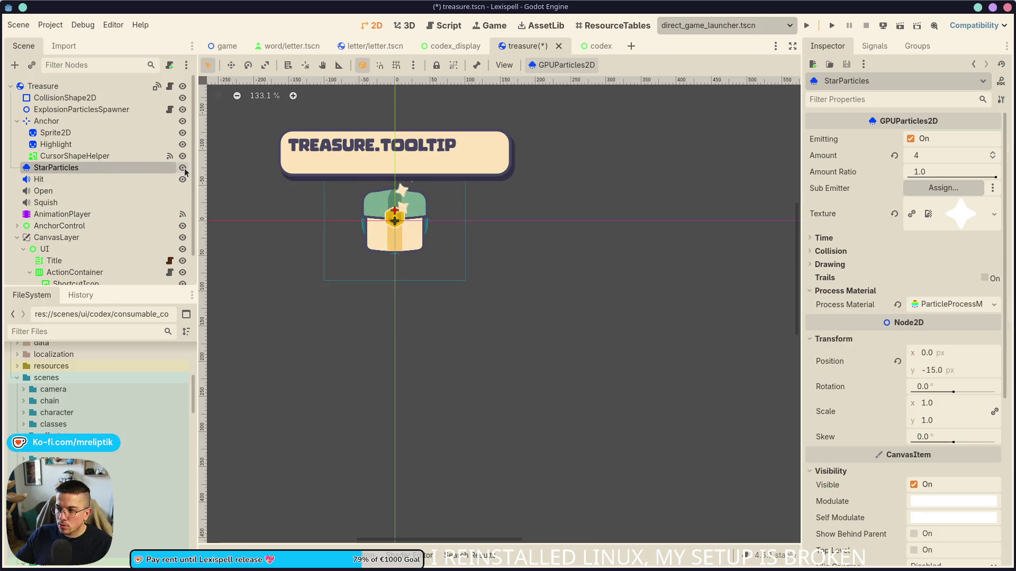
pyautogui.click(183, 168)
pyautogui.hotkey('ctrl', 's')
# Rename the new emitter from StarParticles2 to HitStarParticles.
pyautogui.scroll(-3, 93, 238)
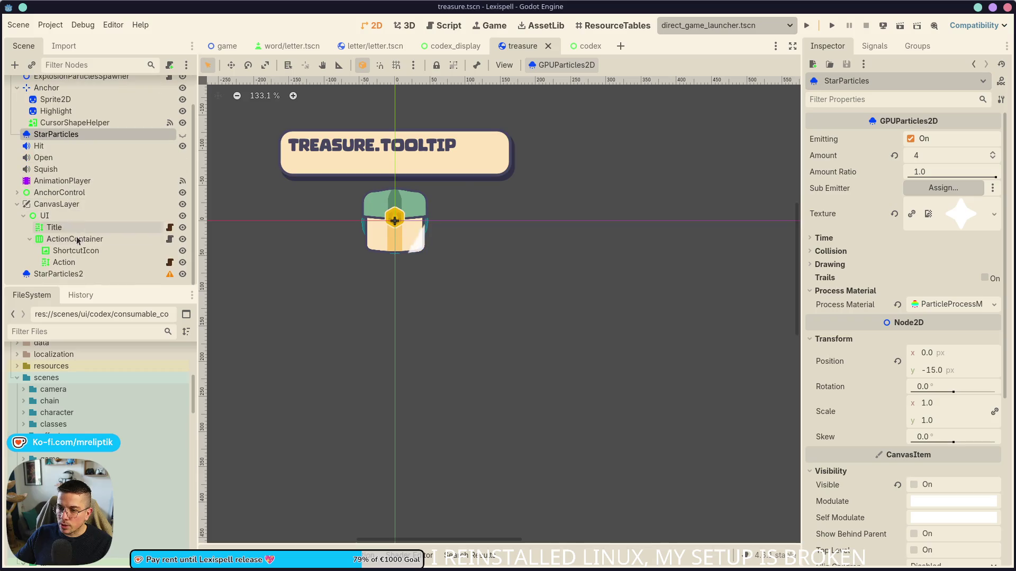
pyautogui.click(93, 274)
pyautogui.doubleClick(93, 274)
pyautogui.write('StarParticlesHit')
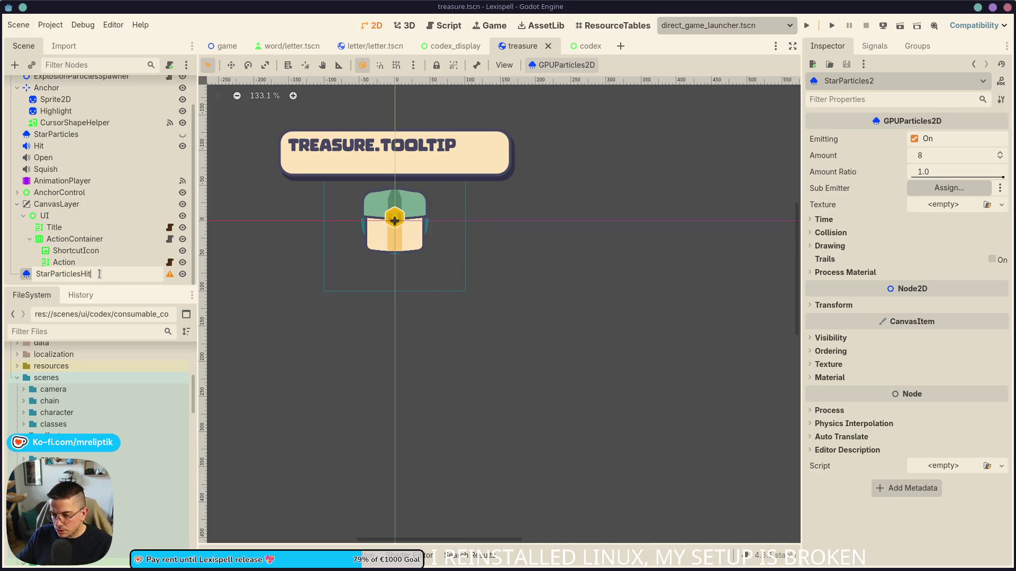
pyautogui.press('Return')
pyautogui.hotkey('ctrl', 's')
pyautogui.doubleClick(39, 275)
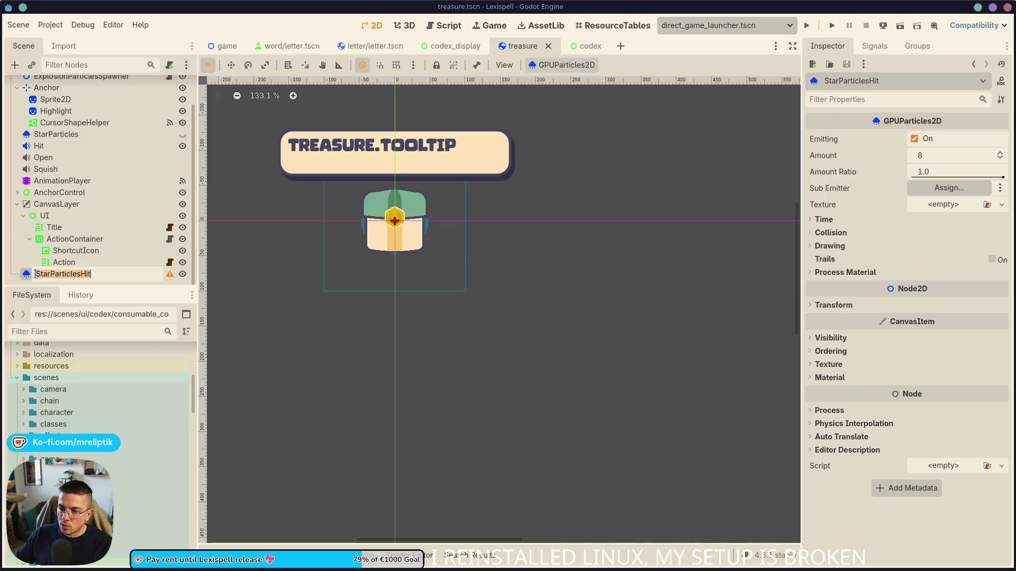
pyautogui.press('Escape')
pyautogui.write('Hit')
pyautogui.press('BackSpace')
pyautogui.press('BackSpace')
pyautogui.press('BackSpace')
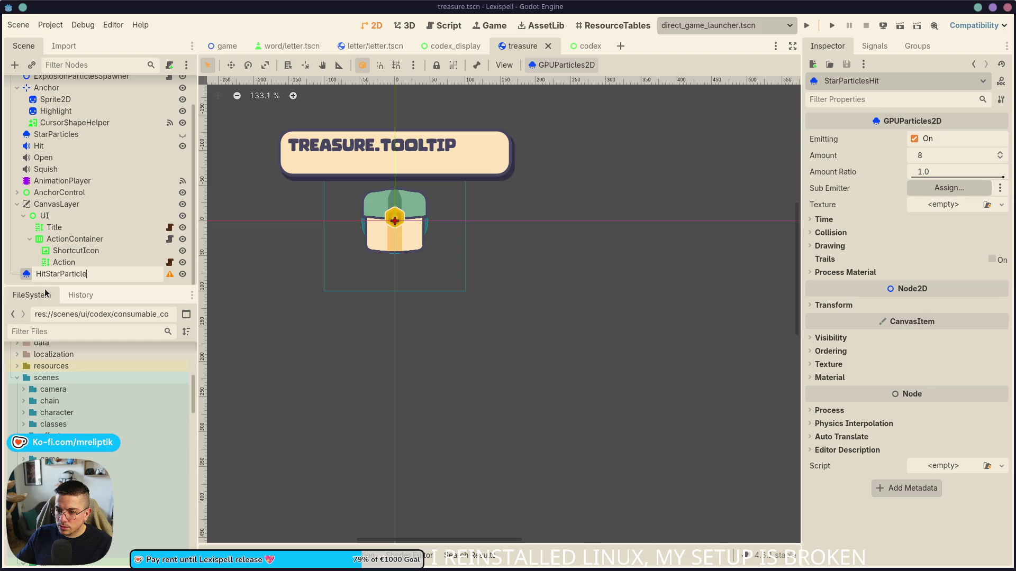
pyautogui.press('Return')
pyautogui.scroll(6, 406, 173)
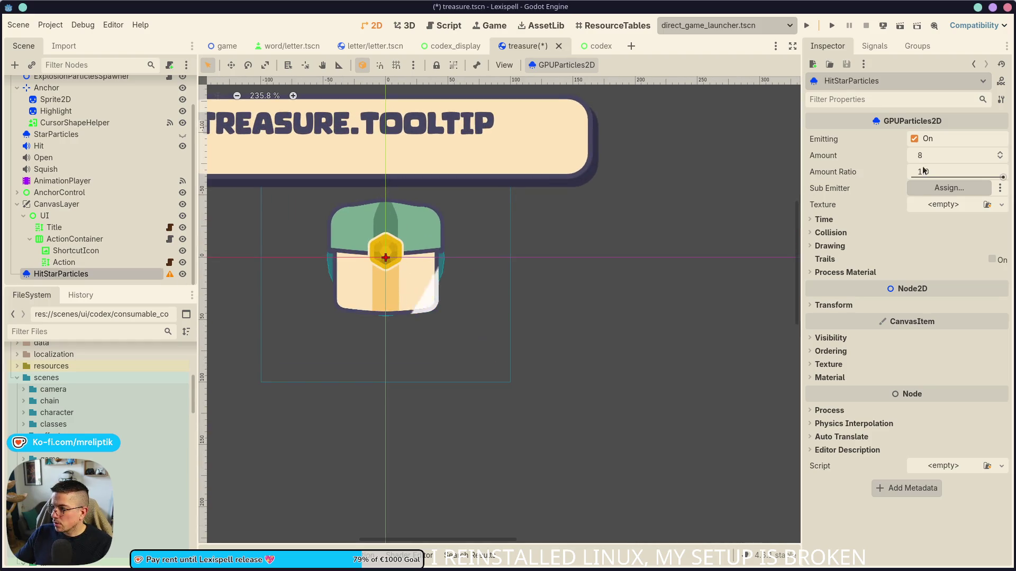
# Browse HitStarParticles' Inspector sections: process material, collision, drawing and sub emitter.
pyautogui.click(831, 273)
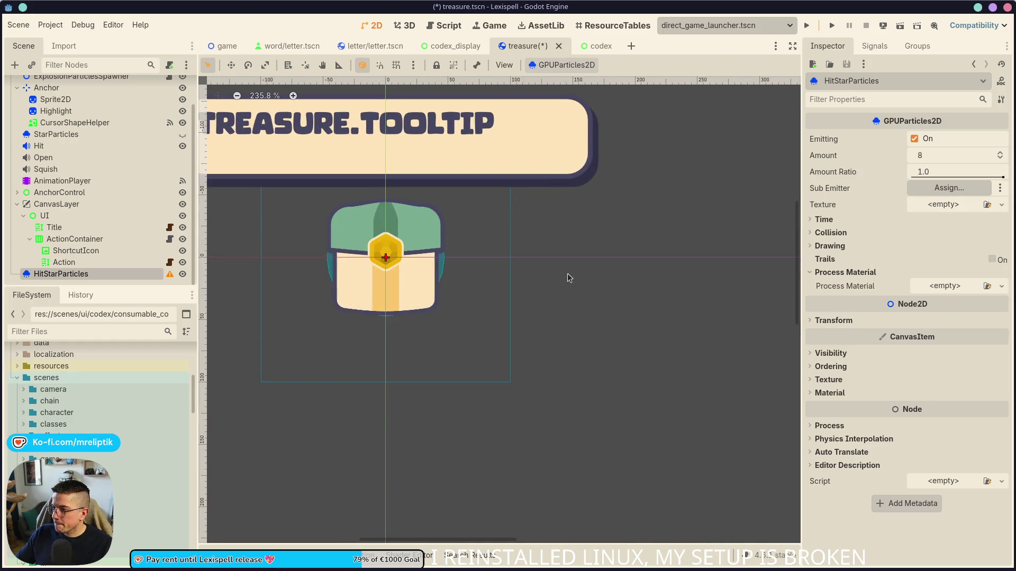
pyautogui.click(831, 234)
pyautogui.click(831, 236)
pyautogui.click(830, 246)
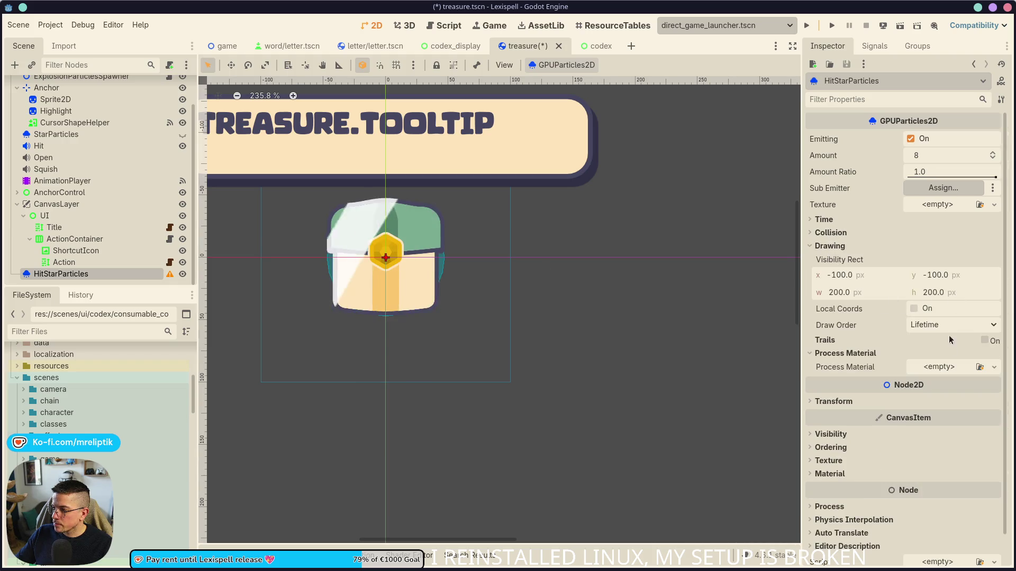
pyautogui.click(839, 355)
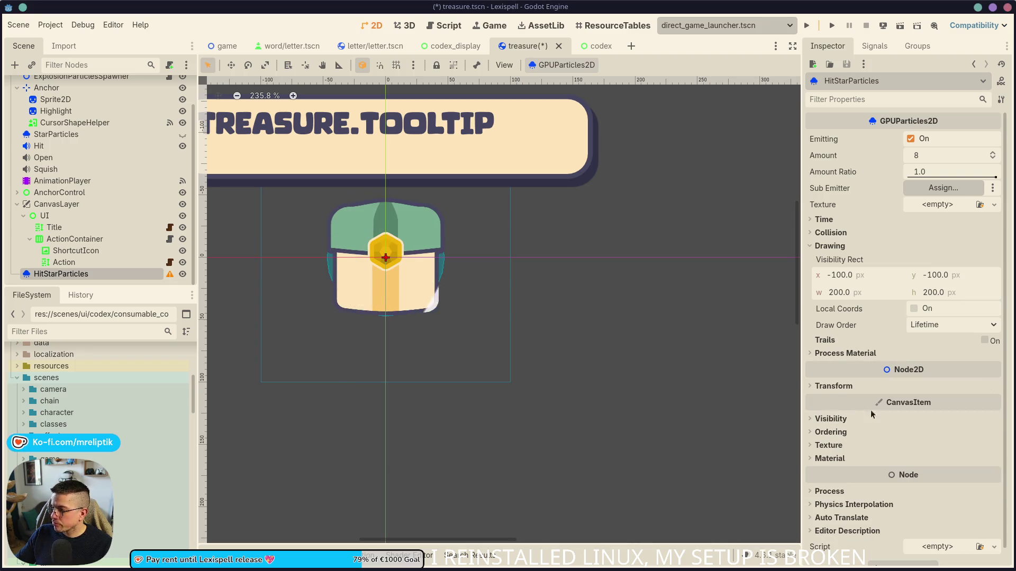
pyautogui.click(929, 188)
pyautogui.press('Escape')
# Set star_128.png as the HitStarParticles texture.
pyautogui.click(937, 205)
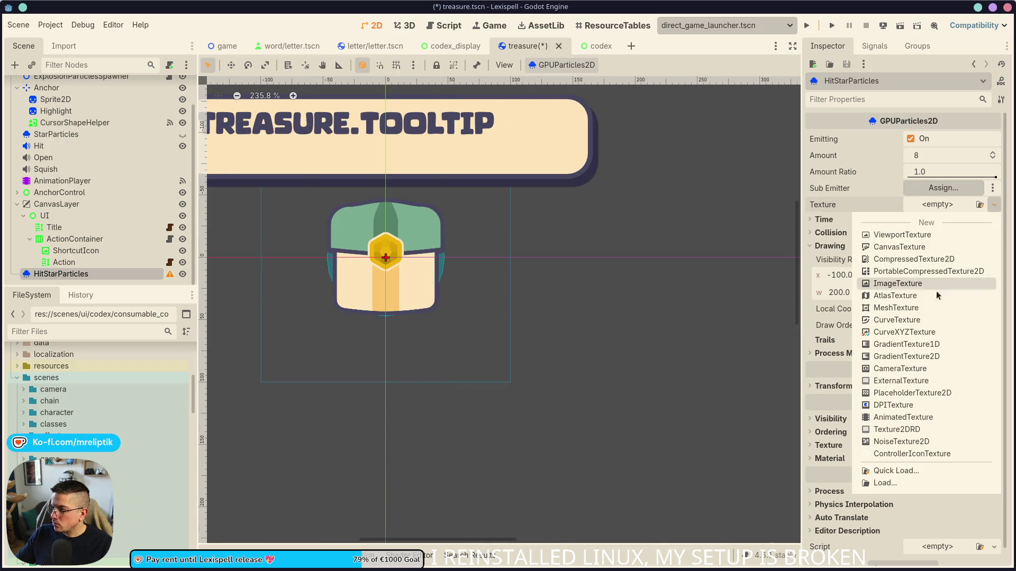
pyautogui.click(902, 479)
pyautogui.press('Escape')
pyautogui.click(937, 205)
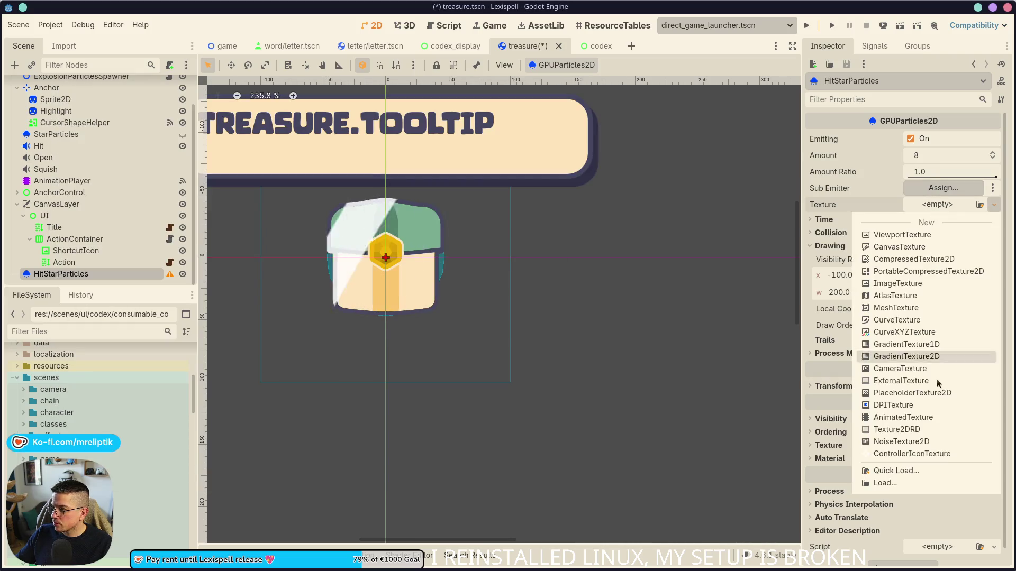
pyautogui.click(873, 471)
pyautogui.write('star')
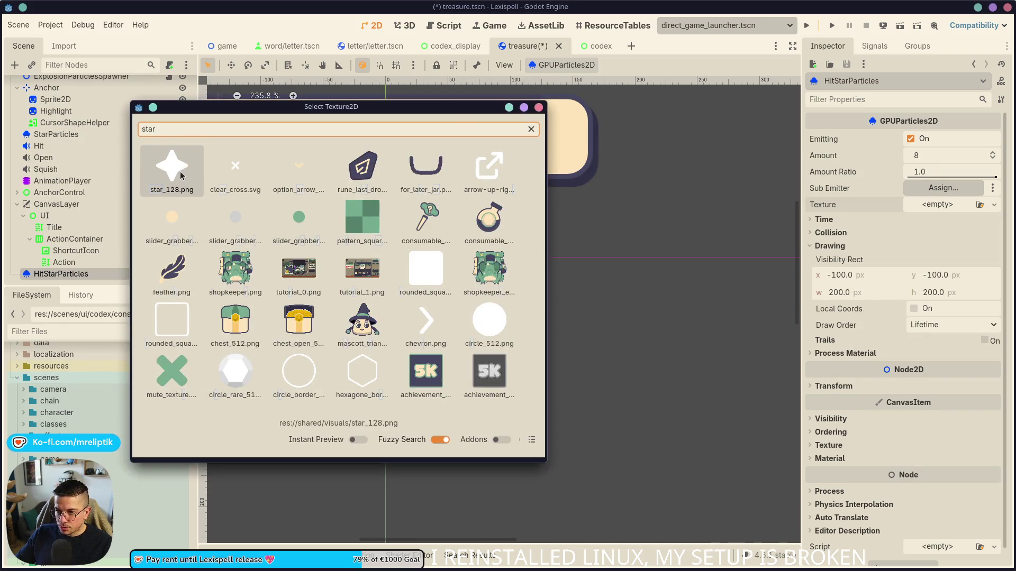
pyautogui.doubleClick(180, 171)
# Move HitStarParticles directly under ExplosionParticlesSpawner, above Anchor, in the scene tree.
pyautogui.moveTo(394, 260); pyautogui.dragTo(415, 287)
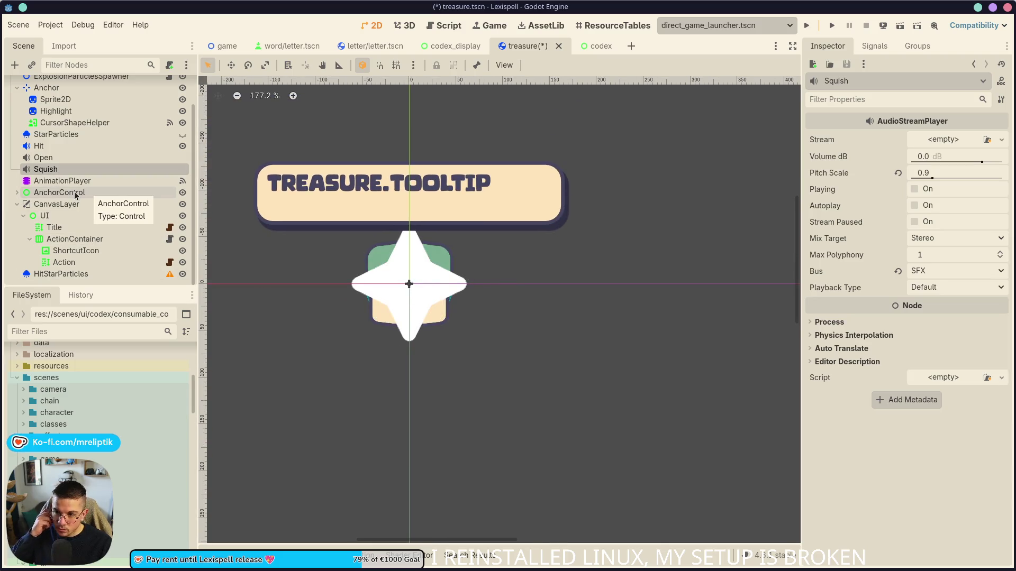
pyautogui.moveTo(60, 274)
pyautogui.mouseDown()
pyautogui.moveTo(98, 76)
pyautogui.moveTo(76, 114)
pyautogui.mouseUp()
pyautogui.moveTo(74, 121); pyautogui.dragTo(79, 116)
# Set the HitStarParticles amount to 13.
pyautogui.scroll(3, 502, 327)
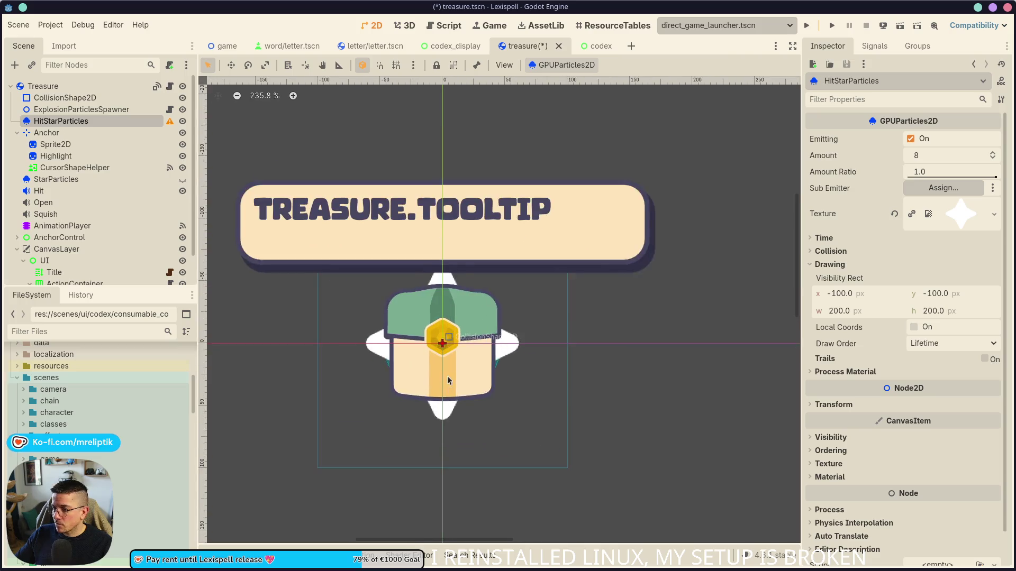
pyautogui.scroll(-3, 502, 326)
pyautogui.click(929, 153)
pyautogui.write('13')
pyautogui.press('Return')
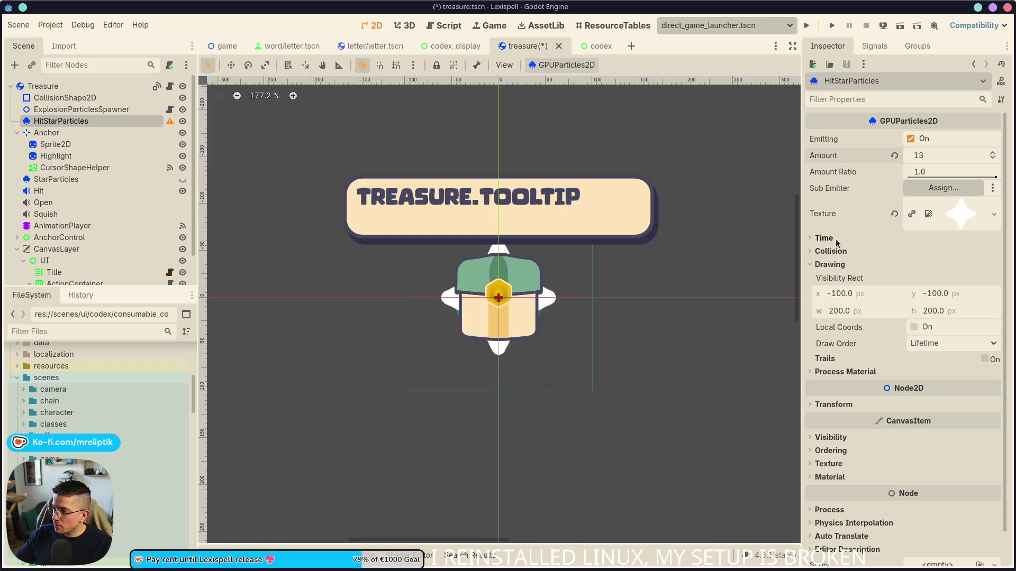
# Set the emitter's explosiveness to 0.81 and randomness to 0.25.
pyautogui.click(831, 238)
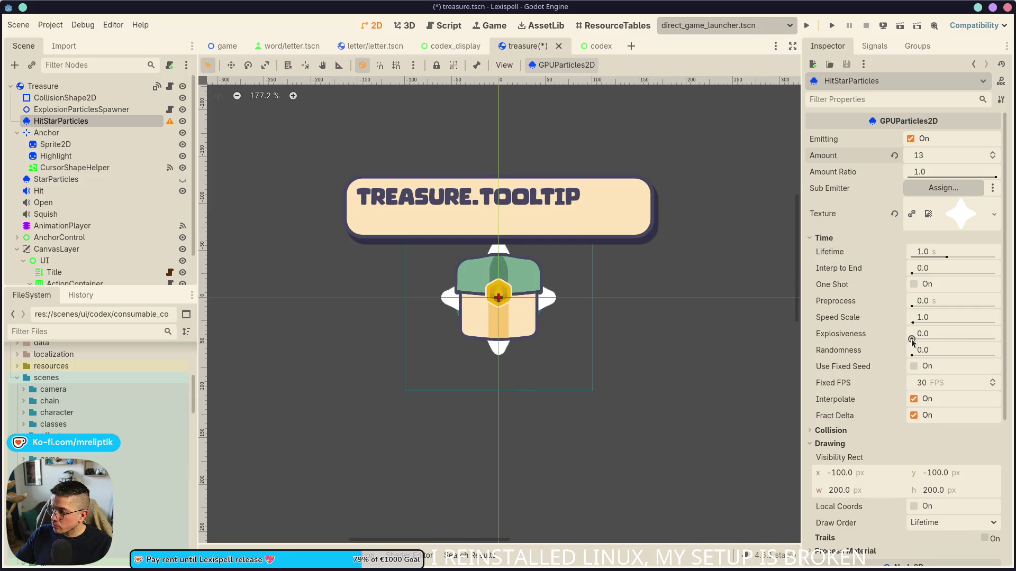
pyautogui.scroll(-4, 849, 371)
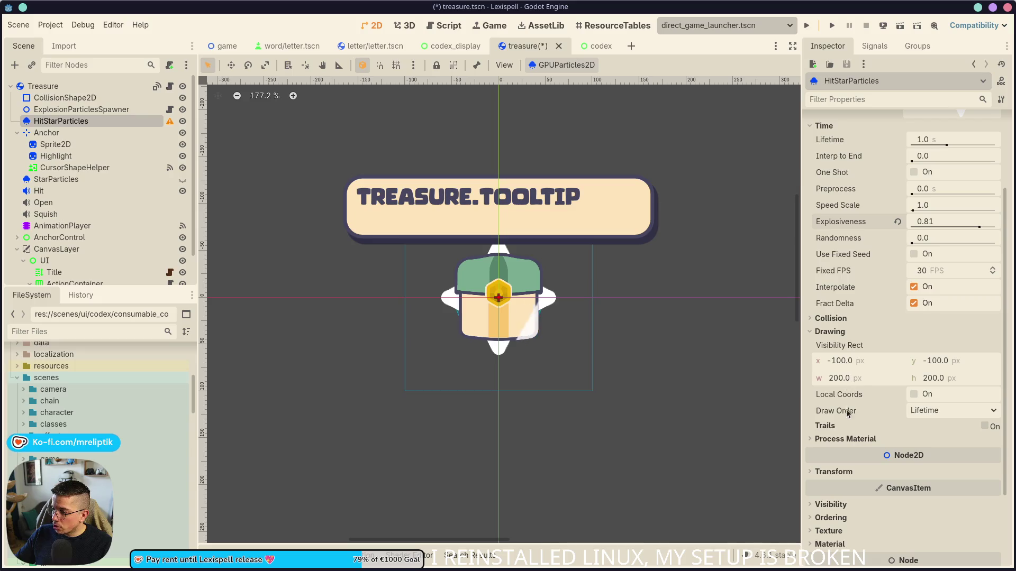
pyautogui.moveTo(917, 246); pyautogui.dragTo(991, 243)
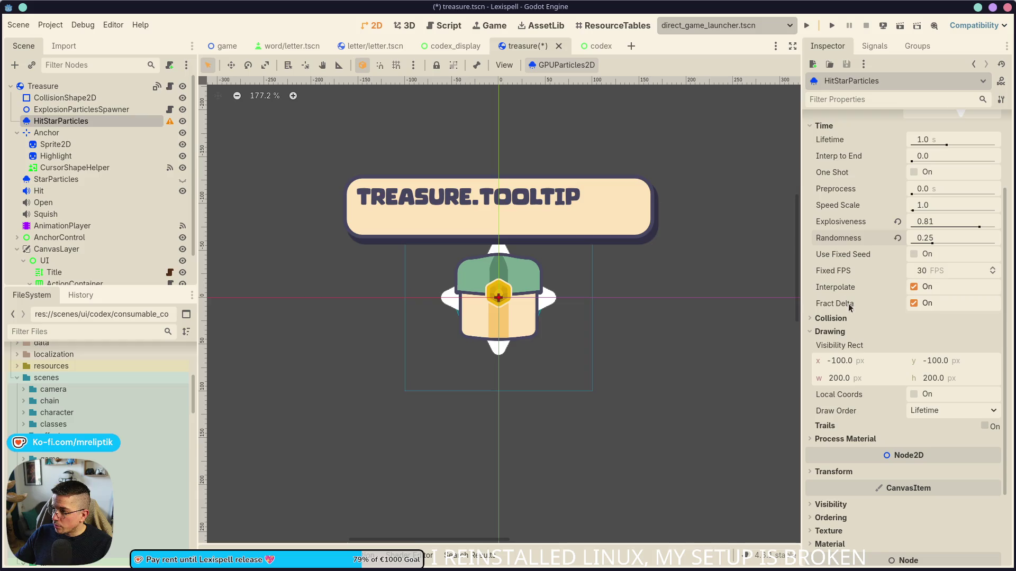
# Add a new ParticleProcessMaterial with gravity y set to 0, and save.
pyautogui.scroll(-4, 847, 288)
pyautogui.click(845, 338)
pyautogui.click(950, 353)
pyautogui.click(945, 382)
pyautogui.click(929, 353)
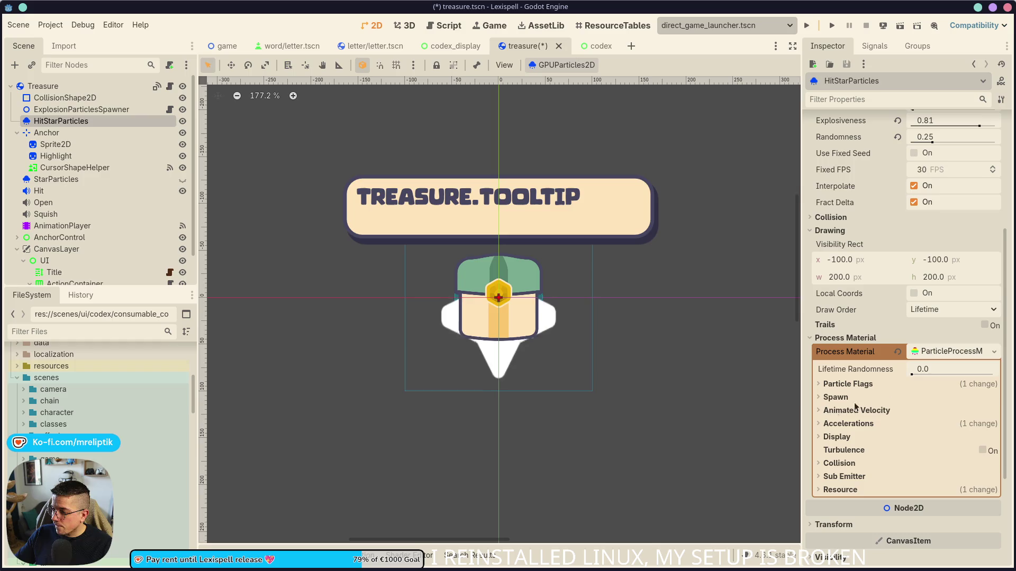
pyautogui.click(848, 424)
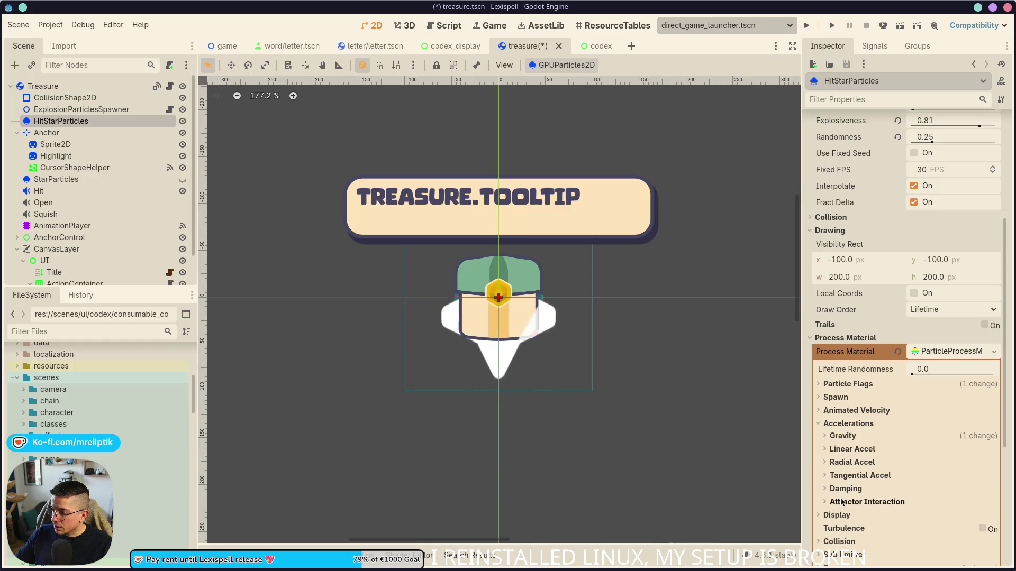
pyautogui.click(843, 436)
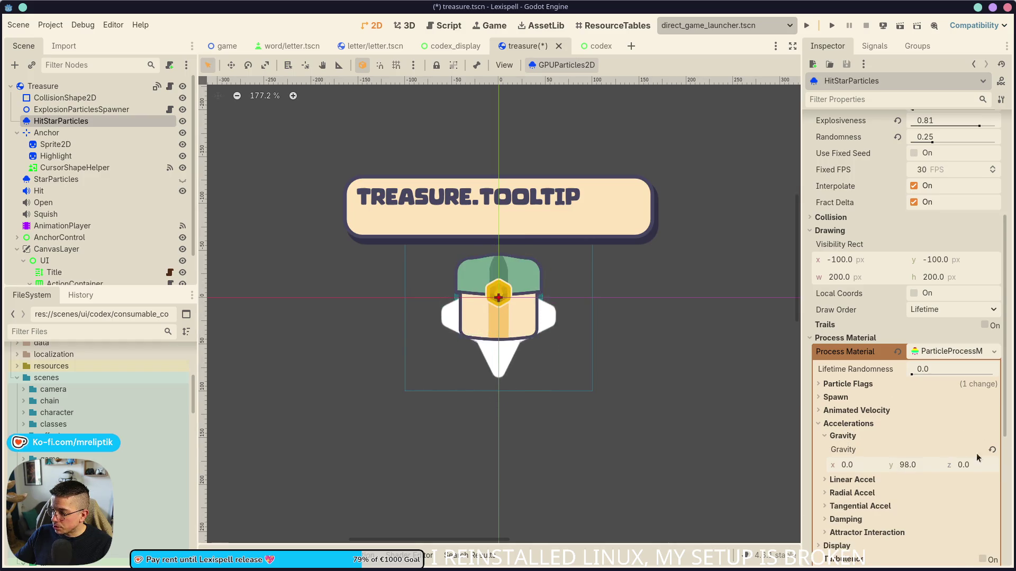
pyautogui.click(925, 468)
pyautogui.write('0')
pyautogui.press('Return')
pyautogui.hotkey('ctrl', 's')
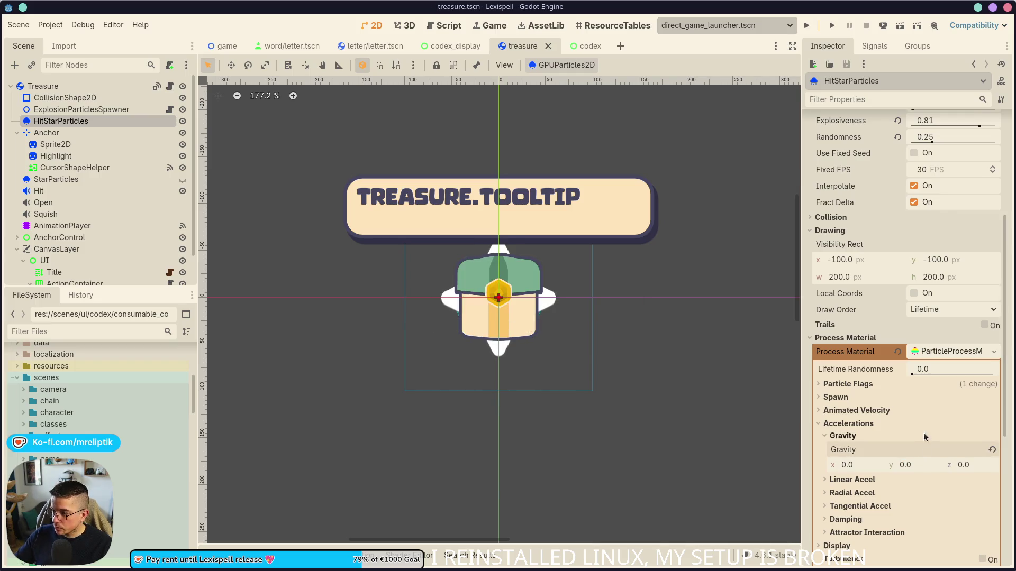
# Set the particle scale range to minimum 0.2 and maximum 0.6, and save.
pyautogui.scroll(-3, 845, 418)
pyautogui.click(838, 376)
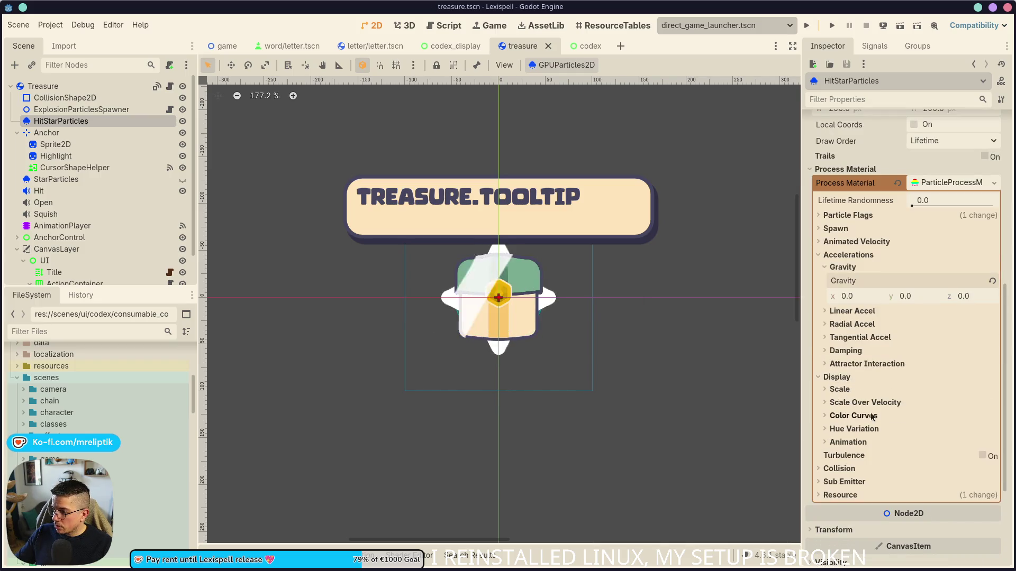
pyautogui.click(847, 390)
pyautogui.click(880, 429)
pyautogui.write('0.2')
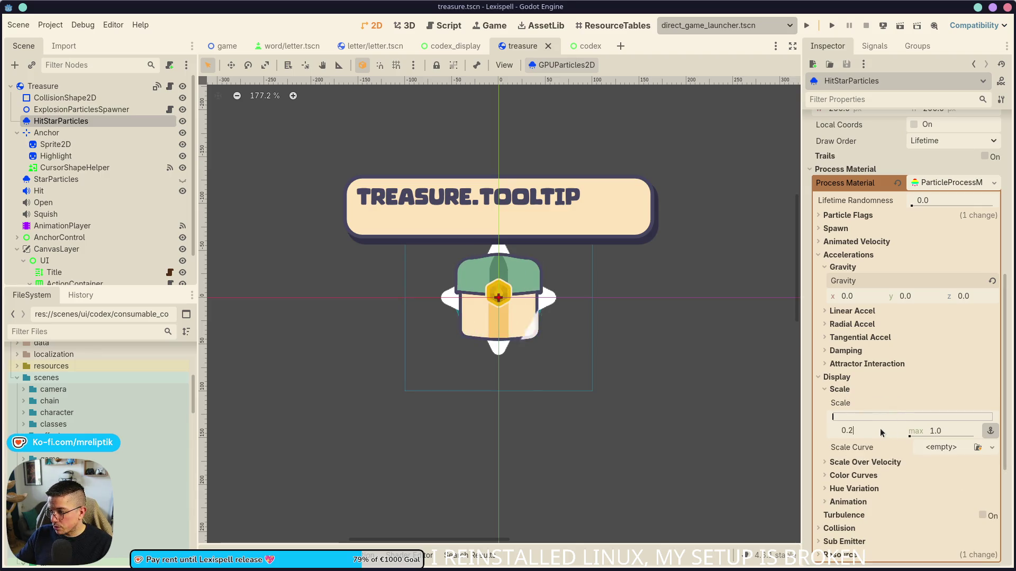
pyautogui.press('Tab')
pyautogui.write('0.6')
pyautogui.hotkey('ctrl', 's')
# Add a CurveTexture with a new curve to Scale Over Velocity.
pyautogui.click(845, 467)
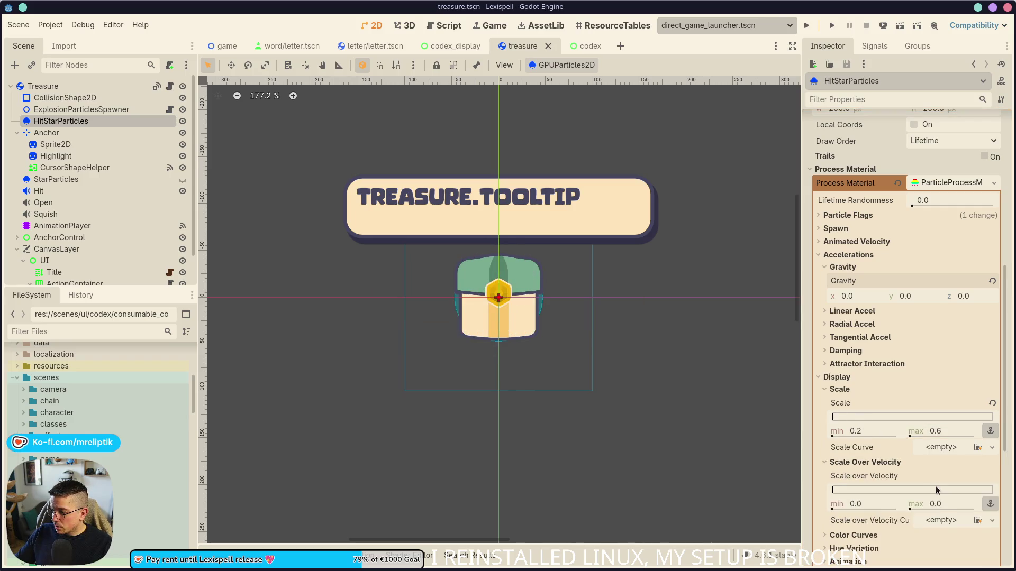
pyautogui.click(938, 522)
pyautogui.click(944, 519)
pyautogui.click(944, 518)
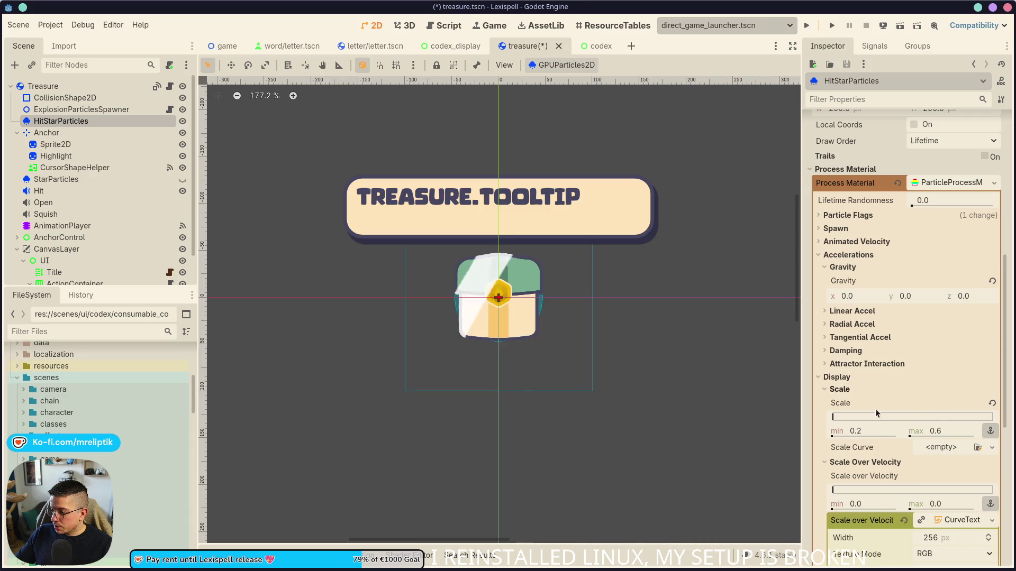
pyautogui.scroll(-5, 921, 374)
pyautogui.click(921, 358)
pyautogui.moveTo(882, 415)
pyautogui.mouseDown()
pyautogui.moveTo(893, 404)
pyautogui.moveTo(860, 402)
pyautogui.mouseUp()
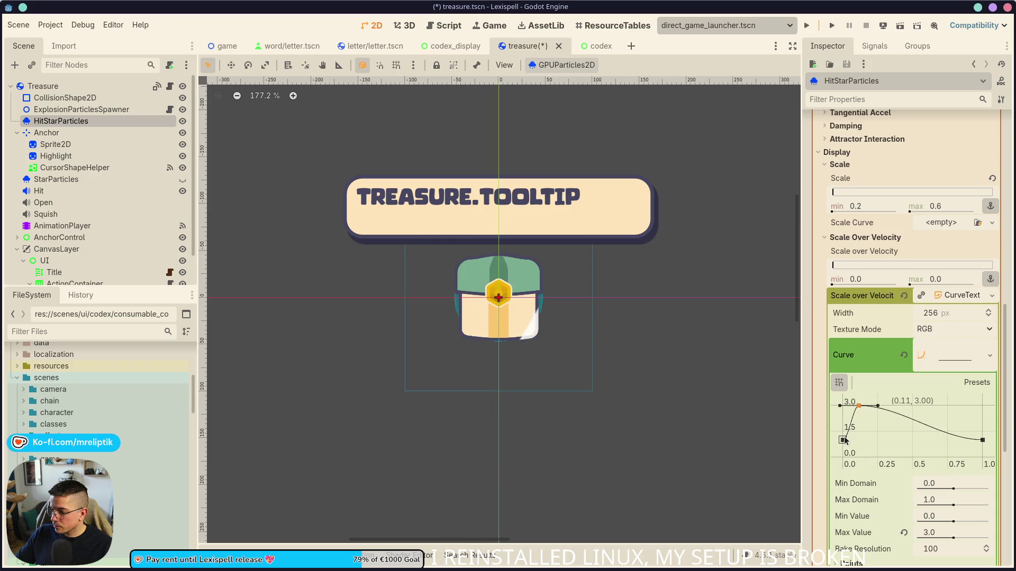
# Redraw the scale curve: rise to 1.0, hold until about 0.33, fall to 0 at 1.0.
pyautogui.click(903, 357)
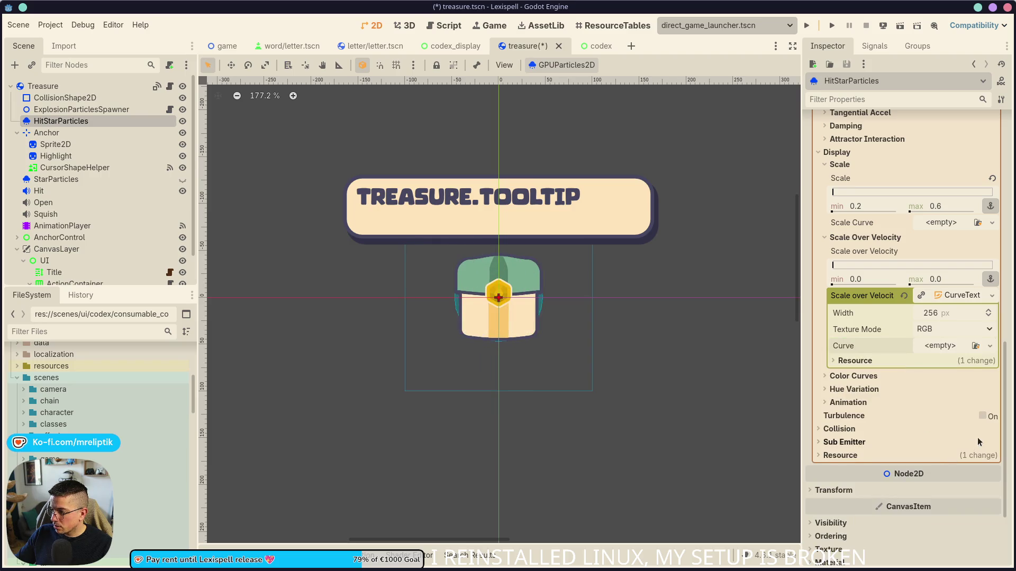
pyautogui.click(936, 347)
pyautogui.click(938, 370)
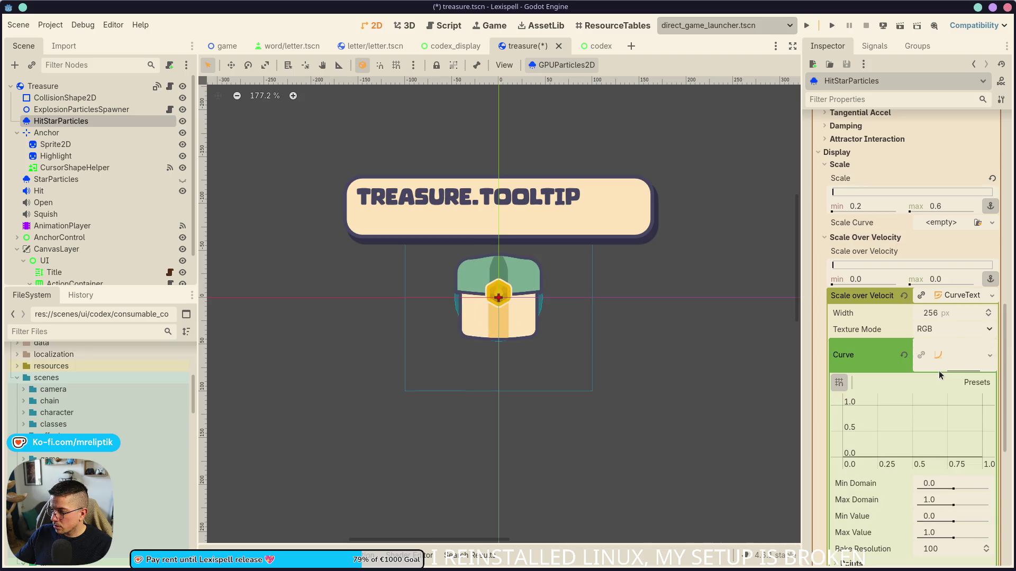
pyautogui.scroll(-3, 894, 418)
pyautogui.scroll(2, 882, 368)
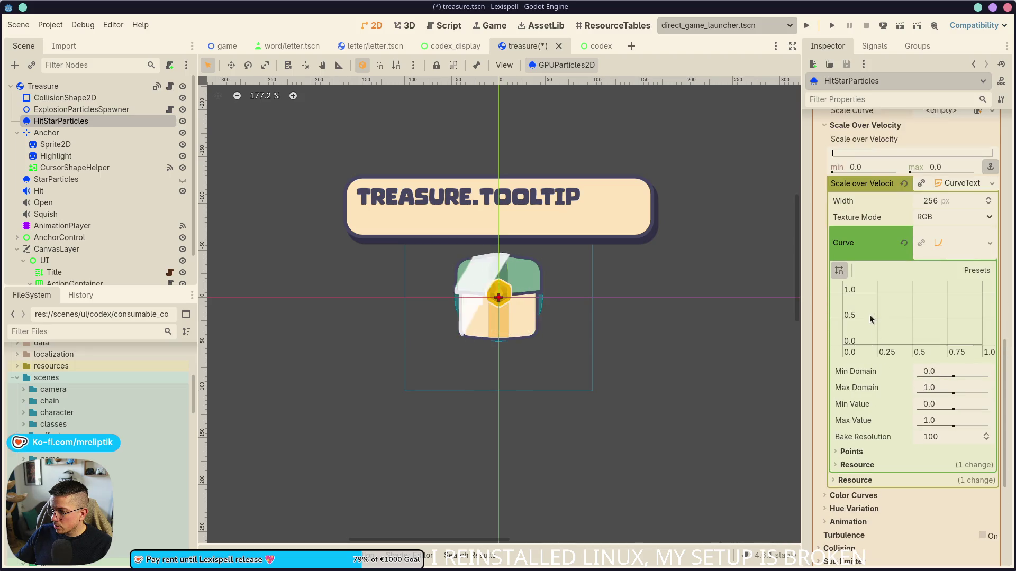
pyautogui.moveTo(853, 341); pyautogui.dragTo(864, 325)
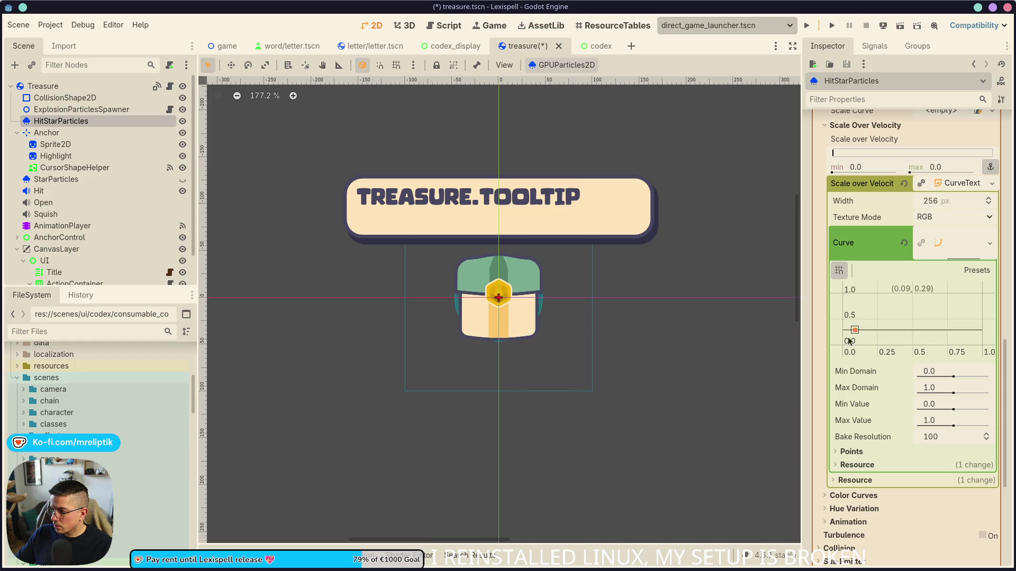
pyautogui.click(868, 295)
pyautogui.moveTo(882, 322); pyautogui.dragTo(994, 355)
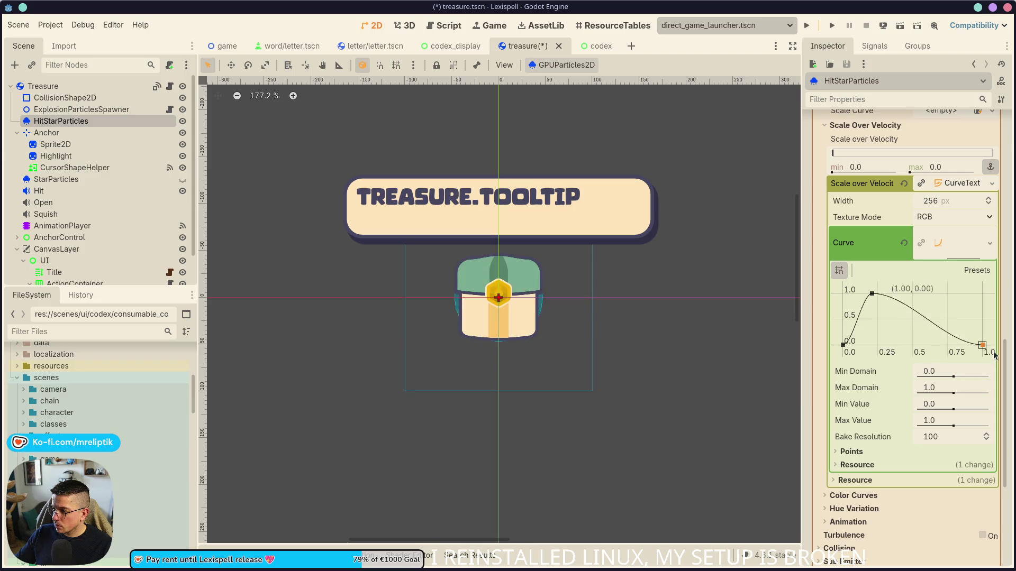
pyautogui.moveTo(881, 296); pyautogui.dragTo(859, 297)
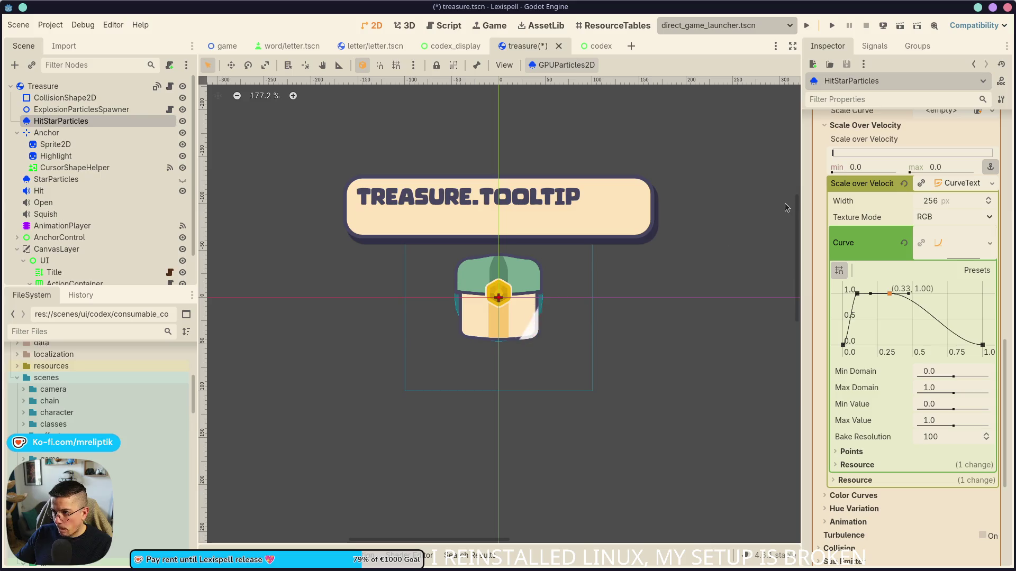
pyautogui.scroll(5, 877, 290)
pyautogui.click(838, 276)
pyautogui.scroll(5, 859, 322)
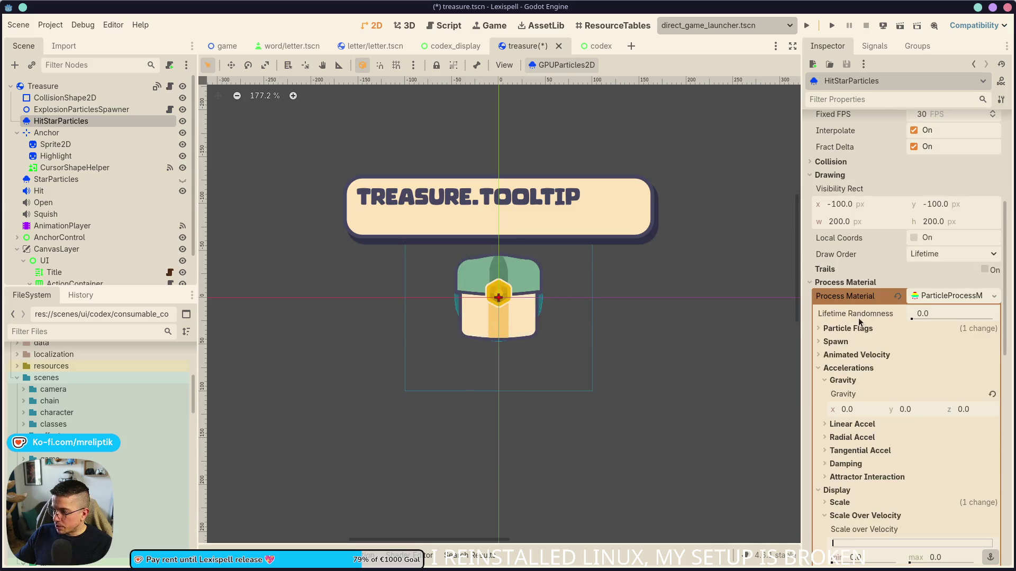
# Widen the particles' initial velocity range under Spawn > Velocity.
pyautogui.click(841, 330)
pyautogui.click(841, 330)
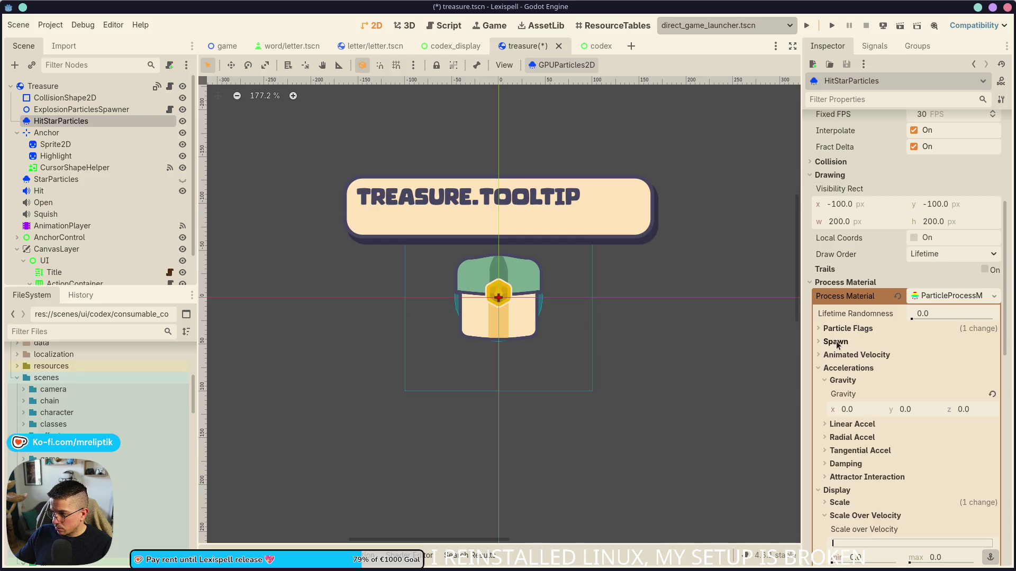
pyautogui.click(836, 342)
pyautogui.click(845, 356)
pyautogui.scroll(-2, 858, 402)
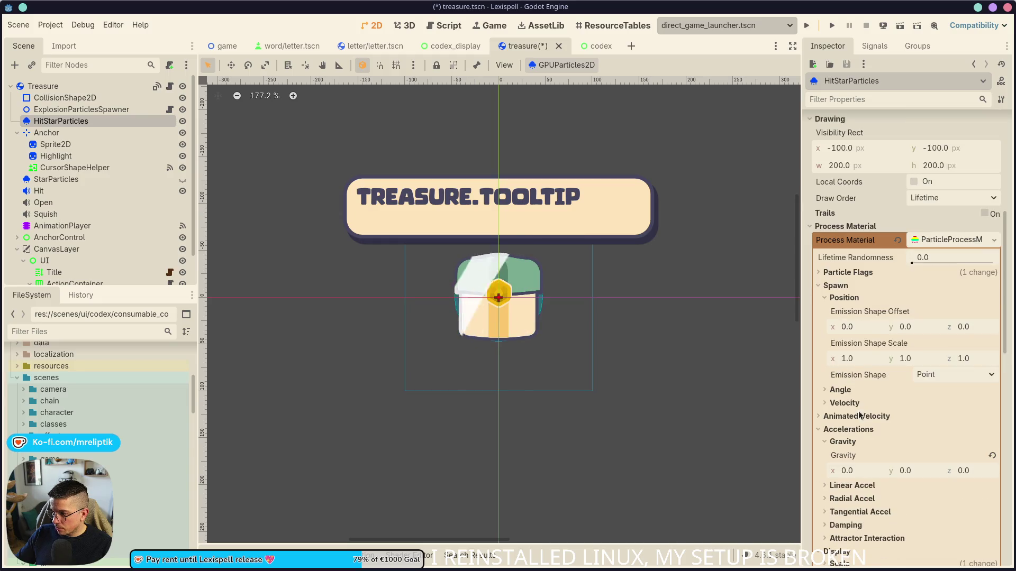
pyautogui.click(845, 404)
pyautogui.scroll(-4, 863, 418)
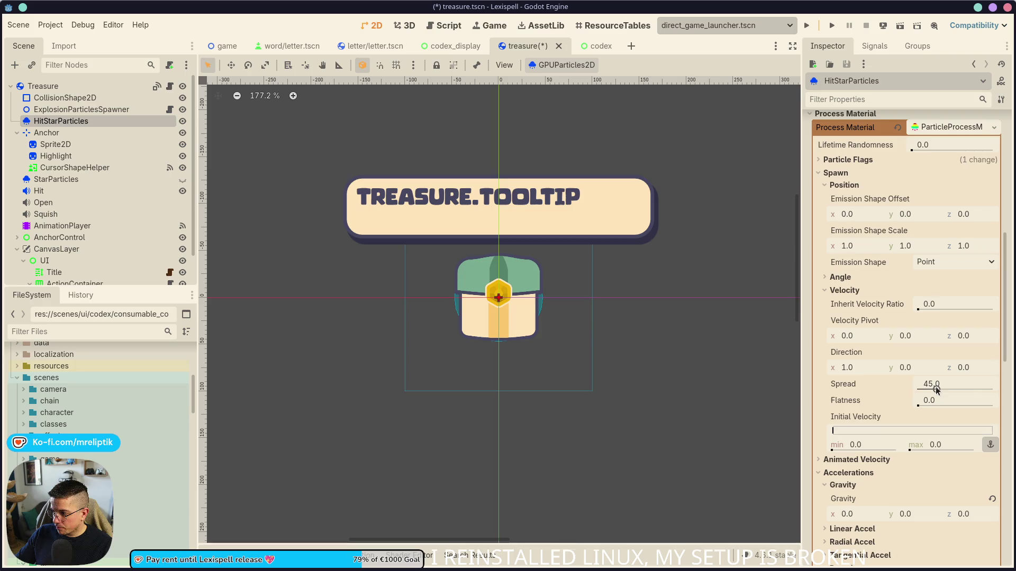
pyautogui.moveTo(840, 433); pyautogui.dragTo(863, 433)
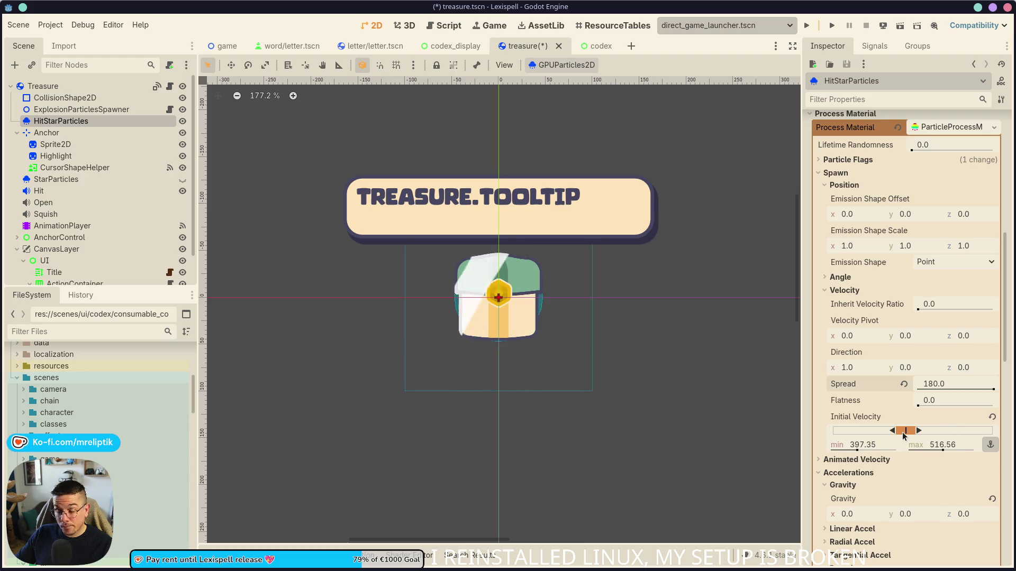
# Clear the scale-over-velocity curve texture.
pyautogui.scroll(-15, 557, 389)
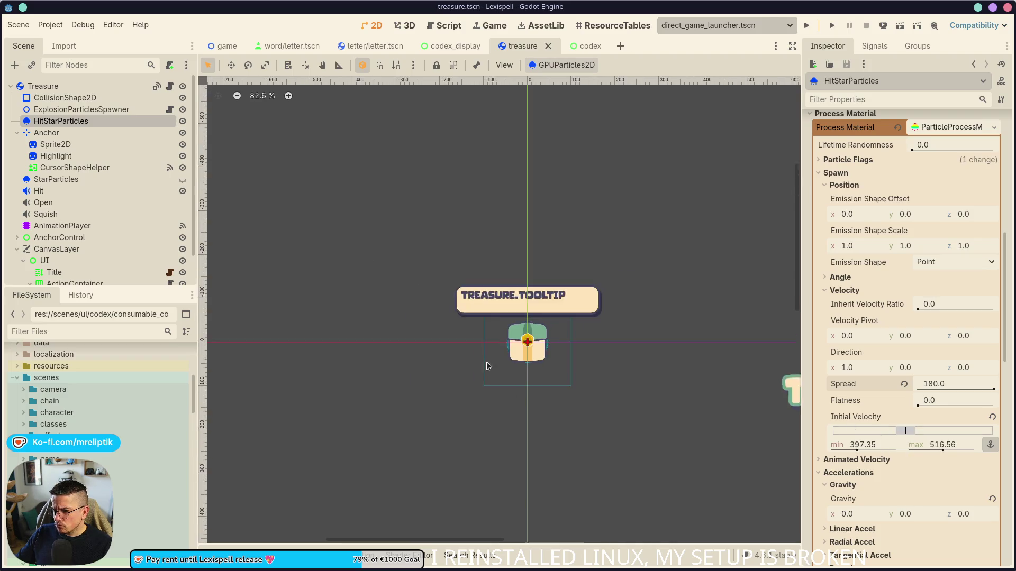
pyautogui.scroll(13, 539, 374)
pyautogui.scroll(4, 538, 370)
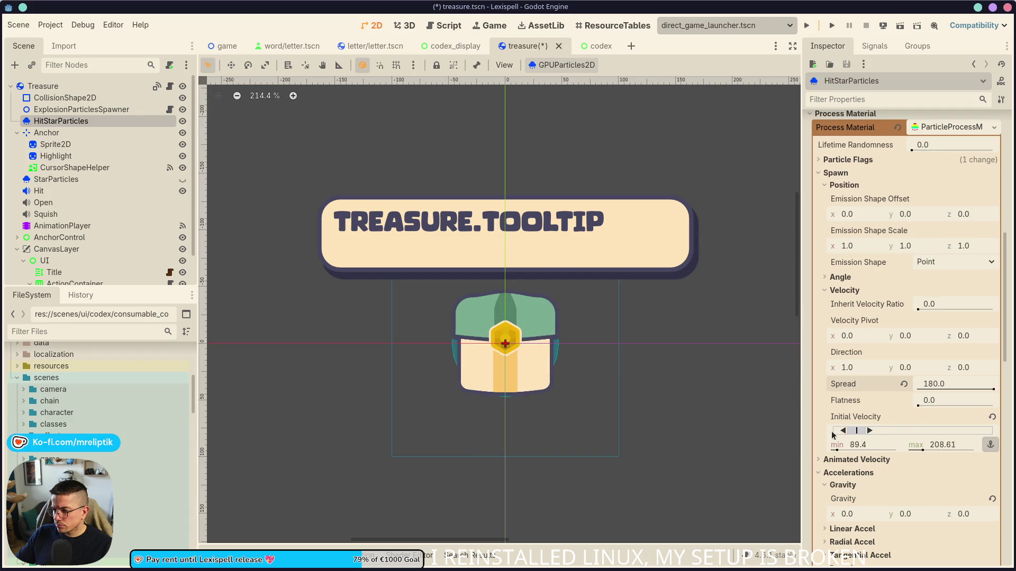
pyautogui.scroll(-10, 860, 434)
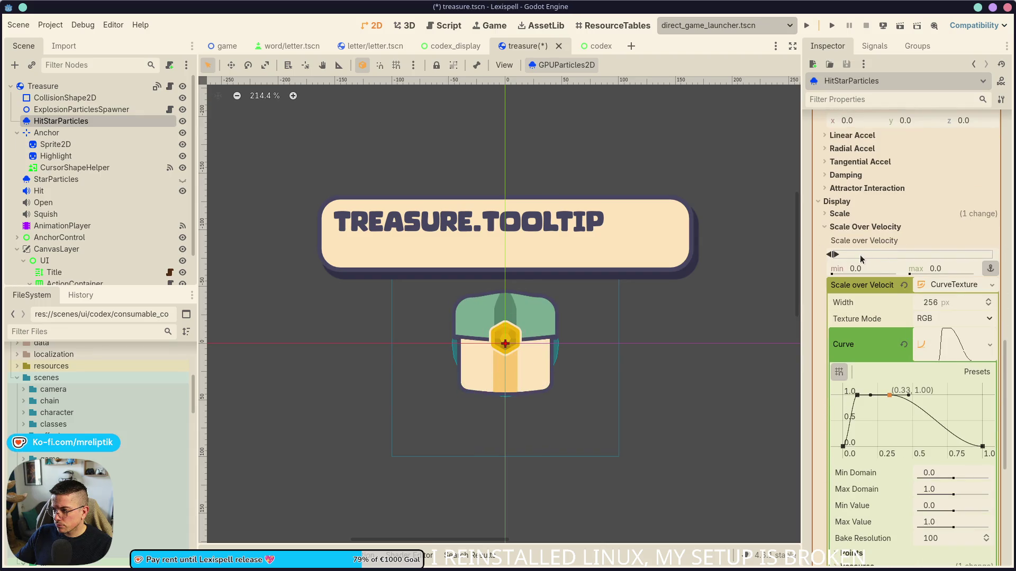
pyautogui.click(979, 288)
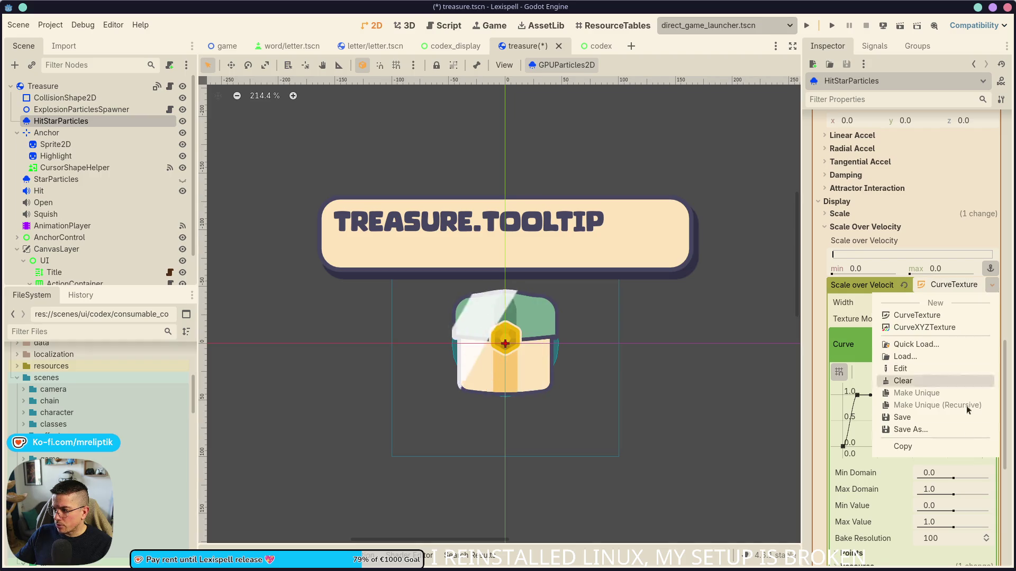
pyautogui.click(898, 379)
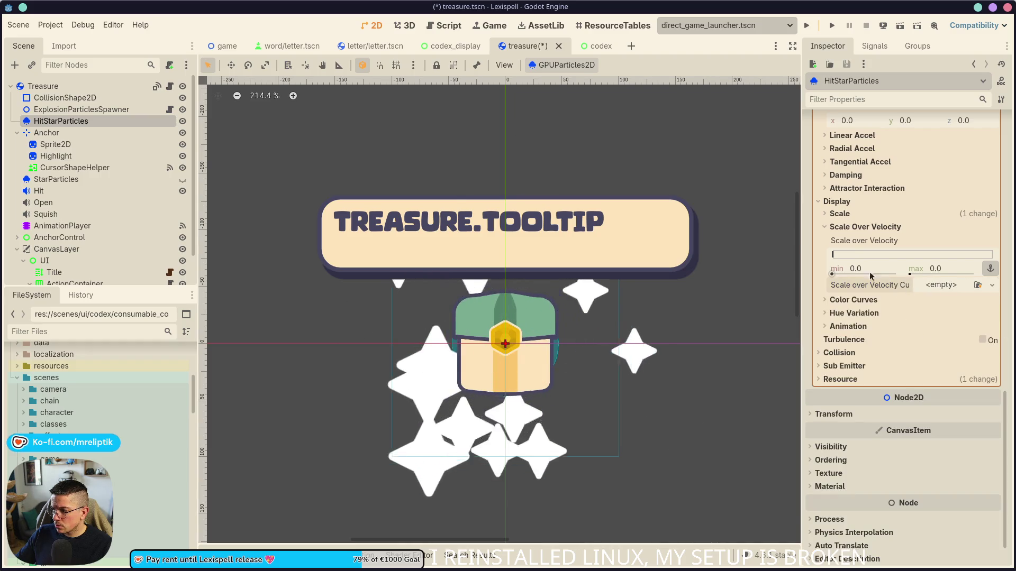
# Paste the copied curve as a unique CurveTexture for Display > Scale > Scale Curve.
pyautogui.click(838, 229)
pyautogui.click(838, 230)
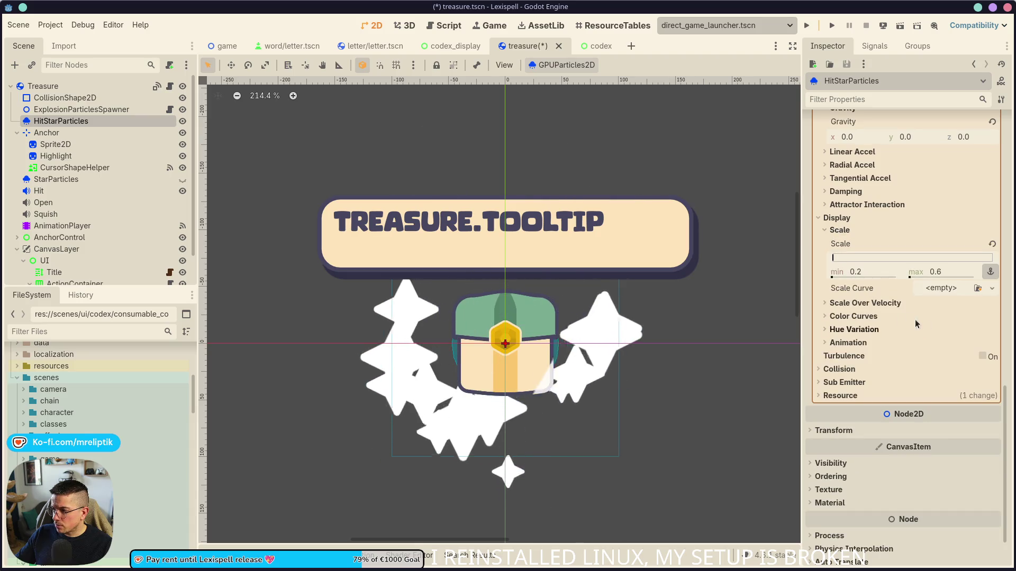
pyautogui.click(935, 291)
pyautogui.click(934, 377)
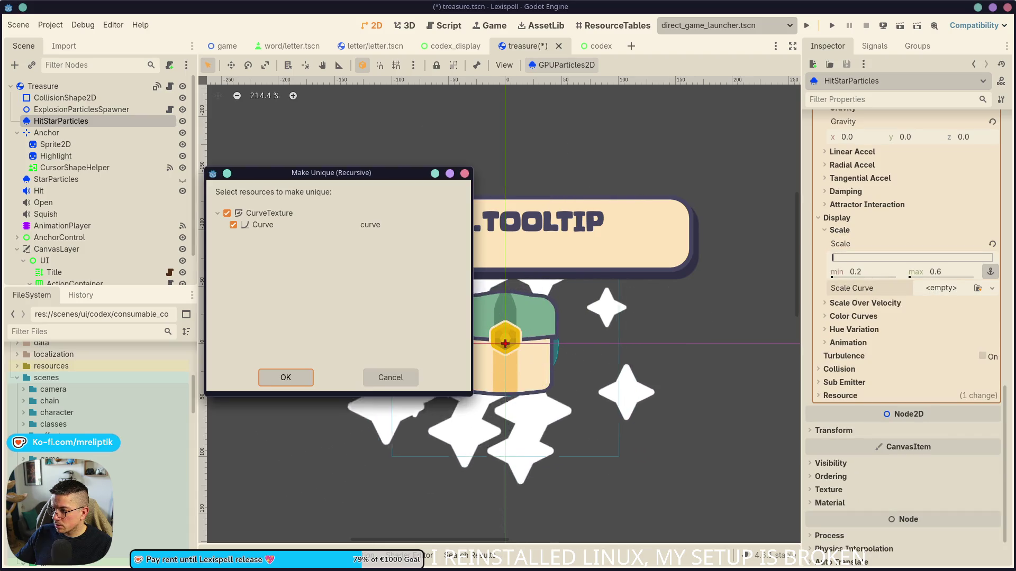
pyautogui.click(283, 376)
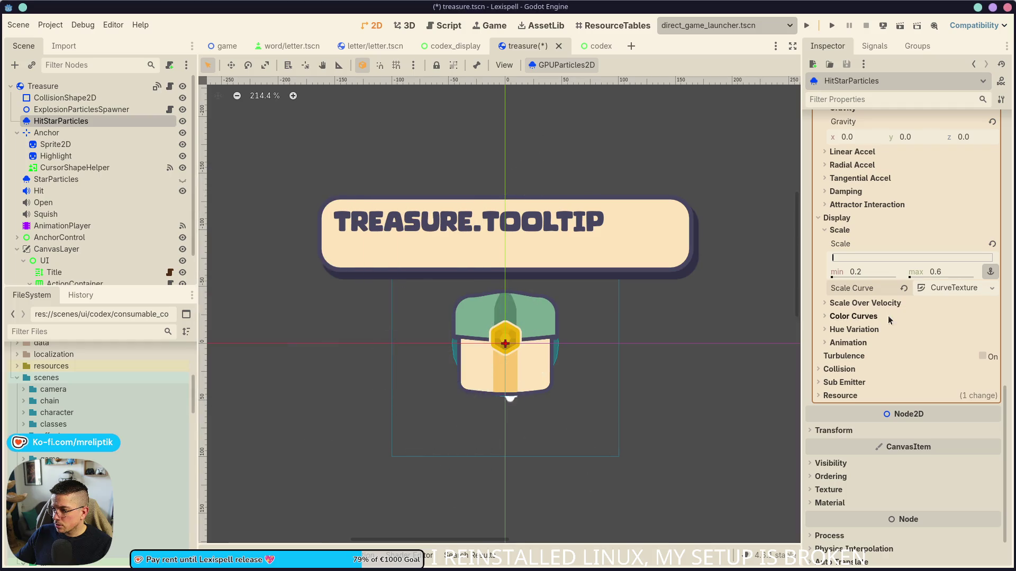
pyautogui.click(952, 288)
# Set the particle Speed Scale to 1.5.
pyautogui.scroll(-4, 527, 370)
pyautogui.scroll(6, 480, 366)
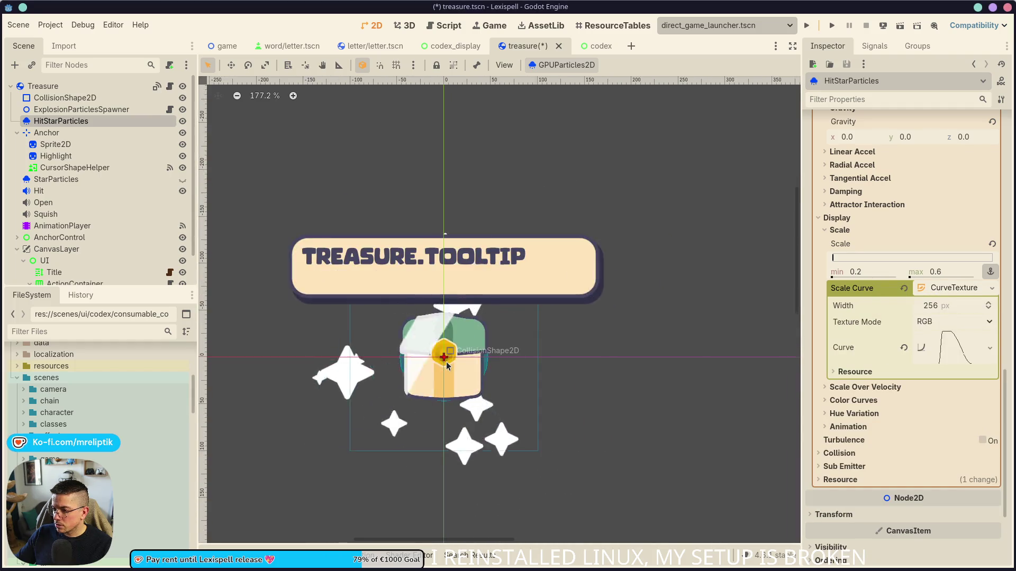
pyautogui.scroll(8, 877, 337)
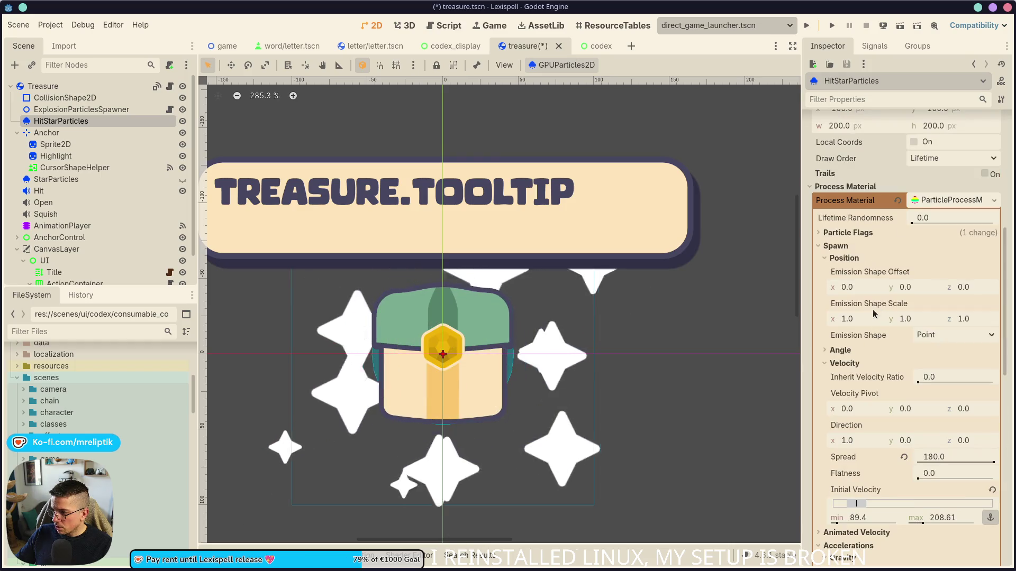
pyautogui.scroll(7, 893, 305)
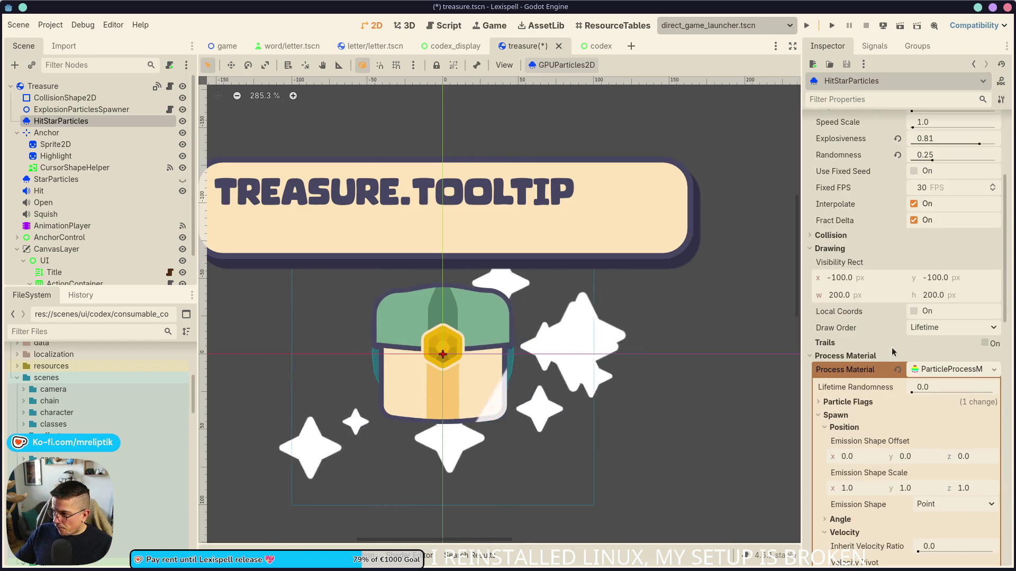
pyautogui.click(948, 290)
pyautogui.write('1.5')
pyautogui.press('Return')
# Save, then set the particle Amount to 11 and save the treasure scene again.
pyautogui.hotkey('ctrl', 's')
pyautogui.scroll(-5, 476, 307)
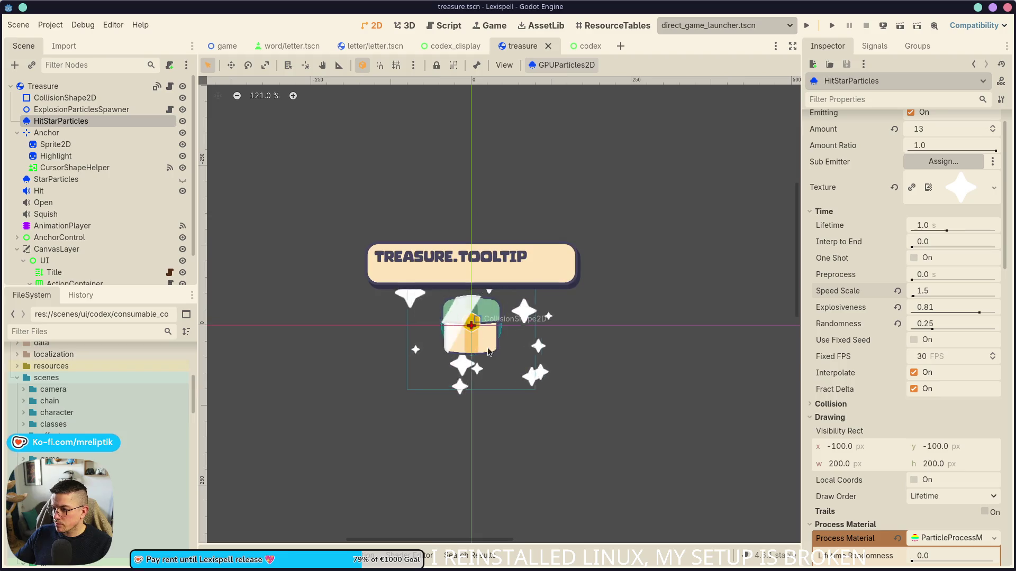
pyautogui.scroll(2, 471, 342)
pyautogui.click(929, 134)
pyautogui.write('11')
pyautogui.press('Return')
pyautogui.hotkey('ctrl', 's')
# Collapse the Scale and Spawn Position sections of the process material.
pyautogui.scroll(1, 470, 316)
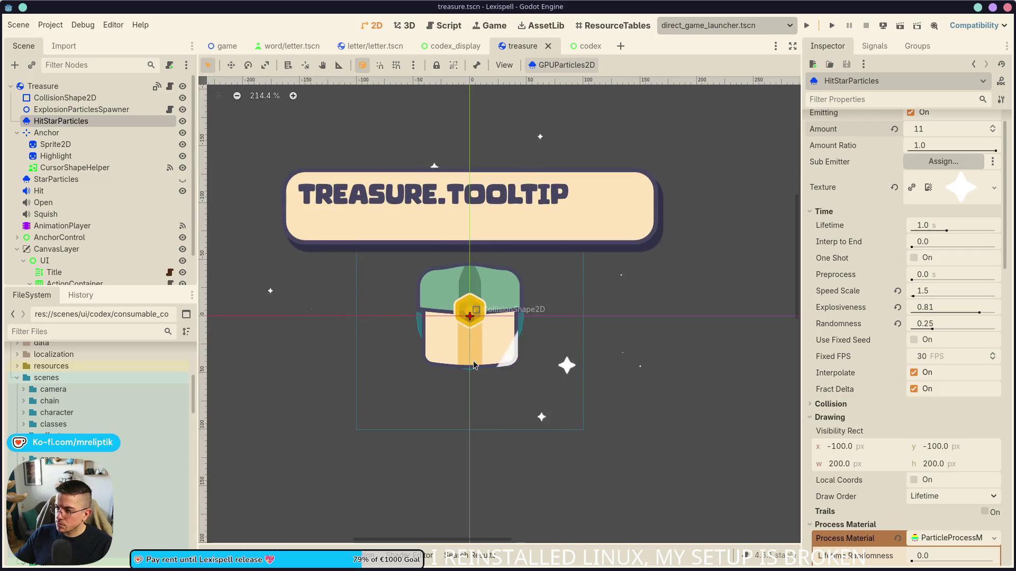
pyautogui.scroll(-3, 897, 437)
pyautogui.scroll(2, 898, 437)
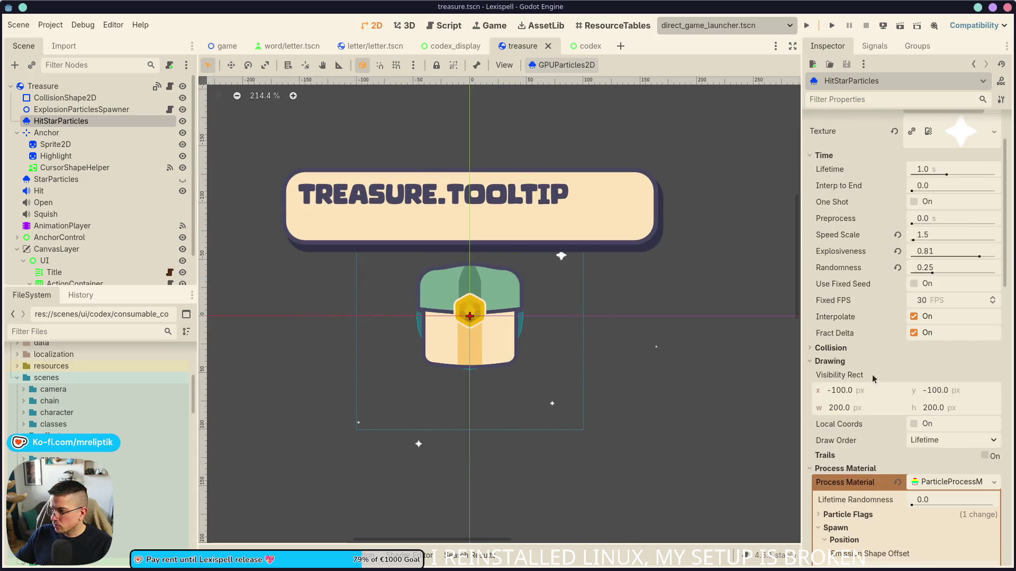
pyautogui.scroll(-6, 897, 437)
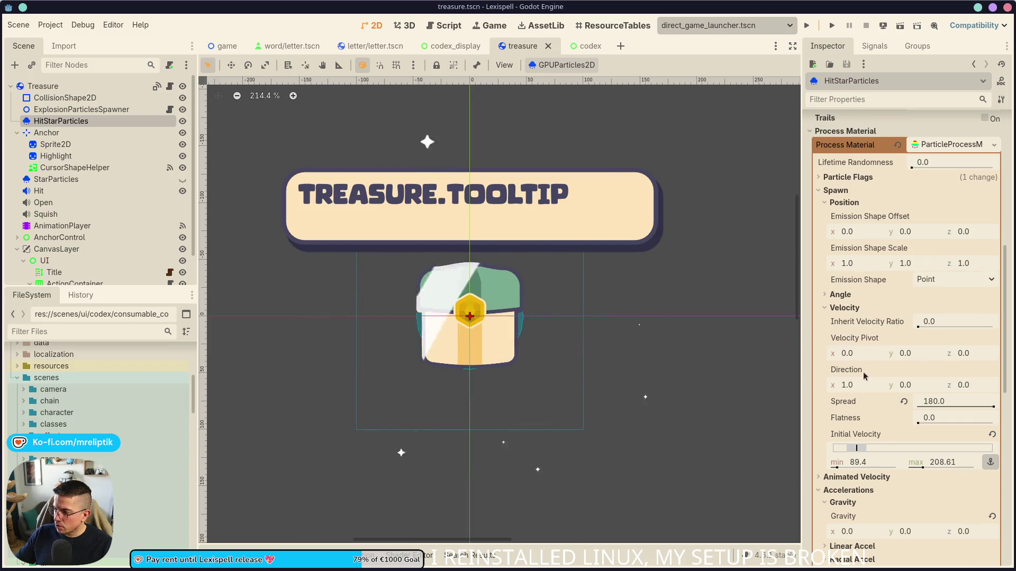
pyautogui.scroll(-4, 866, 364)
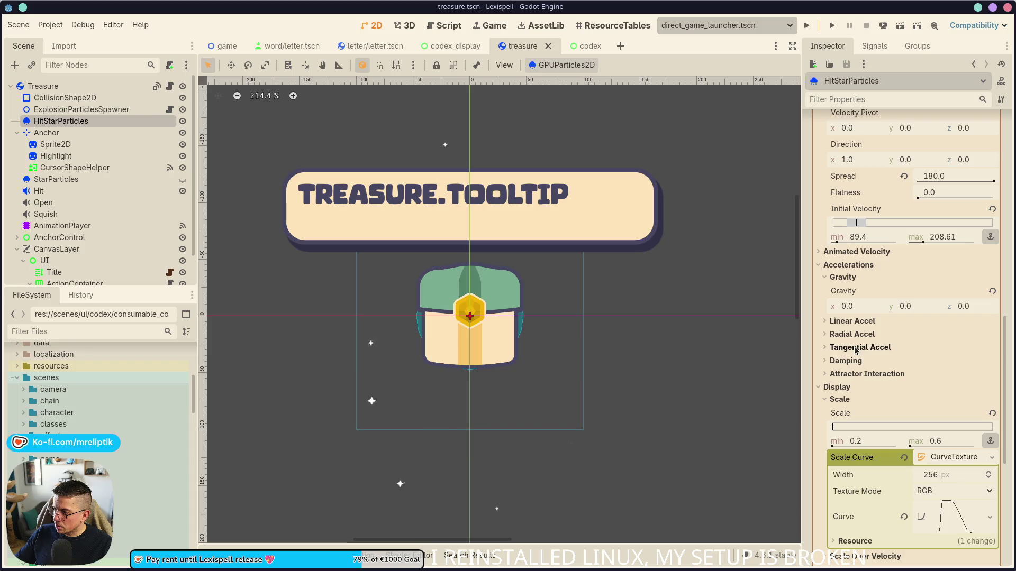
pyautogui.click(836, 399)
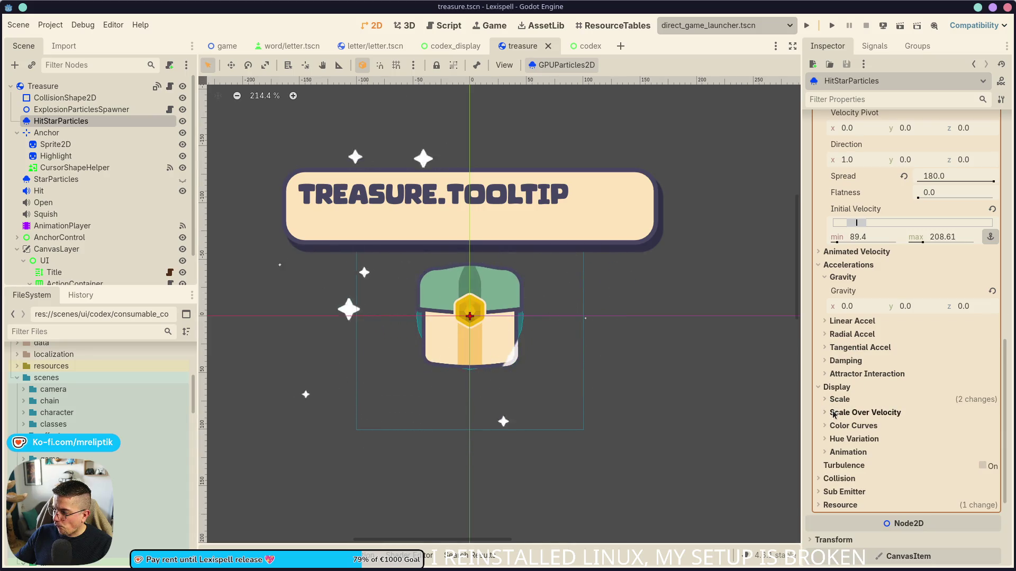
pyautogui.scroll(8, 847, 381)
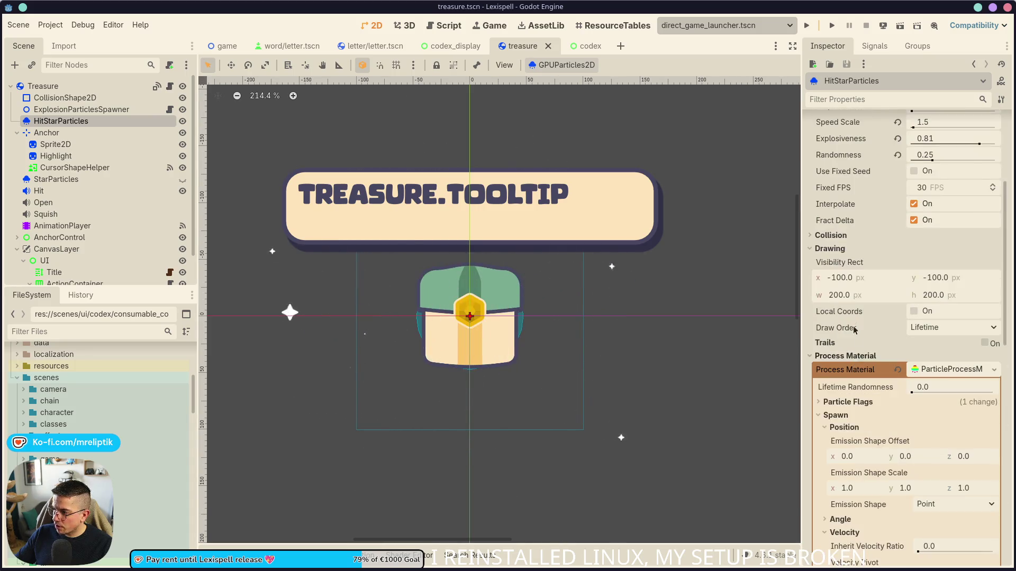
pyautogui.scroll(-2, 857, 341)
pyautogui.click(842, 316)
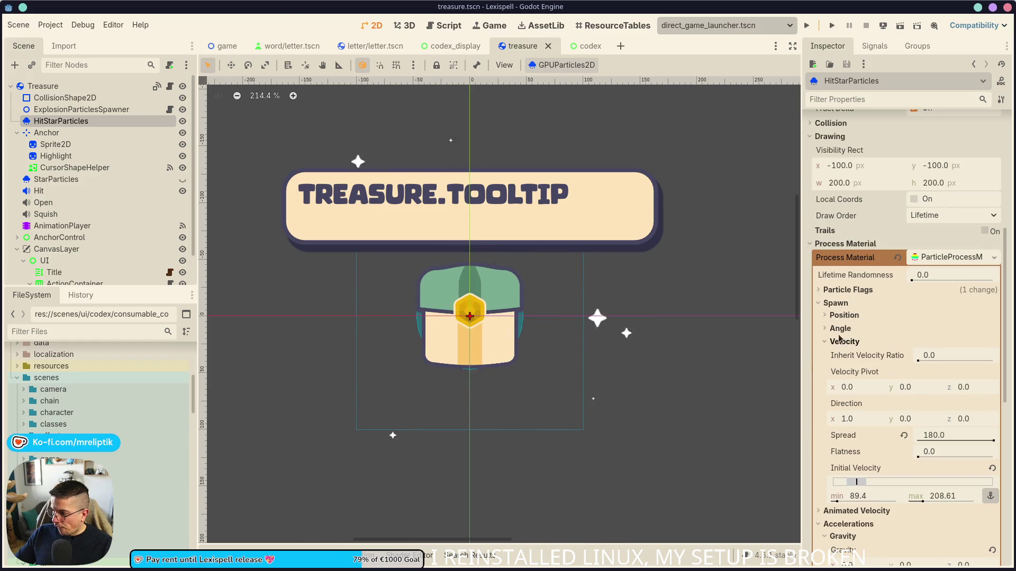
# Set the Spawn Angle range to -720° through 0°.
pyautogui.click(840, 328)
pyautogui.moveTo(913, 355); pyautogui.dragTo(995, 356)
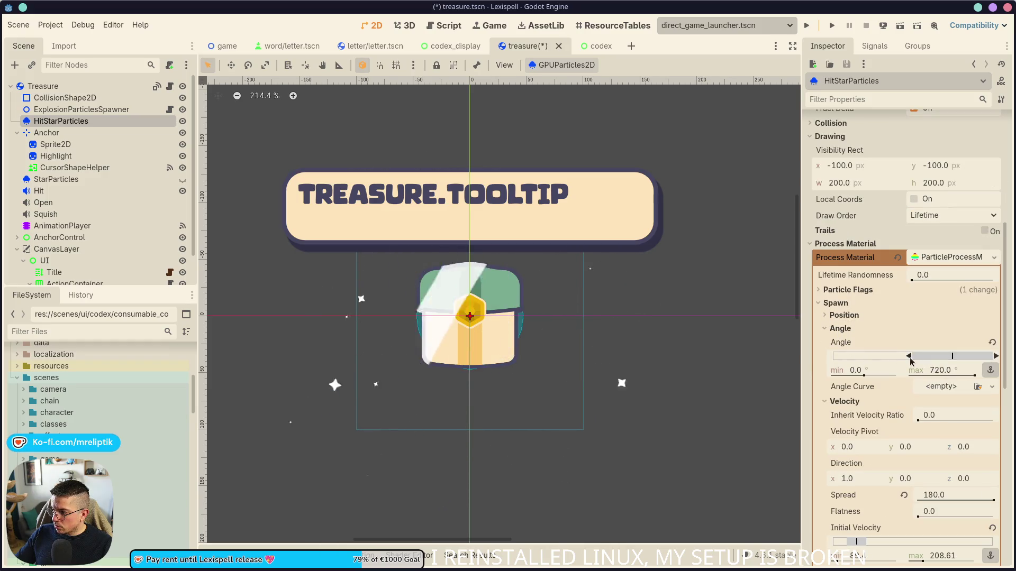
pyautogui.moveTo(910, 360); pyautogui.dragTo(751, 363)
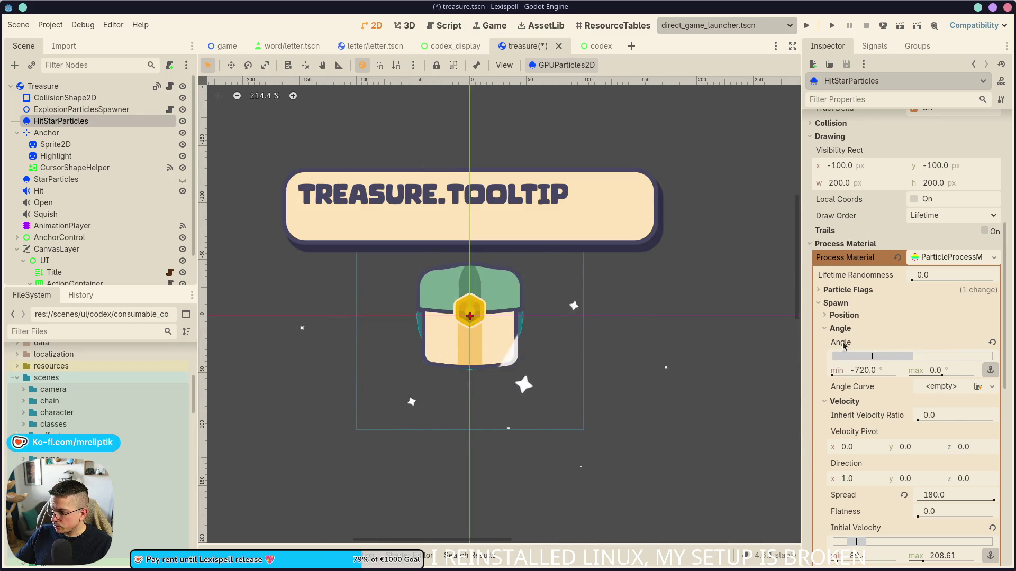
pyautogui.scroll(-4, 847, 360)
pyautogui.scroll(-4, 839, 297)
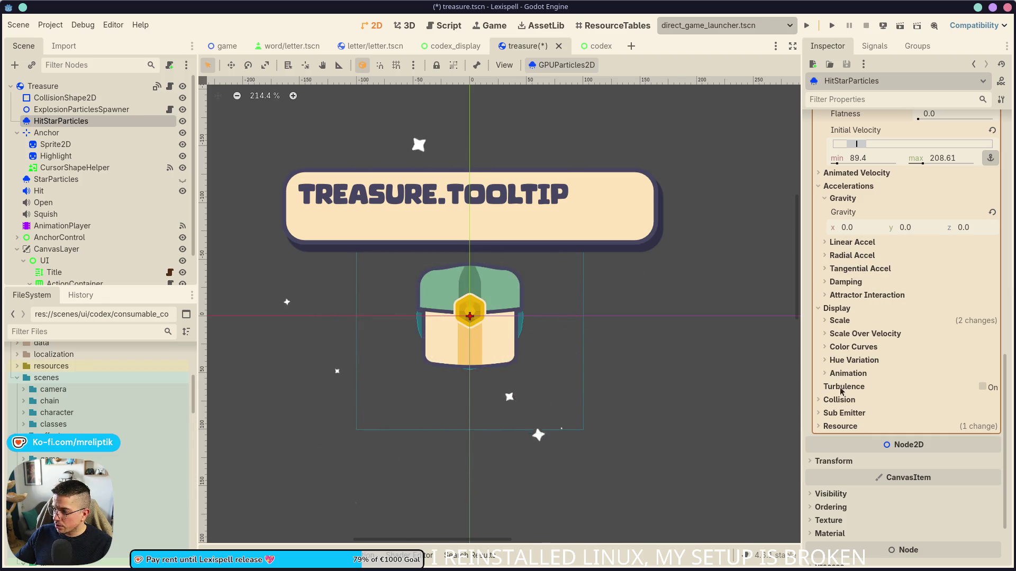
pyautogui.scroll(4, 845, 370)
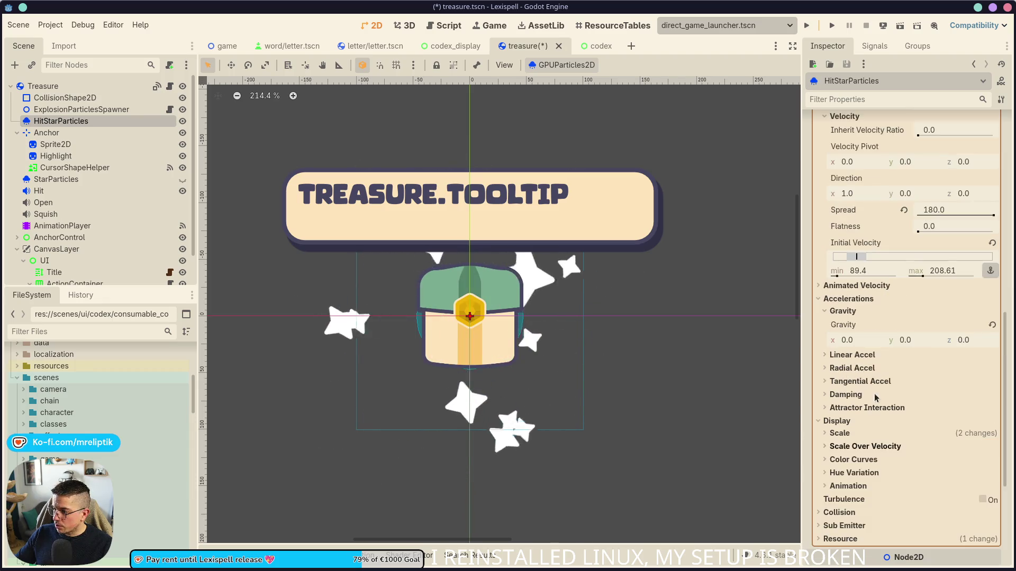
# Raise the maximum radial velocity of the stars.
pyautogui.click(853, 286)
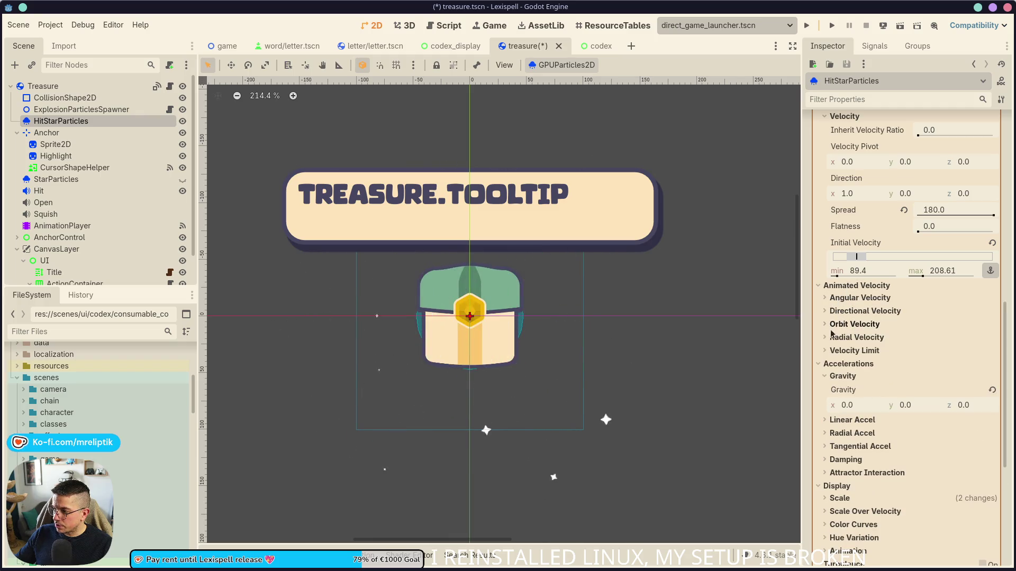
pyautogui.click(852, 337)
pyautogui.moveTo(913, 365); pyautogui.dragTo(935, 365)
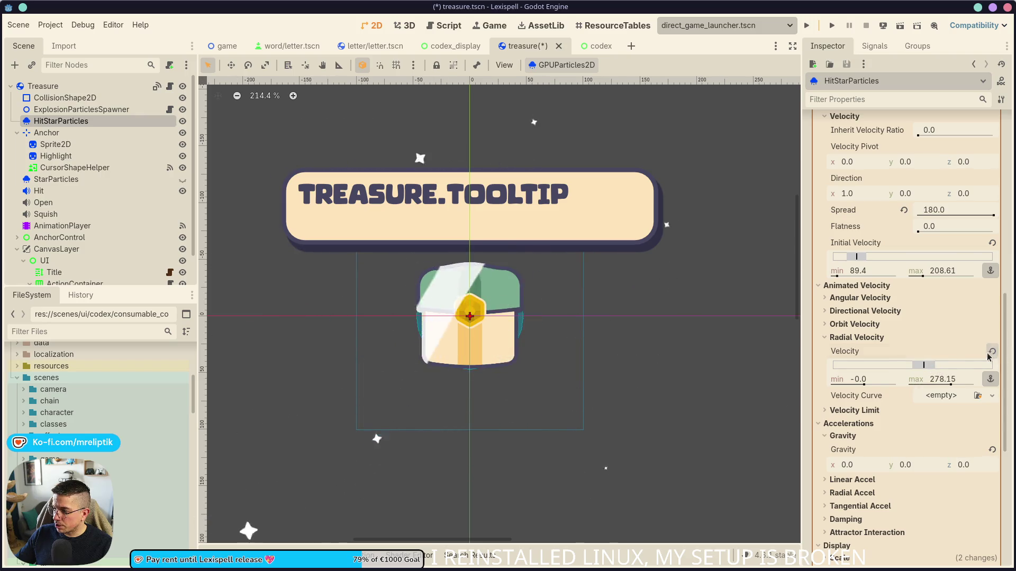
pyautogui.click(848, 337)
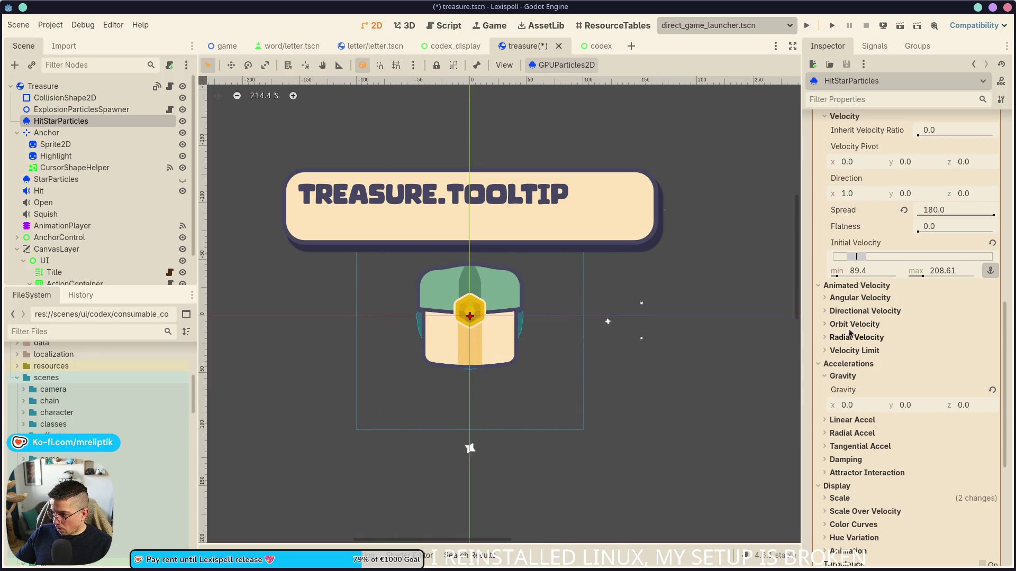
# Set the Angular Velocity range to -238.41 through 66.76.
pyautogui.click(857, 298)
pyautogui.moveTo(917, 328)
pyautogui.mouseDown()
pyautogui.moveTo(891, 325)
pyautogui.moveTo(933, 326)
pyautogui.moveTo(889, 327)
pyautogui.mouseUp()
pyautogui.scroll(-3, 492, 317)
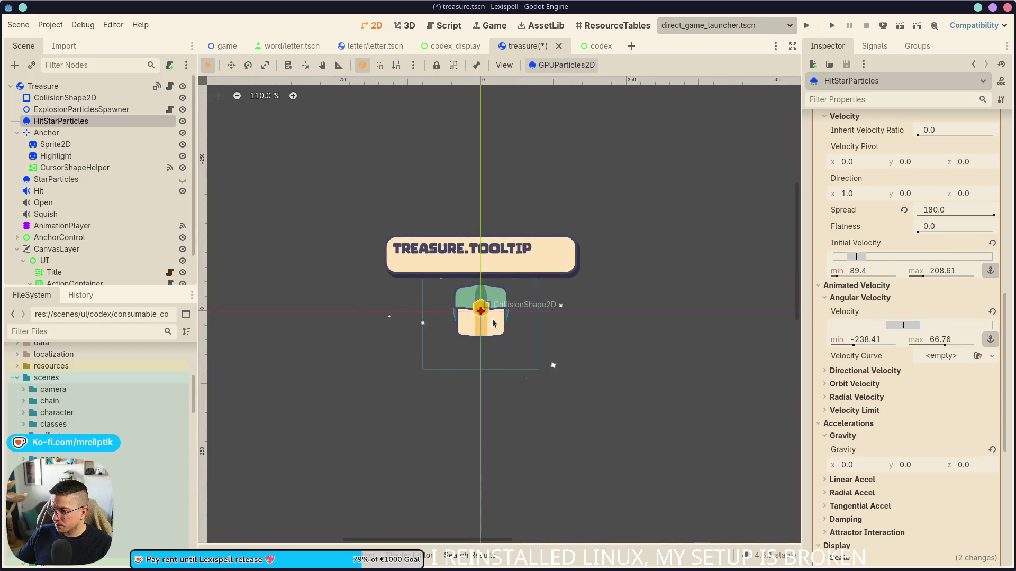
pyautogui.scroll(4, 492, 318)
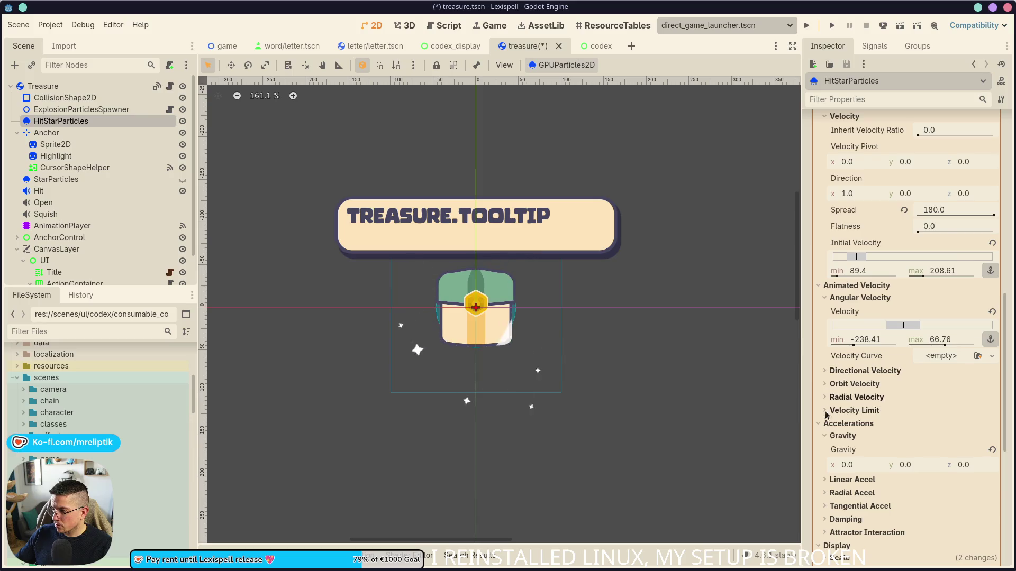
pyautogui.scroll(-5, 843, 415)
pyautogui.scroll(3, 836, 267)
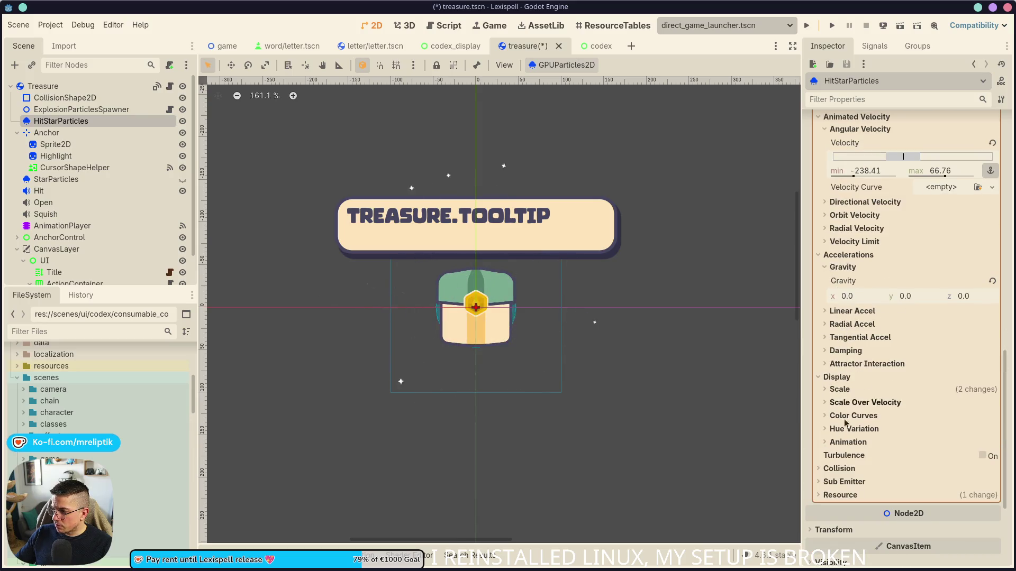
pyautogui.click(840, 388)
# Move the scale curve's peak points to about 0.25 and 0.44.
pyautogui.scroll(-3, 920, 447)
pyautogui.click(947, 394)
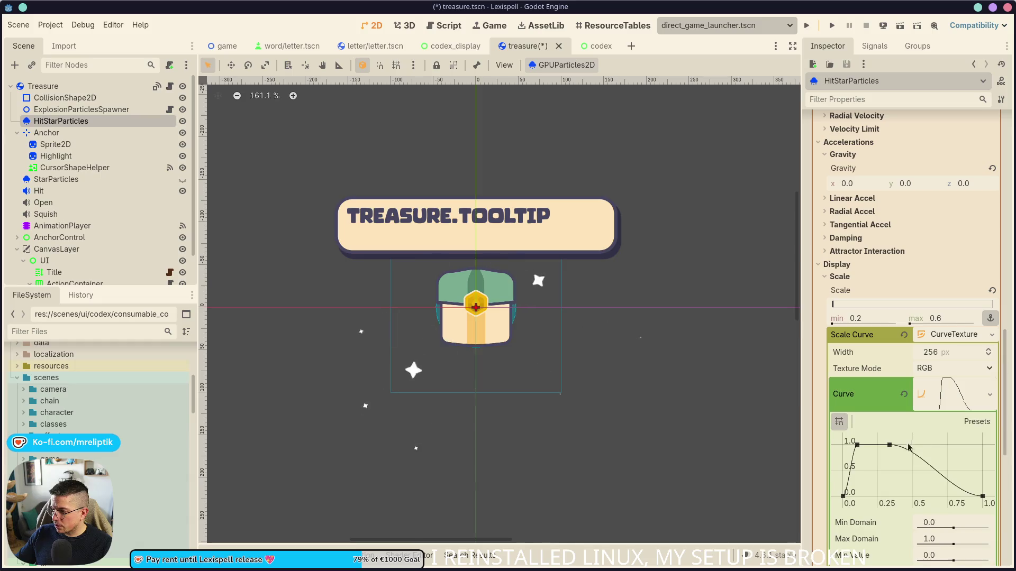
pyautogui.moveTo(868, 448); pyautogui.dragTo(878, 449)
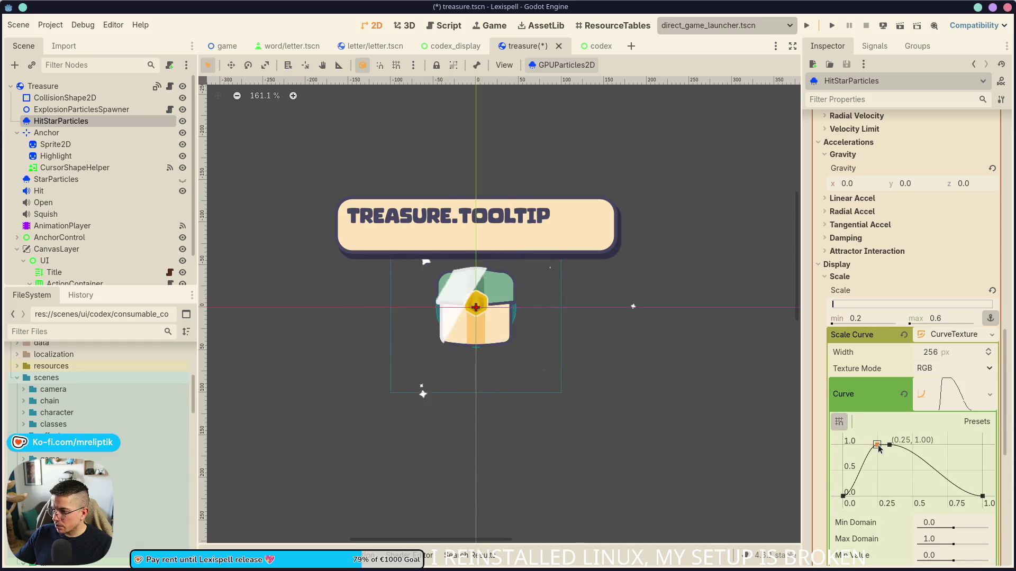
pyautogui.click(888, 447)
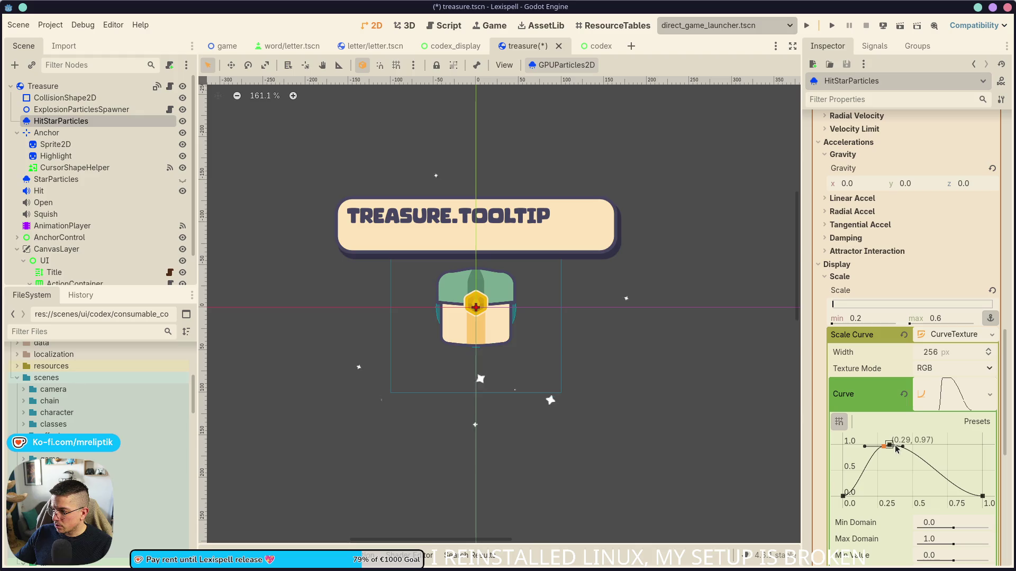
pyautogui.moveTo(892, 449)
pyautogui.mouseDown()
pyautogui.moveTo(905, 446)
pyautogui.moveTo(884, 449)
pyautogui.moveTo(902, 446)
pyautogui.moveTo(894, 457)
pyautogui.moveTo(894, 441)
pyautogui.mouseUp()
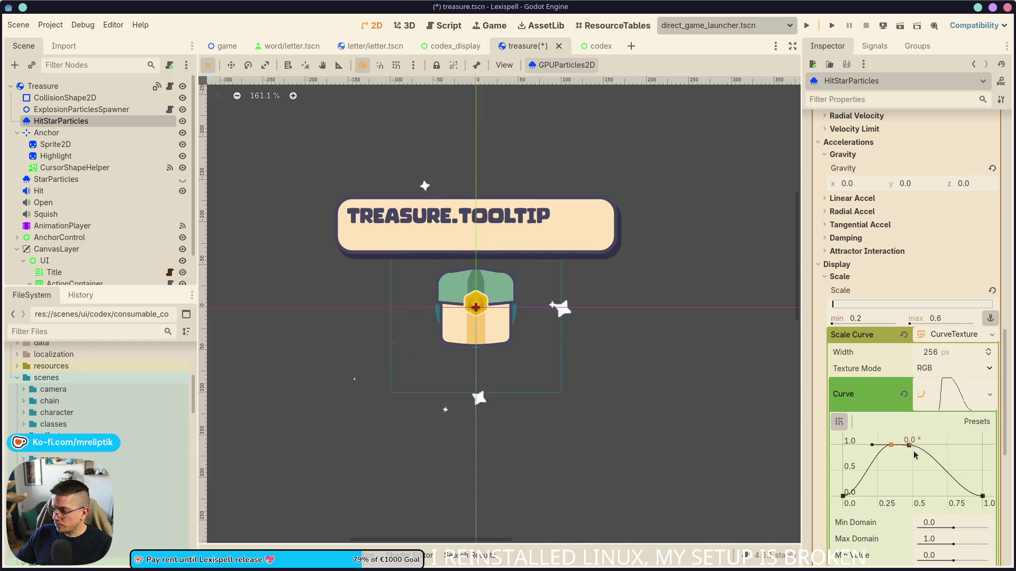
# Add a scale curve point at about (0.58, 1.00) to widen the flat top, then save.
pyautogui.moveTo(800, 433); pyautogui.dragTo(727, 433)
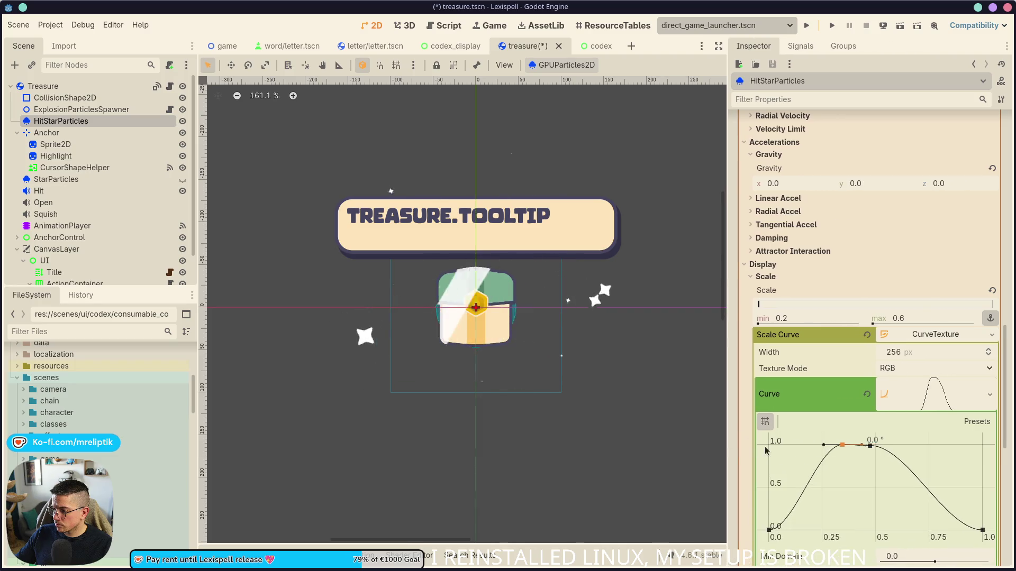
pyautogui.click(894, 445)
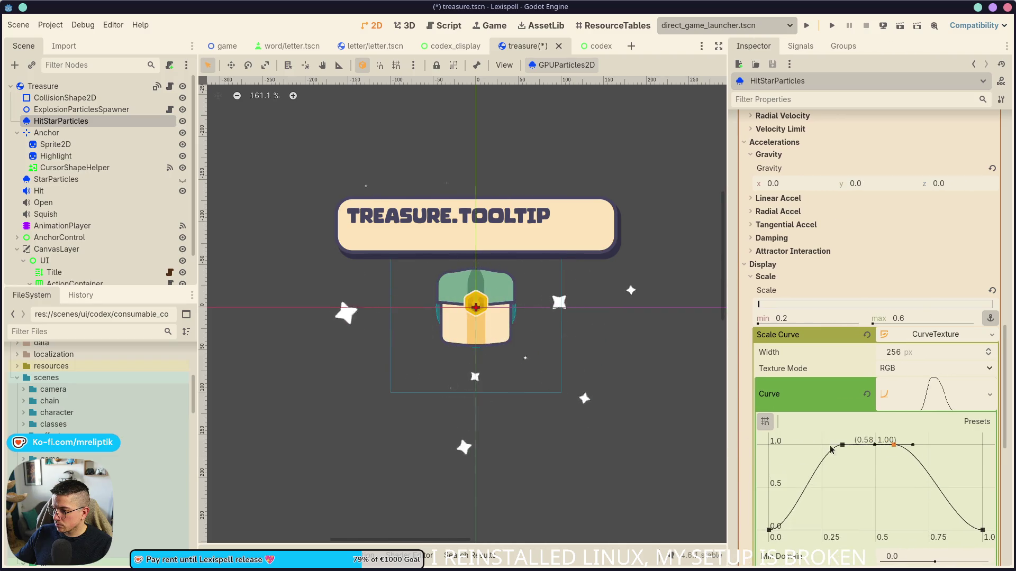
pyautogui.scroll(-6, 862, 464)
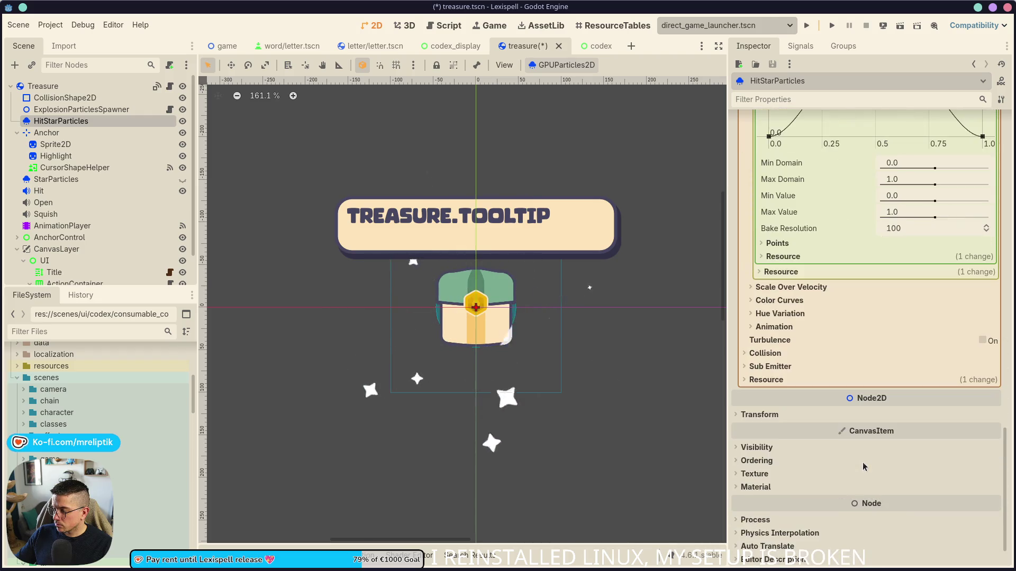
pyautogui.scroll(6, 858, 385)
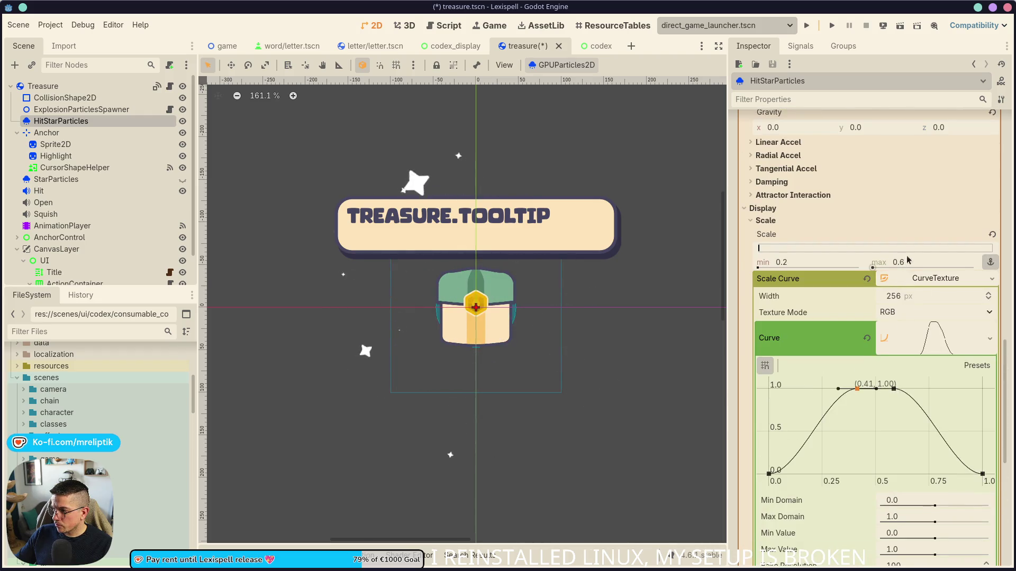
pyautogui.hotkey('ctrl', 's')
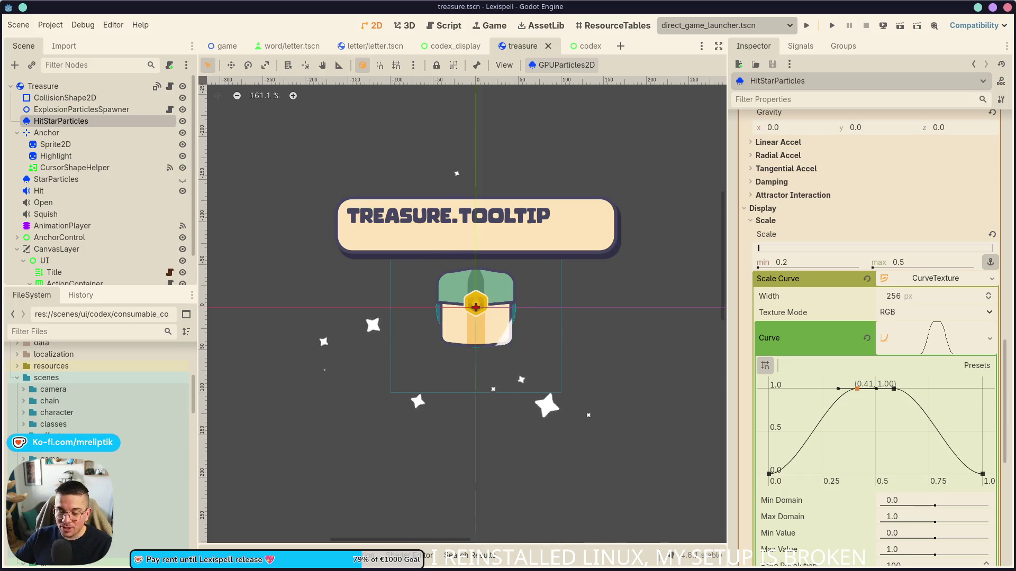
# Create a new GradientTexture1D for the Color Curves > Color Ramp.
pyautogui.click(913, 281)
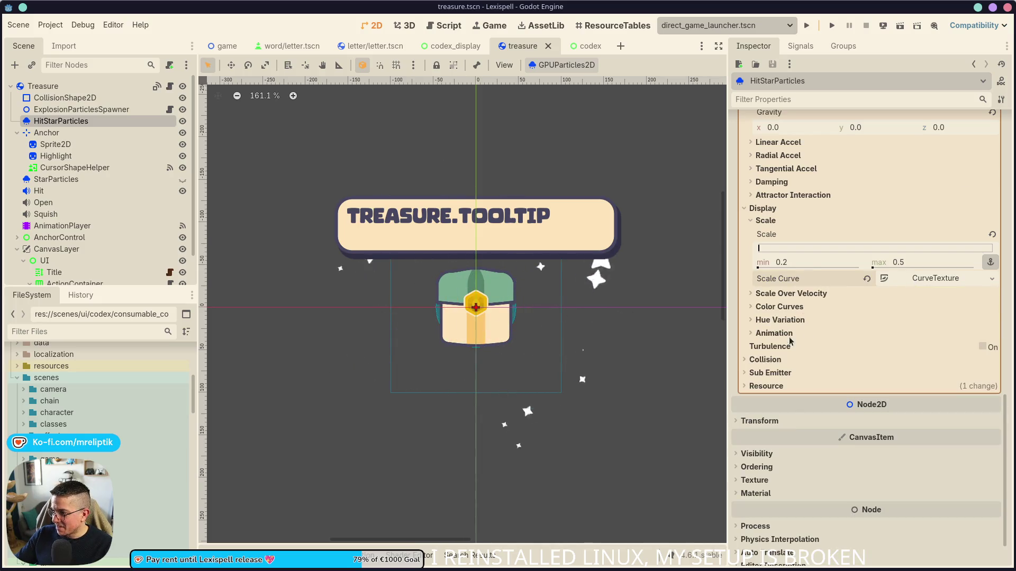
pyautogui.scroll(1, 477, 297)
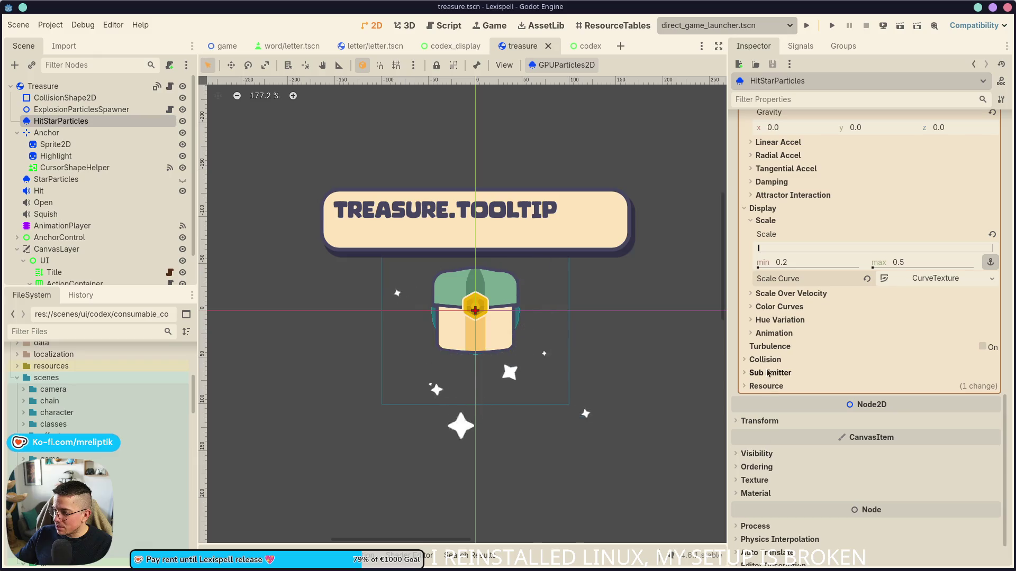
pyautogui.scroll(5, 756, 315)
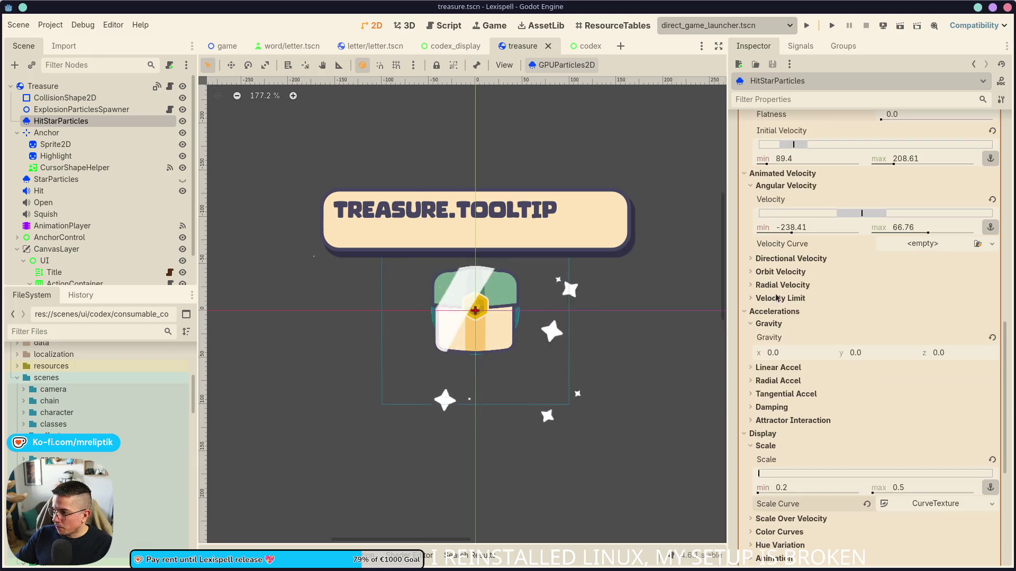
pyautogui.scroll(-6, 761, 285)
pyautogui.click(764, 257)
pyautogui.click(914, 287)
pyautogui.click(946, 316)
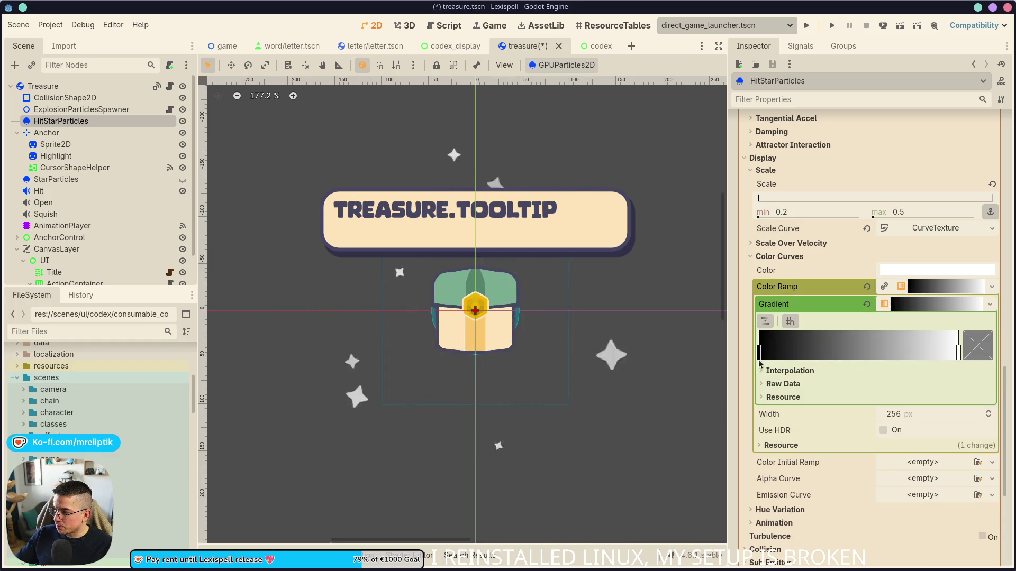
# Set the gradient stops to the peach swatch and light green 74ab8e.
pyautogui.doubleClick(758, 355)
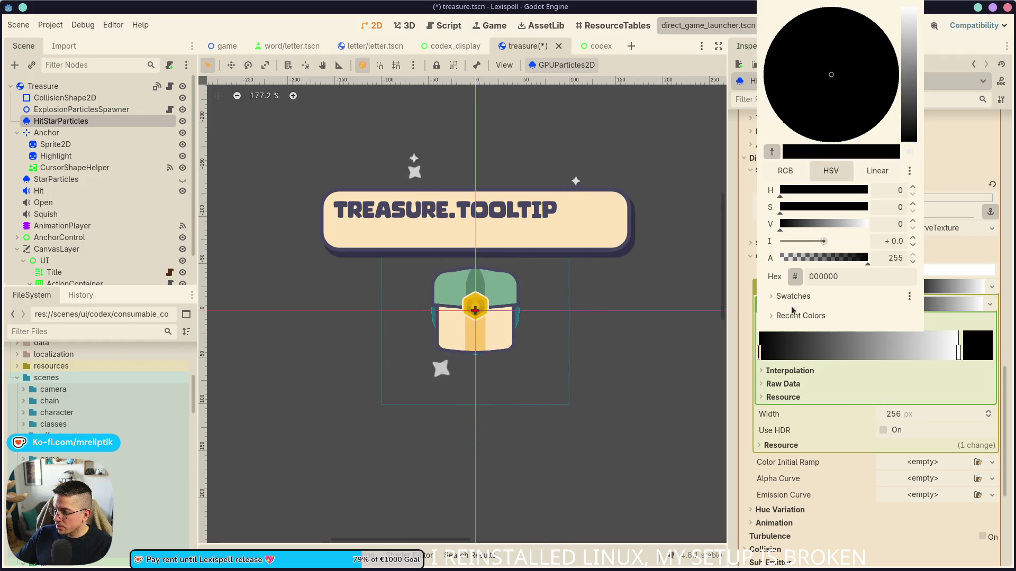
pyautogui.click(789, 316)
pyautogui.click(852, 377)
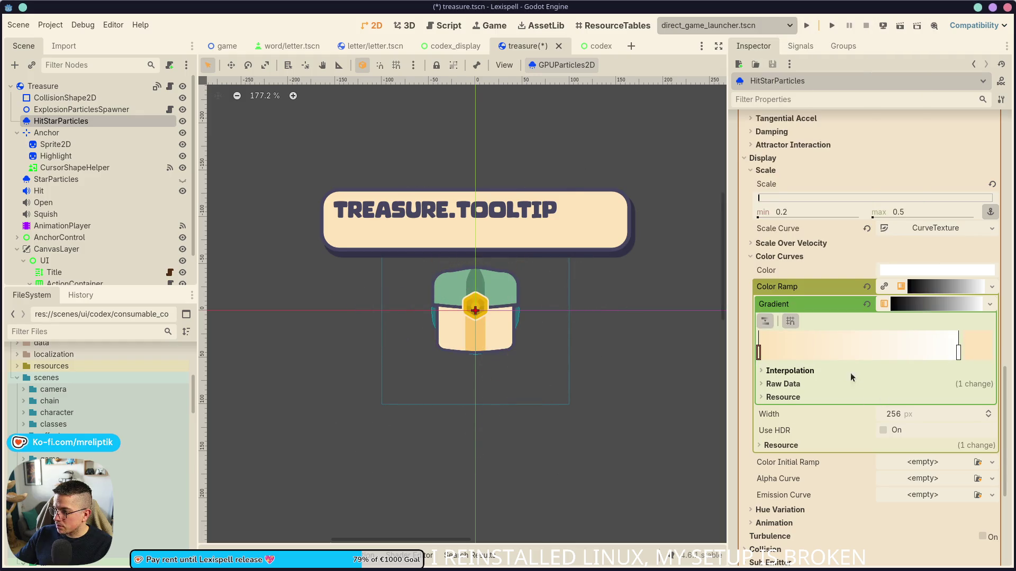
pyautogui.doubleClick(959, 353)
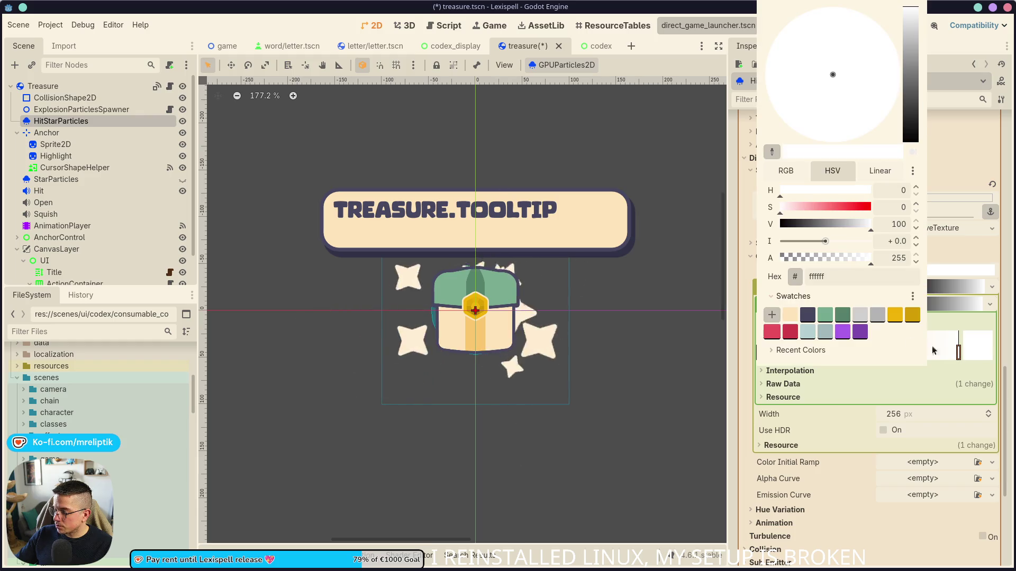
pyautogui.click(842, 316)
pyautogui.click(828, 320)
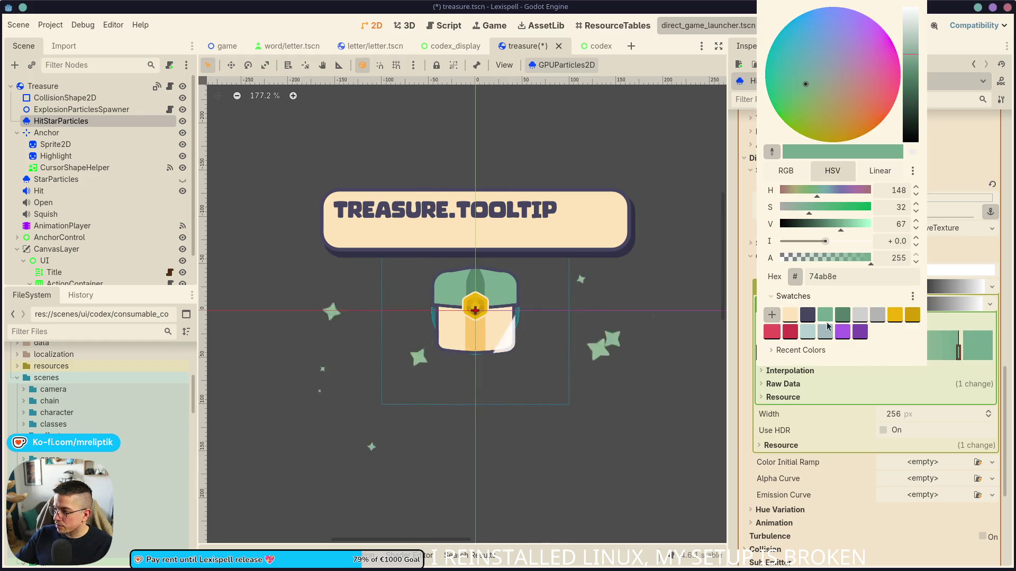
pyautogui.click(738, 420)
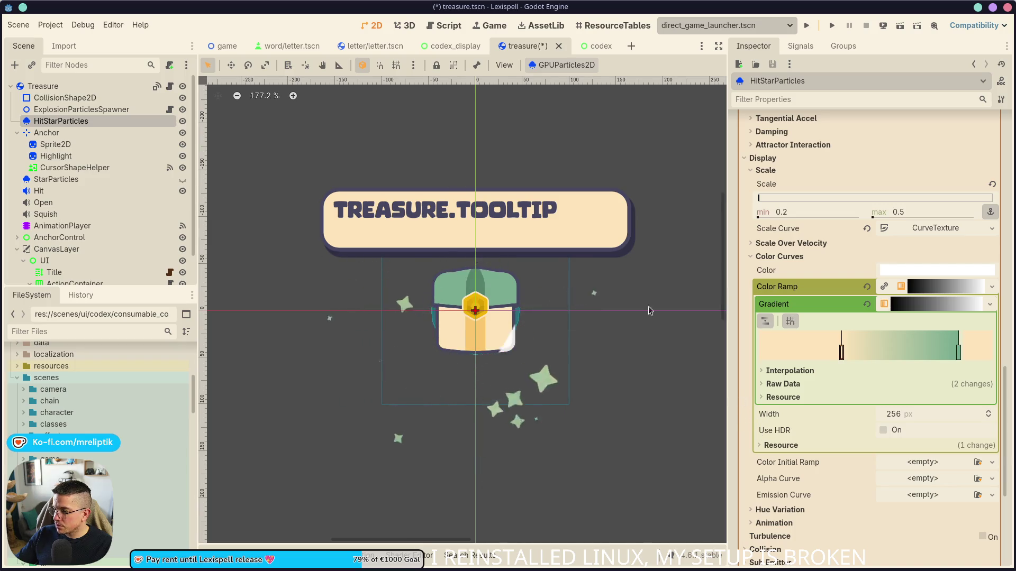
# Collapse the Display section and expand the Damping settings.
pyautogui.scroll(-5, 608, 317)
pyautogui.scroll(4, 545, 350)
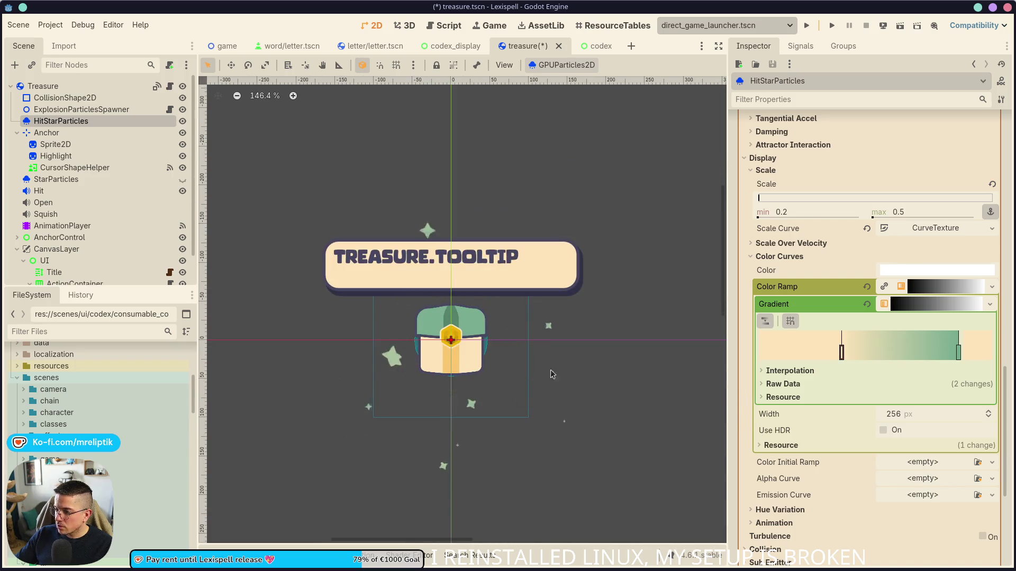
pyautogui.scroll(4, 778, 328)
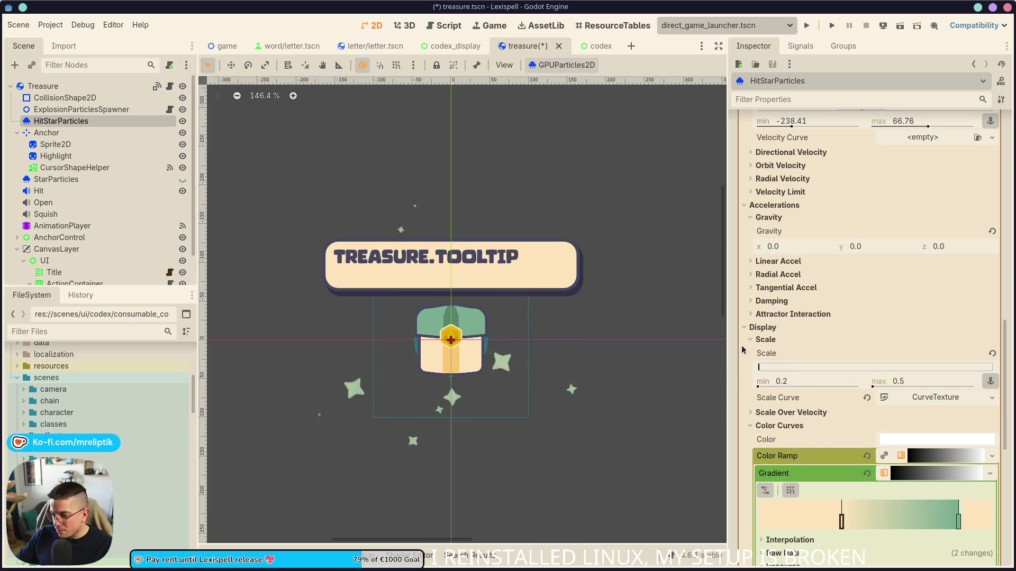
pyautogui.click(755, 329)
pyautogui.click(777, 302)
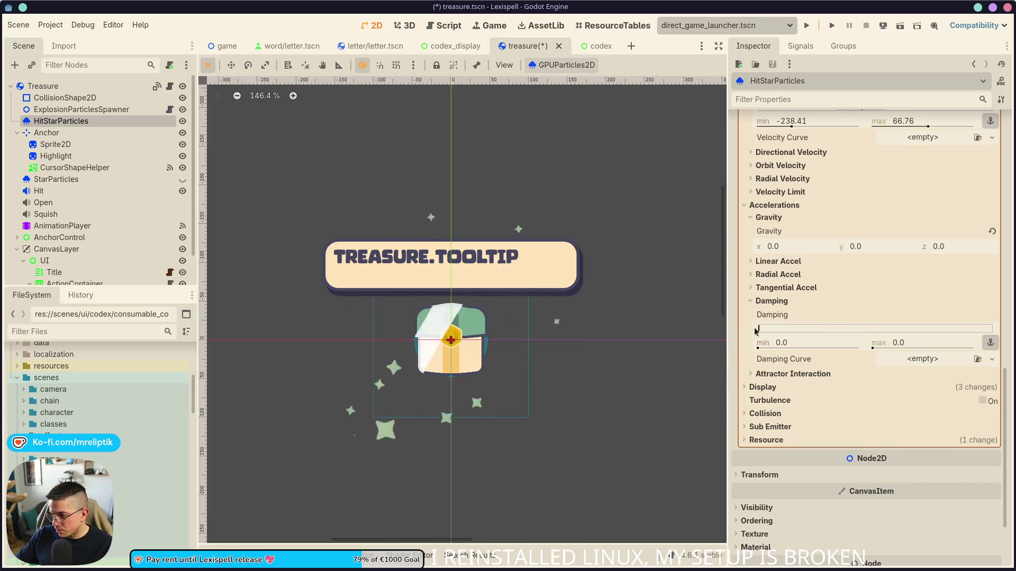
# Raise Lifetime Randomness to 0.22.
pyautogui.scroll(8, 783, 332)
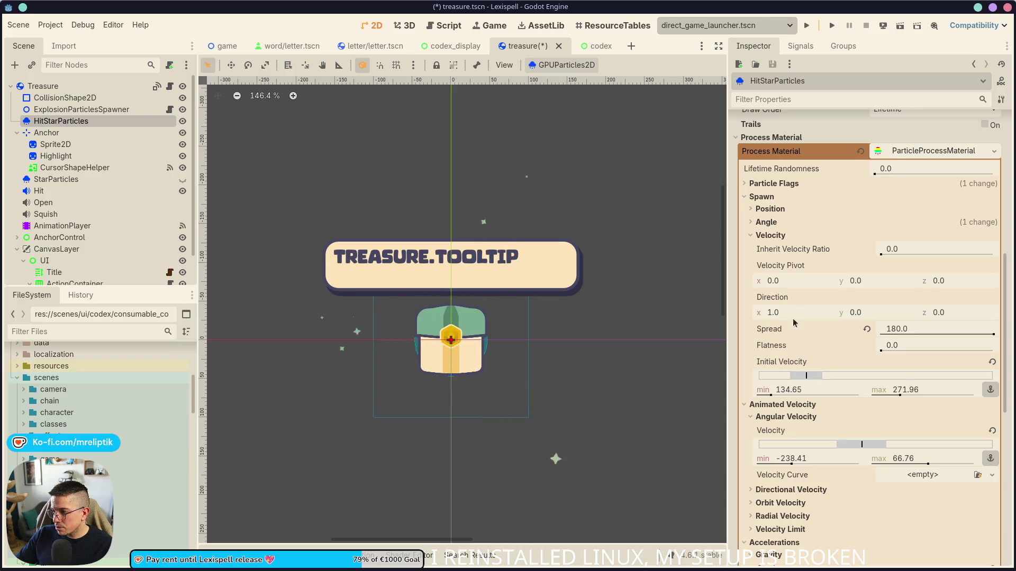
pyautogui.click(773, 183)
pyautogui.click(772, 183)
pyautogui.moveTo(889, 168)
pyautogui.mouseDown()
pyautogui.moveTo(946, 169)
pyautogui.moveTo(874, 168)
pyautogui.mouseUp()
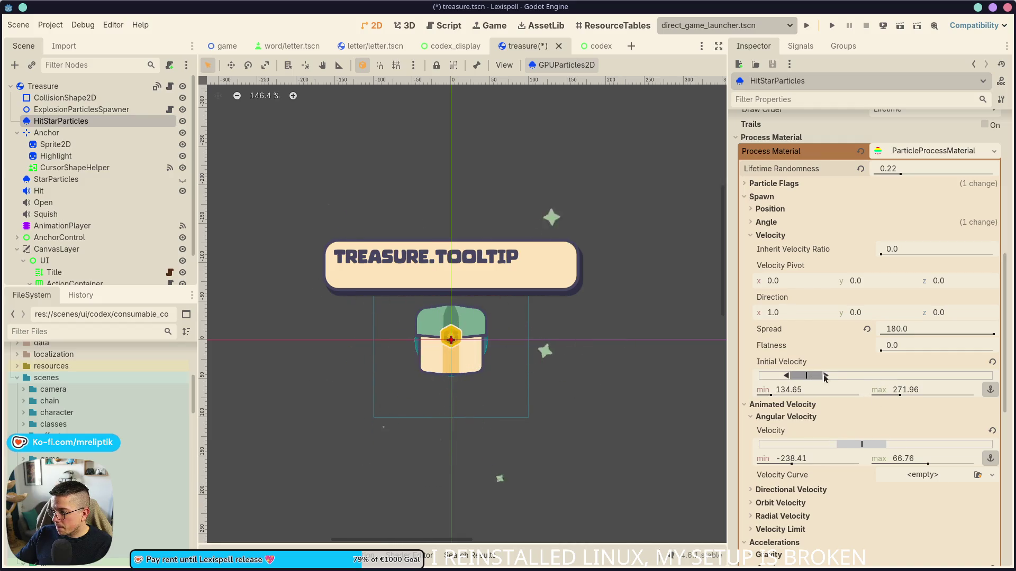
# Shift the Initial Velocity range up to 148.23–301.38.
pyautogui.moveTo(828, 377)
pyautogui.mouseDown()
pyautogui.moveTo(843, 375)
pyautogui.moveTo(828, 391)
pyautogui.mouseUp()
pyautogui.scroll(-6, 392, 284)
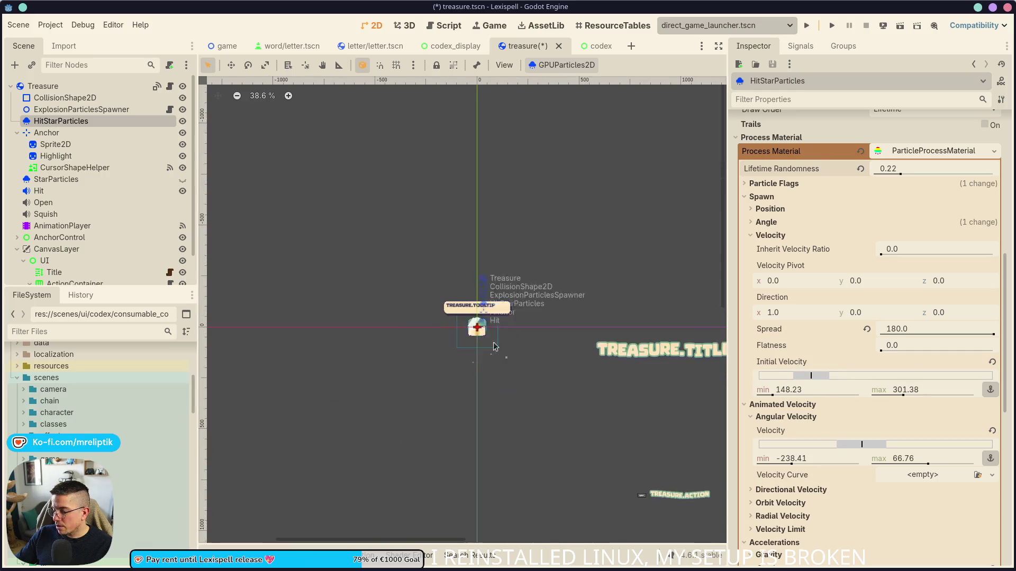
pyautogui.scroll(6, 392, 283)
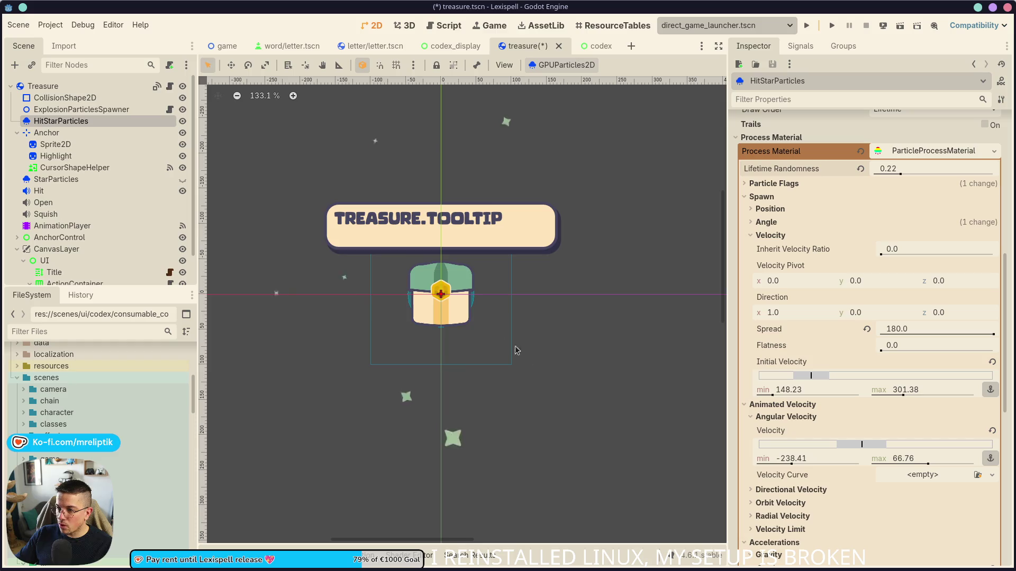
pyautogui.scroll(-4, 843, 474)
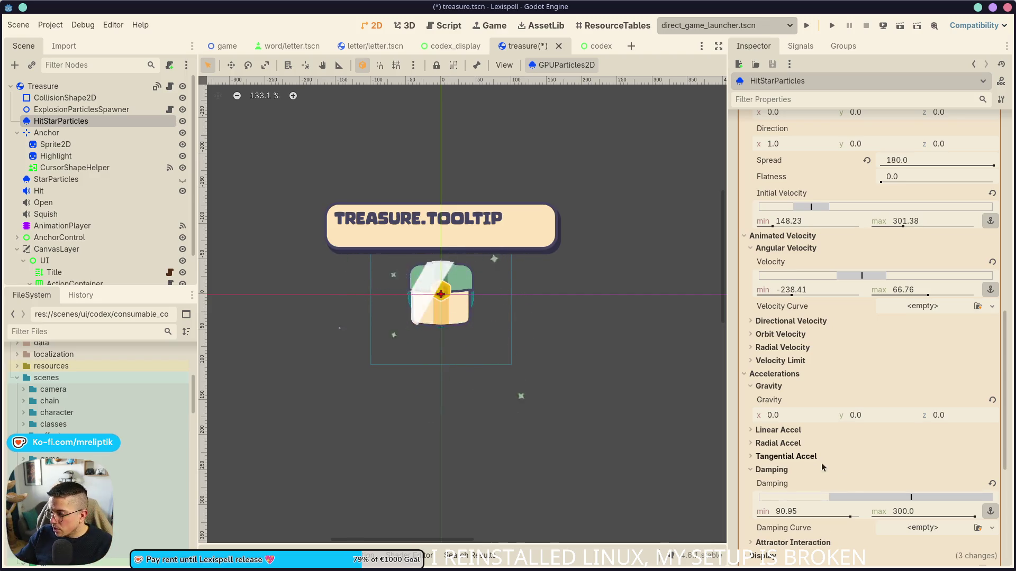
# Reset damping to 0, then try a damping range of 130–260.
pyautogui.write('0')
pyautogui.press('Return')
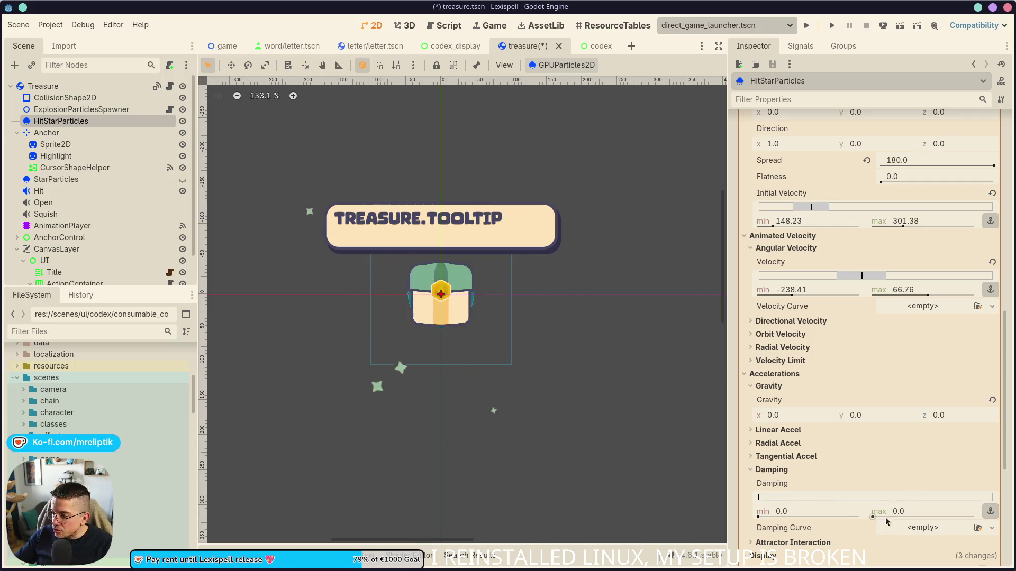
pyautogui.click(819, 512)
pyautogui.write('130')
pyautogui.press('Tab')
pyautogui.write('260')
pyautogui.press('Return')
pyautogui.moveTo(679, 396)
pyautogui.mouseDown()
pyautogui.moveTo(615, 416)
pyautogui.moveTo(633, 434)
pyautogui.mouseUp()
# Set the damping range to 100–185 and save the treasure scene.
pyautogui.click(824, 512)
pyautogui.write('100')
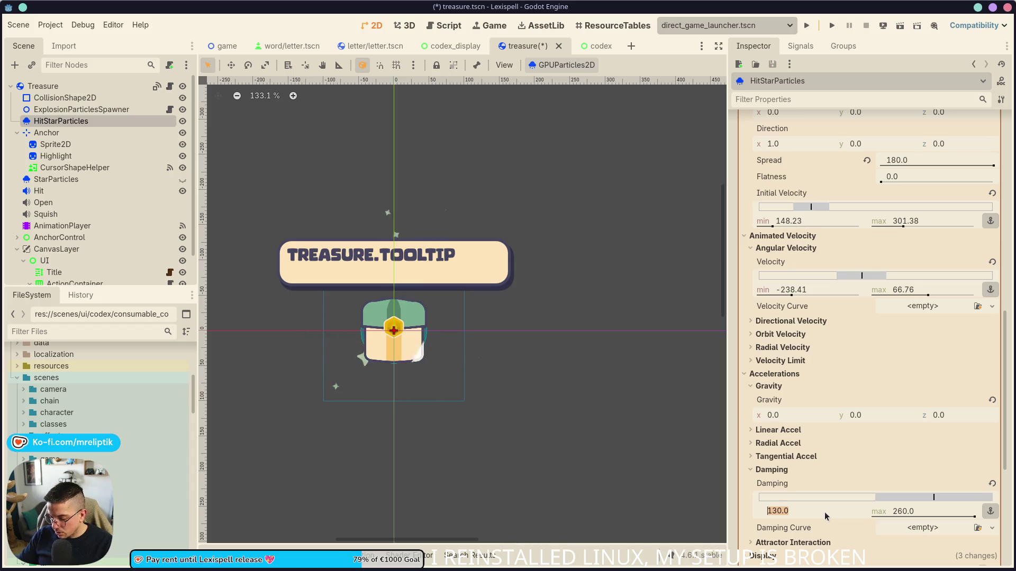
pyautogui.press('Tab')
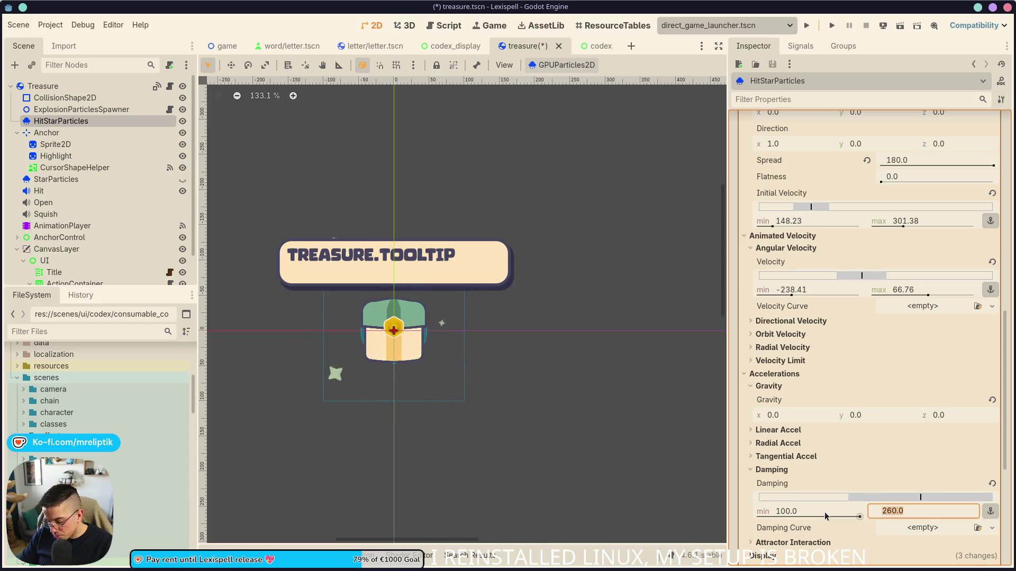
pyautogui.write('185')
pyautogui.press('Return')
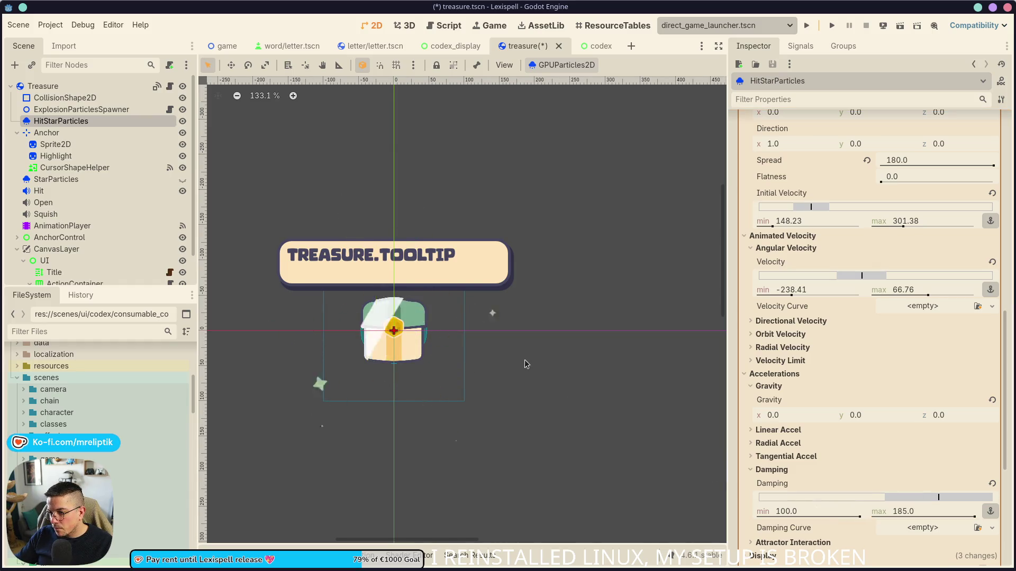
pyautogui.scroll(-3, 524, 373)
pyautogui.hotkey('ctrl', 's')
pyautogui.scroll(-3, 423, 335)
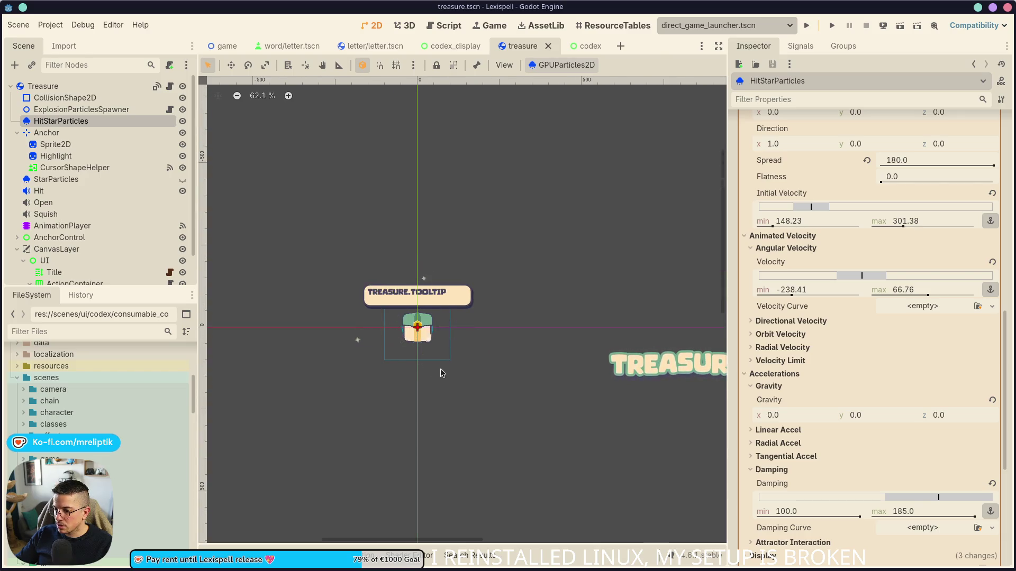
pyautogui.scroll(10, 442, 373)
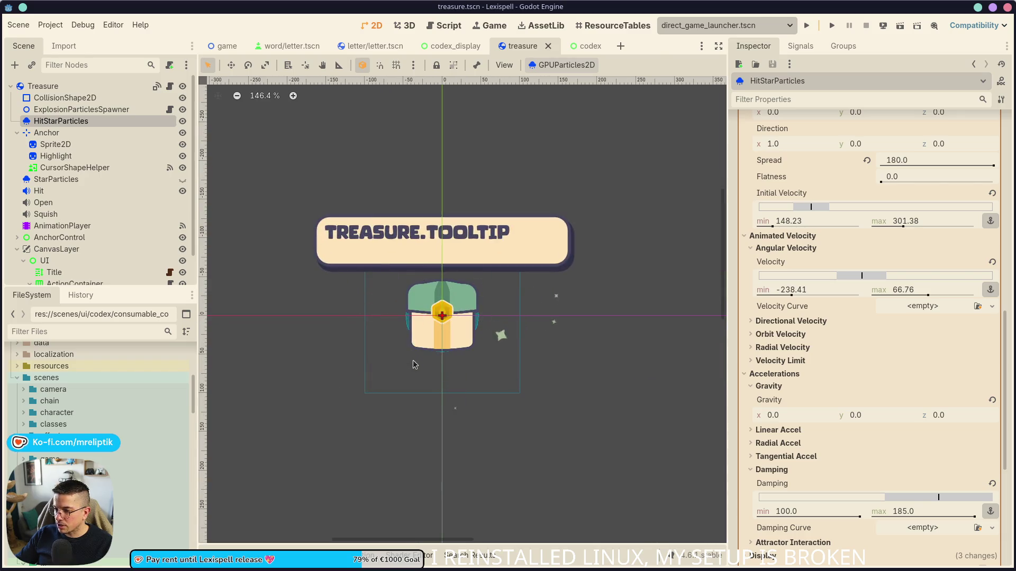
pyautogui.scroll(10, 773, 280)
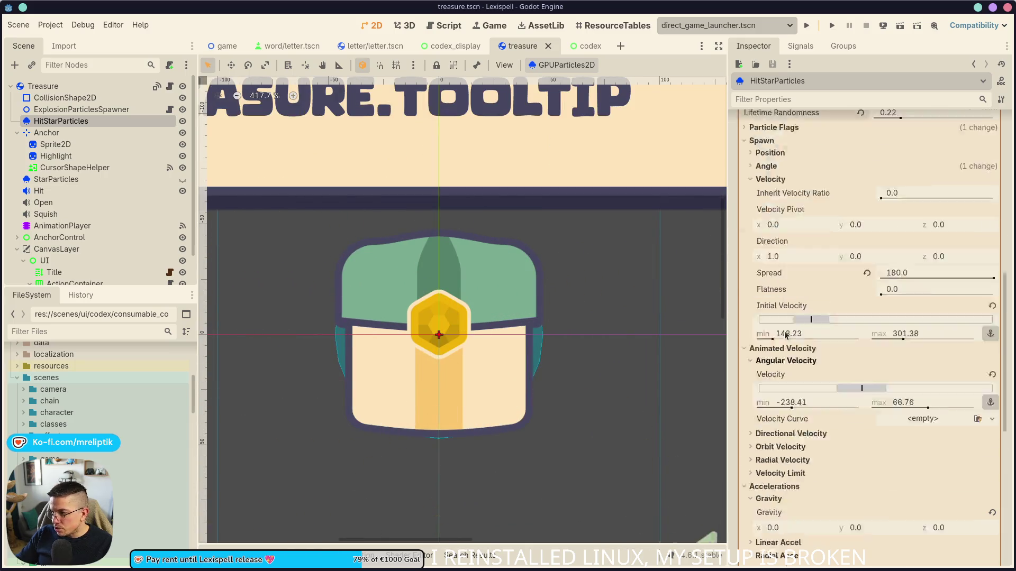
pyautogui.scroll(-5, 770, 328)
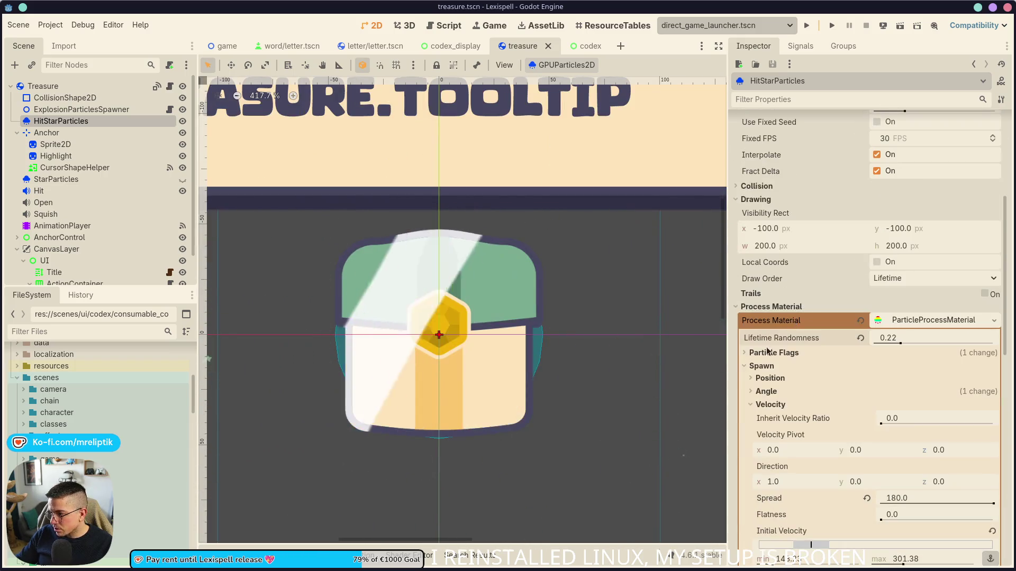
pyautogui.click(761, 366)
pyautogui.click(762, 365)
pyautogui.scroll(-5, 772, 344)
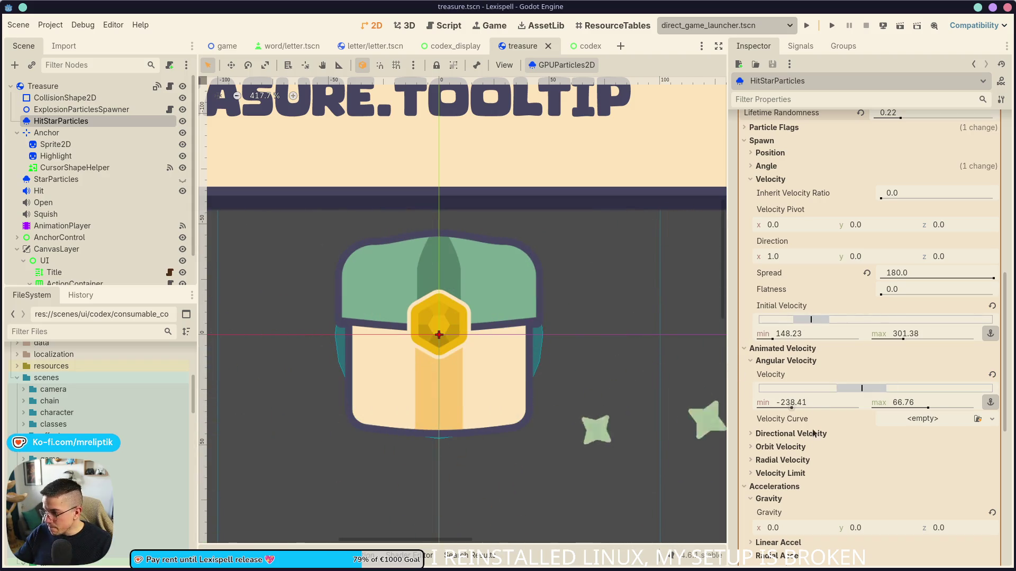
pyautogui.scroll(-5, 497, 356)
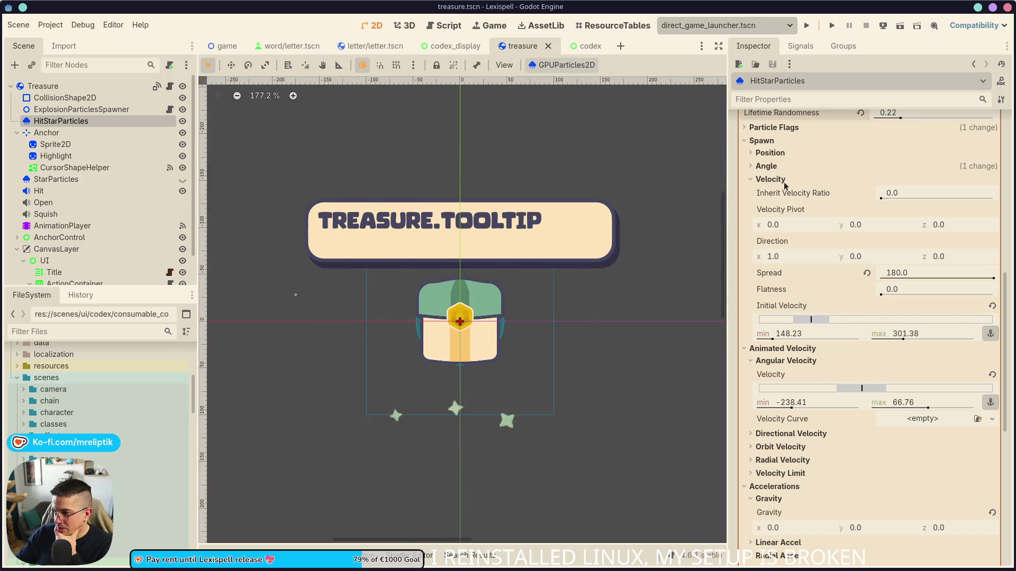
pyautogui.scroll(5, 823, 333)
pyautogui.scroll(-2, 805, 339)
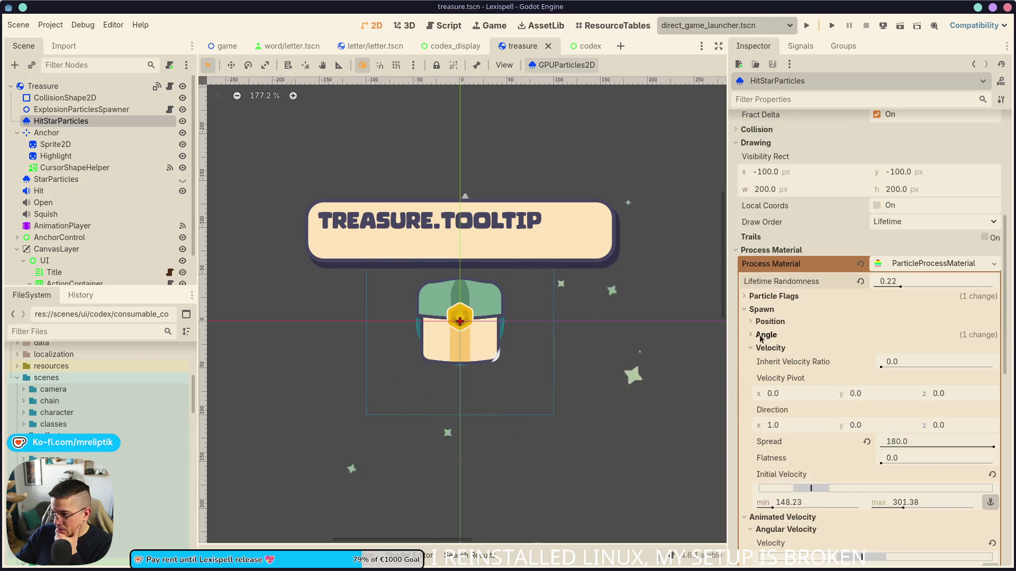
# Set the Spawn Position emission shape to Ring with inner radius 5.
pyautogui.click(769, 322)
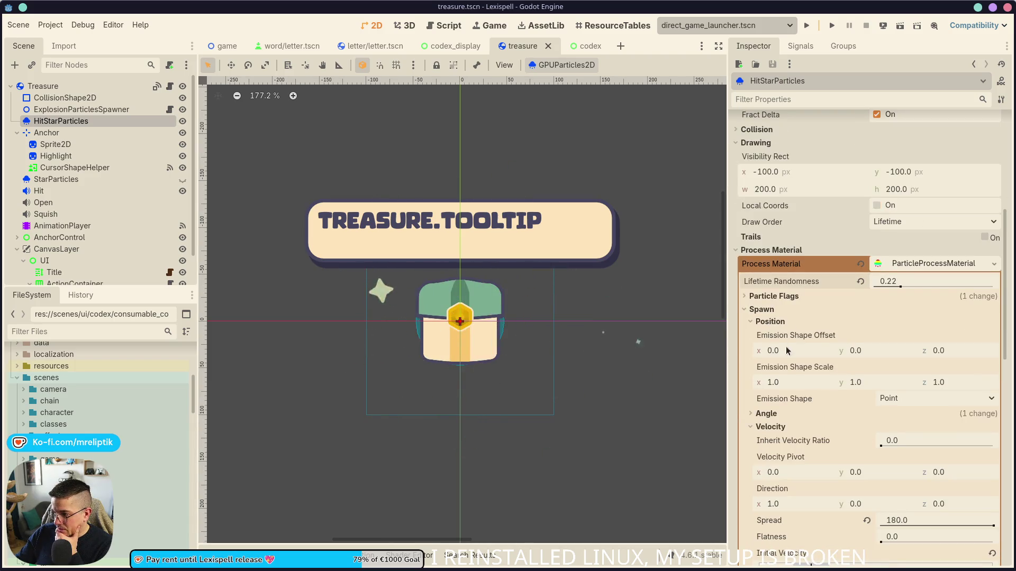
pyautogui.click(901, 403)
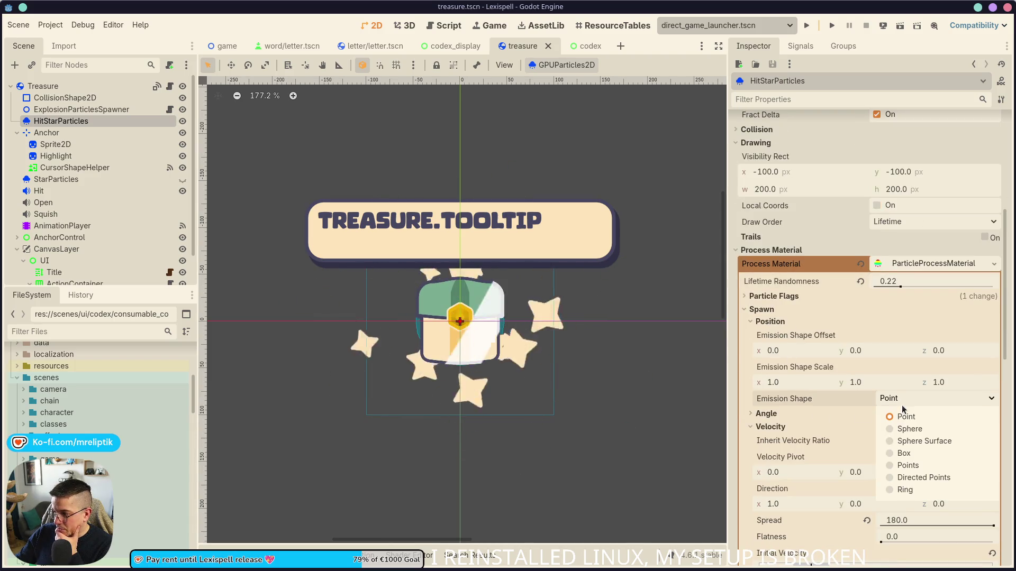
pyautogui.click(906, 489)
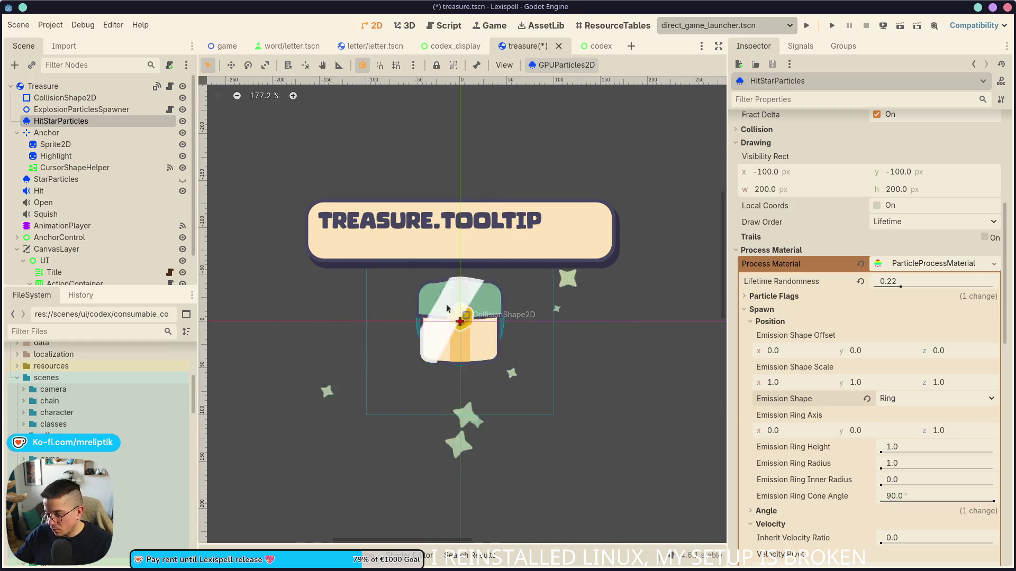
pyautogui.scroll(2, 446, 322)
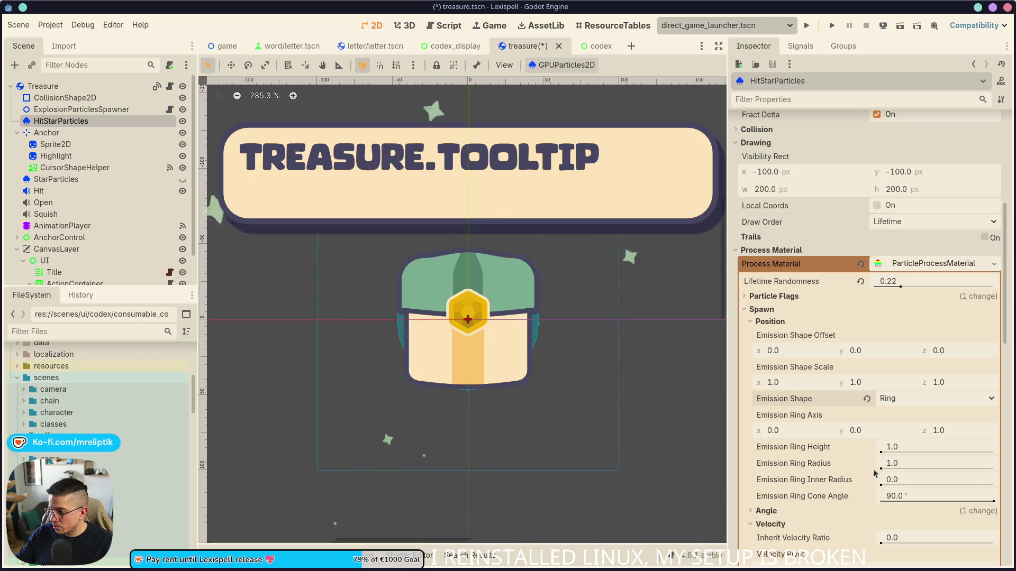
pyautogui.moveTo(881, 485); pyautogui.dragTo(910, 486)
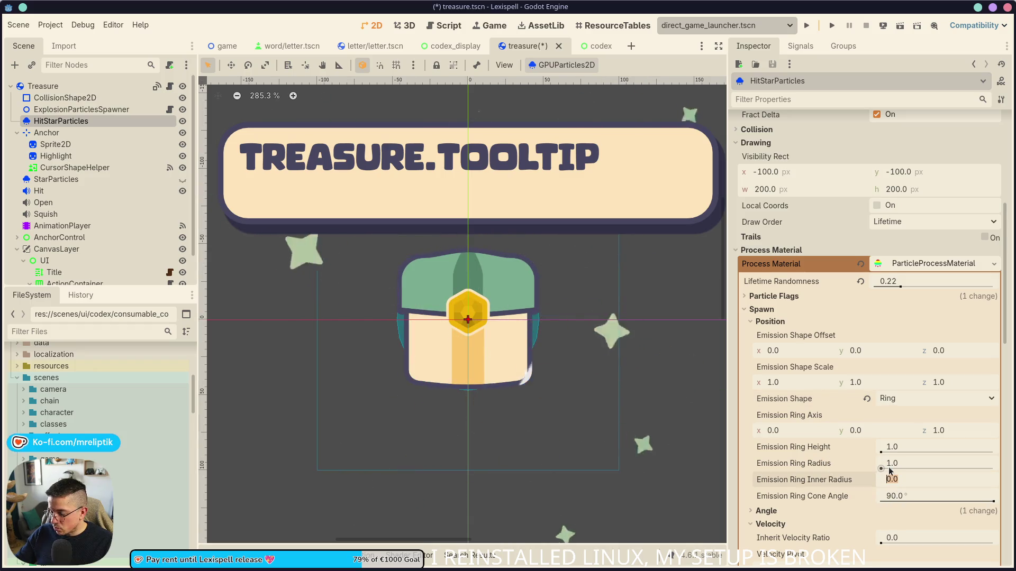
# Measure about 45 px out from the chest's gem and set the ring radius to 35.
pyautogui.click(338, 65)
pyautogui.scroll(3, 439, 311)
pyautogui.moveTo(400, 347); pyautogui.dragTo(532, 343)
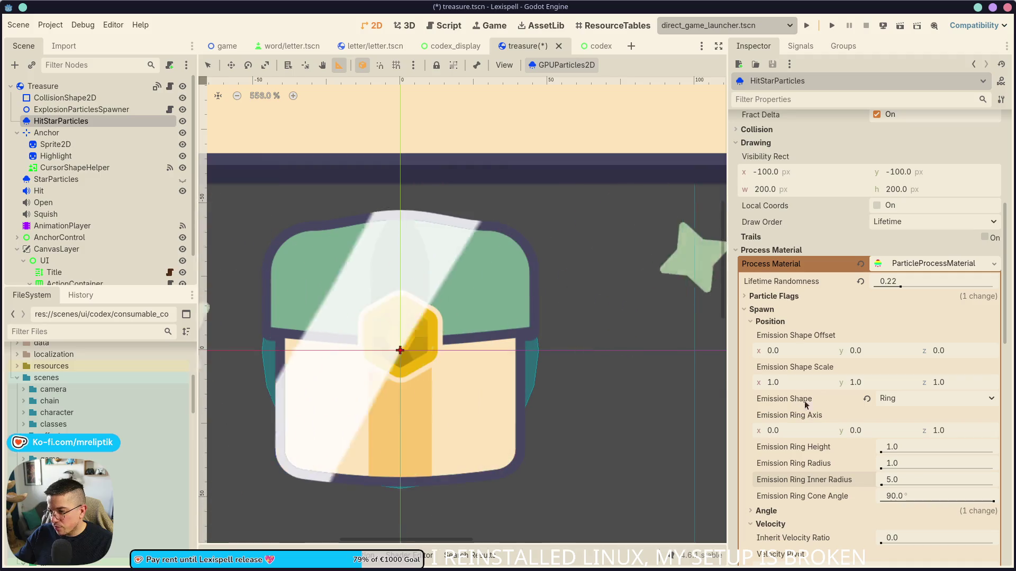
pyautogui.click(913, 463)
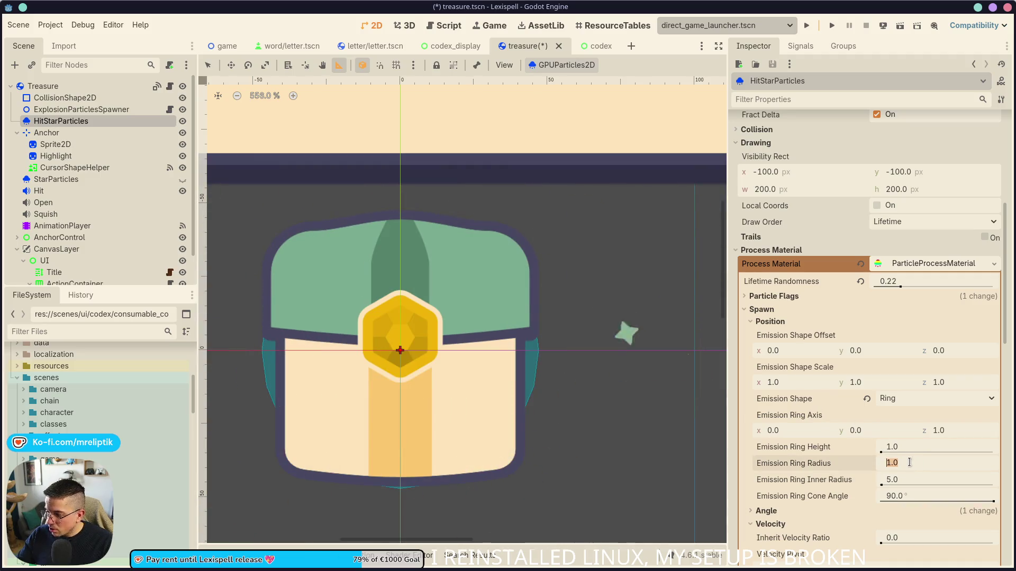
pyautogui.write('30')
pyautogui.press('Return')
pyautogui.click(910, 462)
pyautogui.write('35')
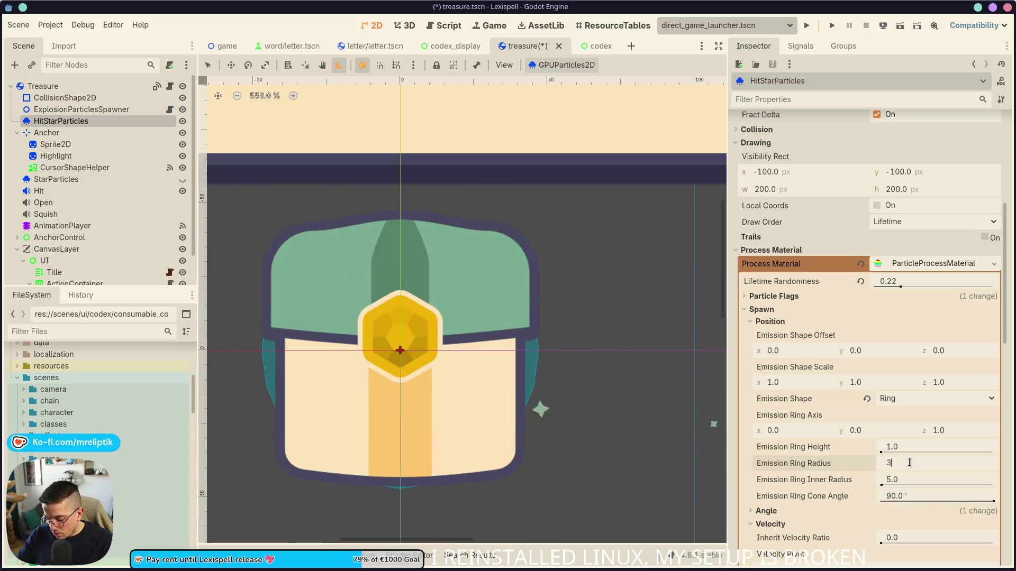
pyautogui.press('Return')
# Set the ring's inner radius to 30 and save the treasure scene.
pyautogui.click(909, 475)
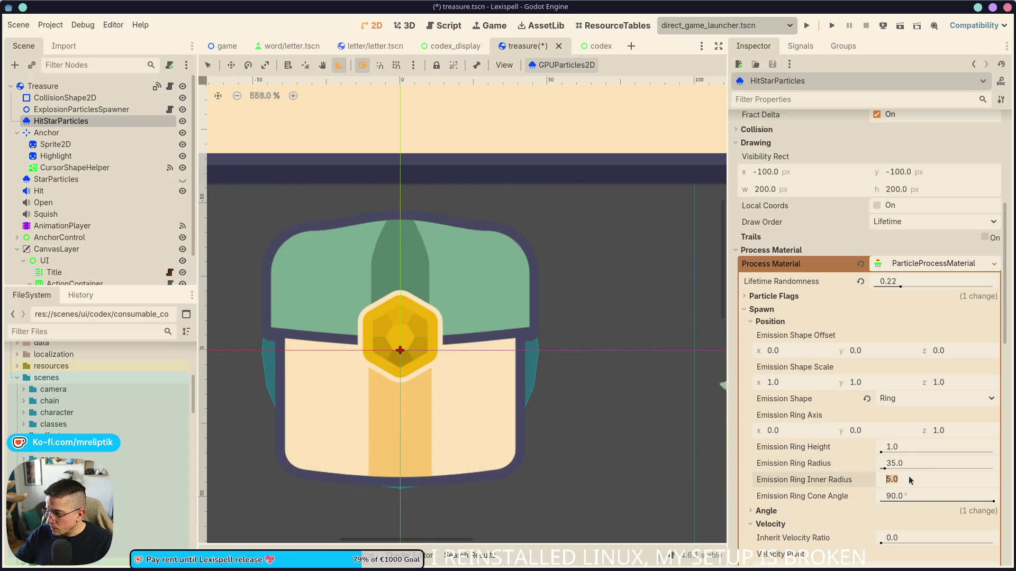
pyautogui.write('30')
pyautogui.press('Return')
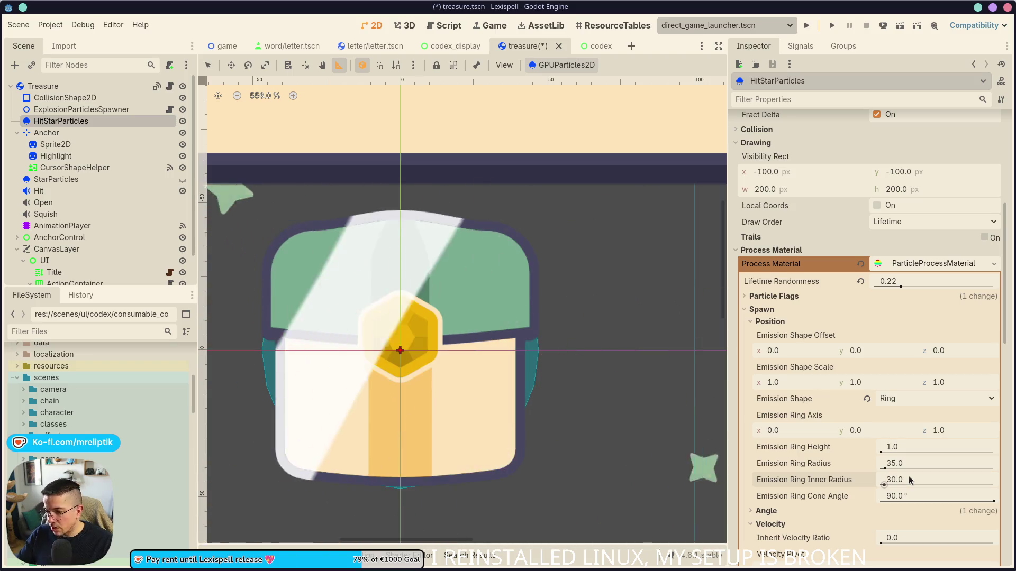
pyautogui.scroll(-5, 377, 314)
pyautogui.scroll(-5, 377, 314)
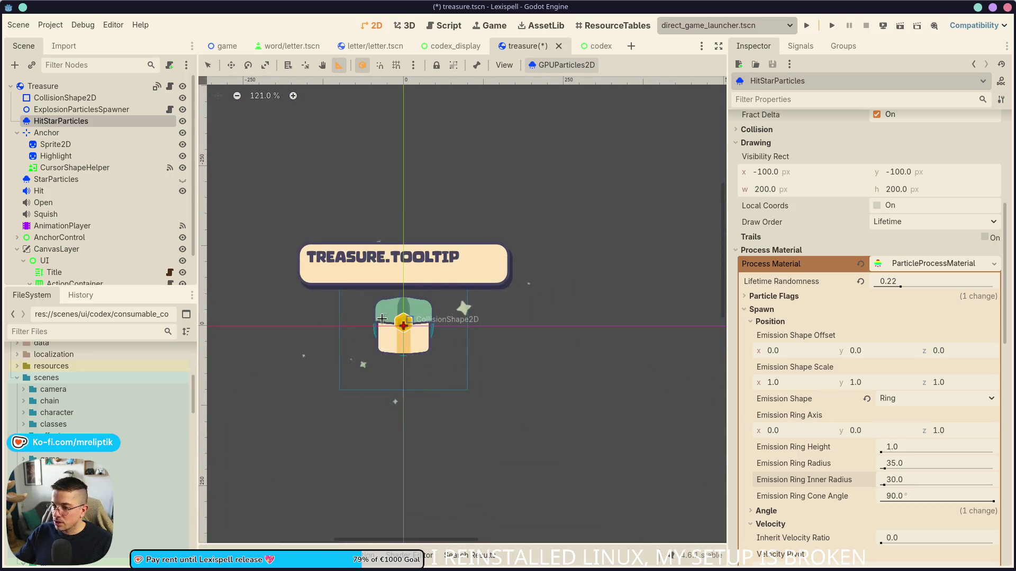
pyautogui.scroll(6, 402, 339)
pyautogui.hotkey('ctrl', 's')
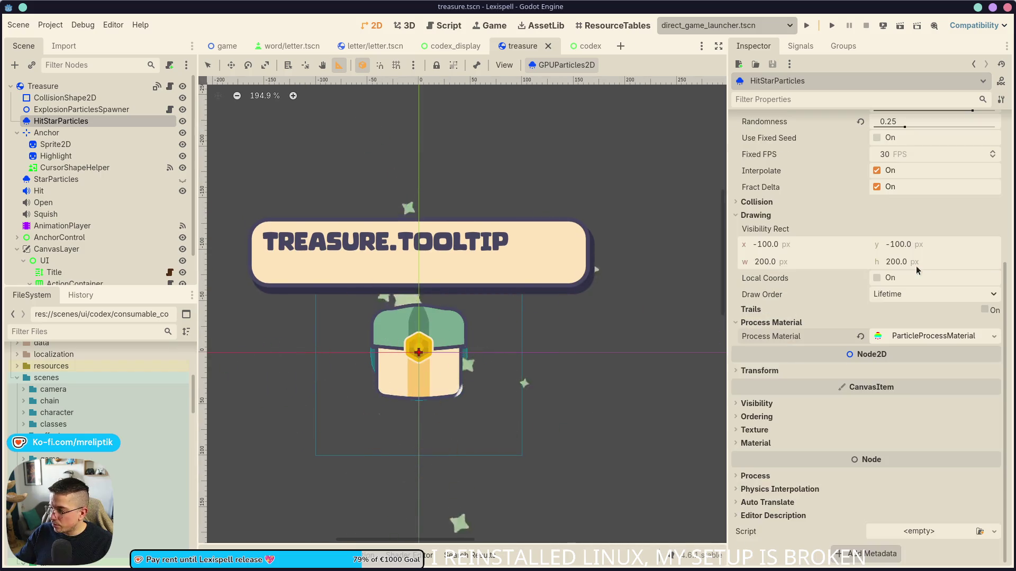
# Move the stars' scale curve first peak from 0.25 to 0.17 and save the treasure scene.
pyautogui.scroll(-5, 838, 470)
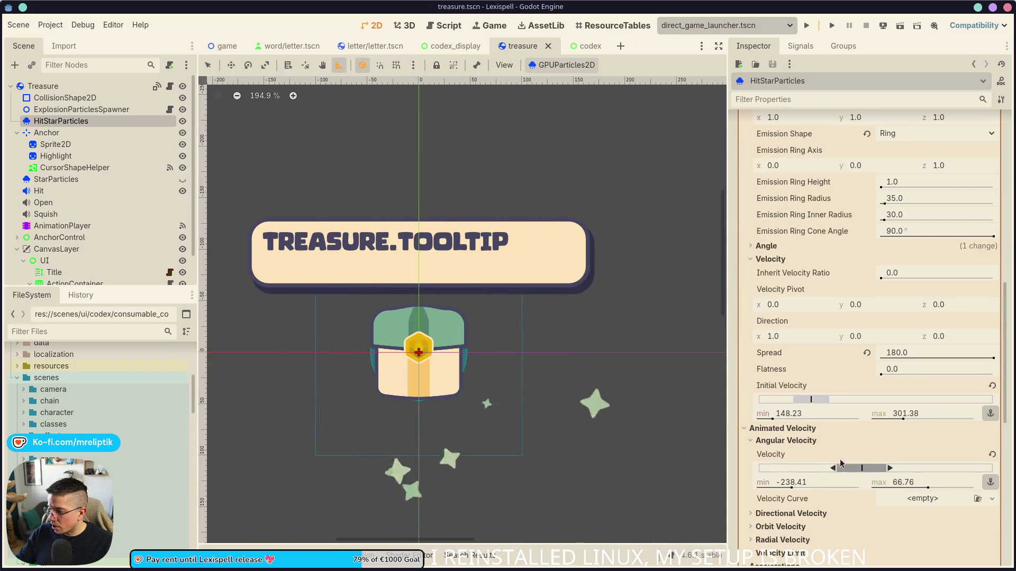
pyautogui.scroll(-6, 820, 444)
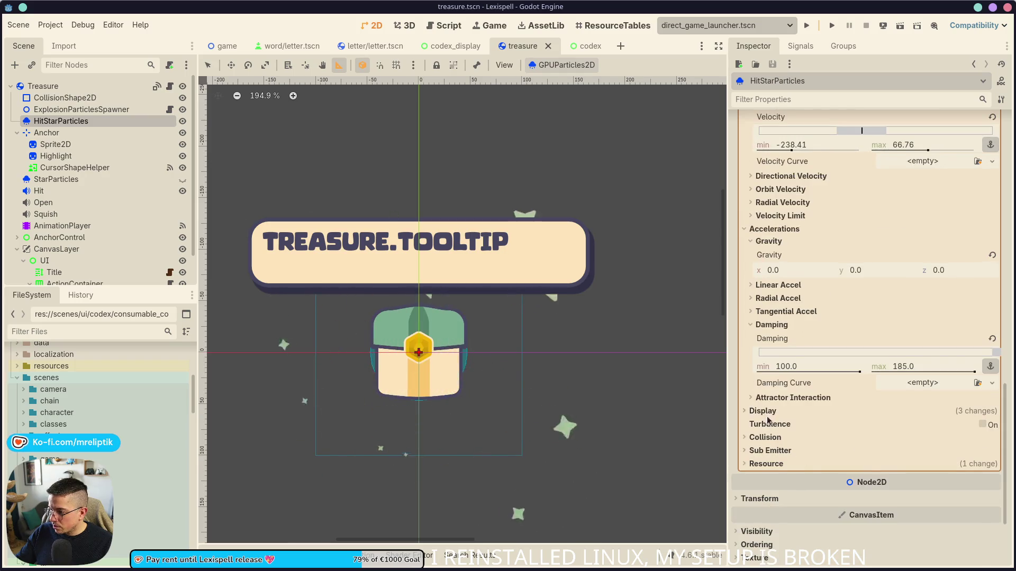
pyautogui.click(763, 411)
pyautogui.scroll(-3, 900, 351)
pyautogui.click(935, 312)
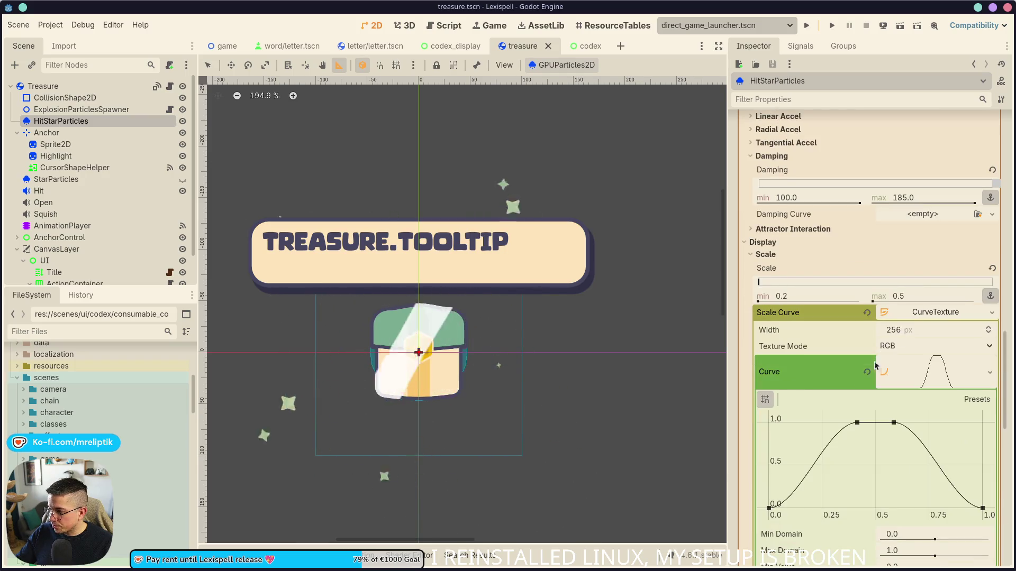
pyautogui.moveTo(868, 421); pyautogui.dragTo(805, 421)
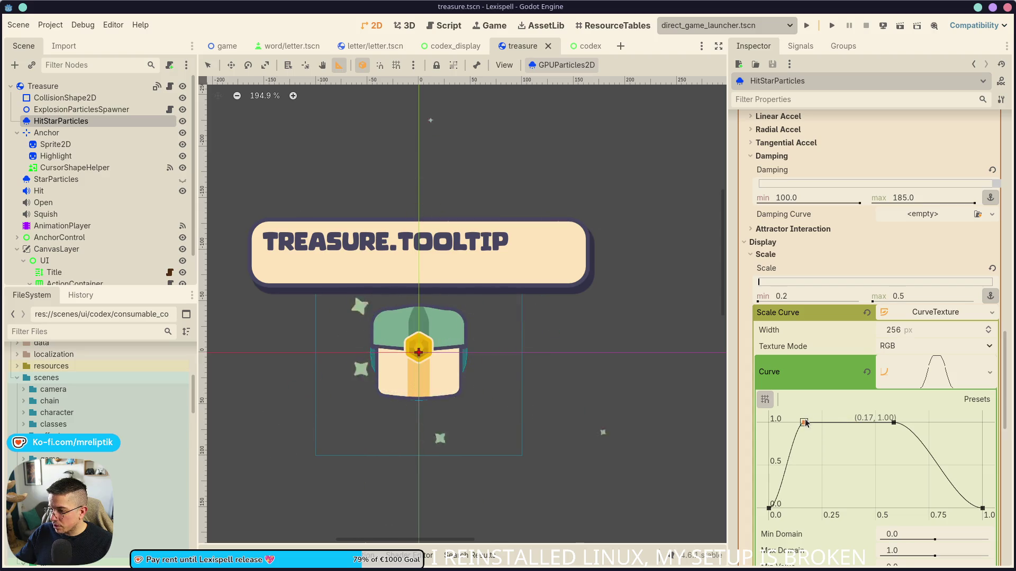
pyautogui.scroll(-5, 482, 373)
pyautogui.hotkey('ctrl', 's')
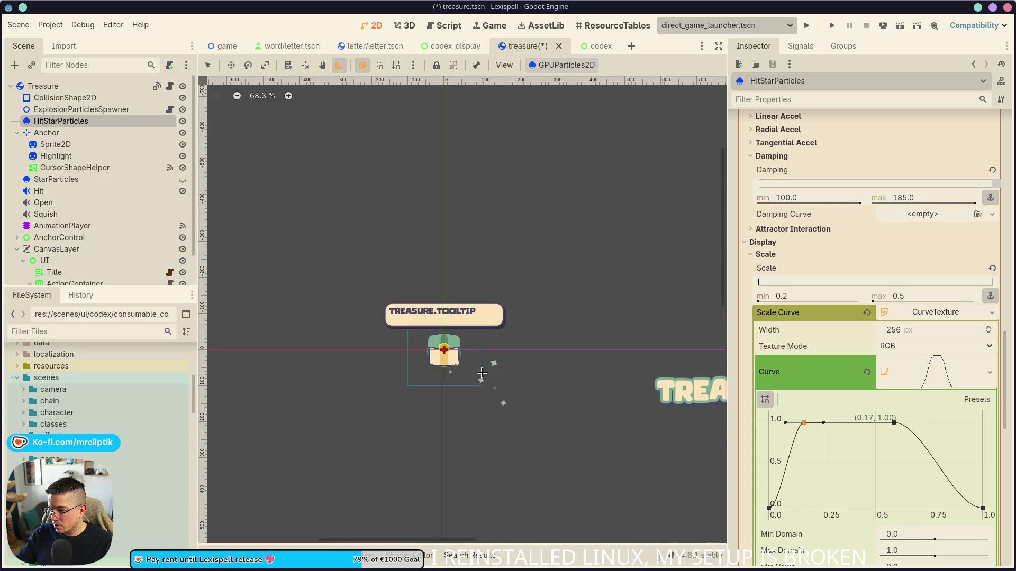
pyautogui.scroll(4, 455, 360)
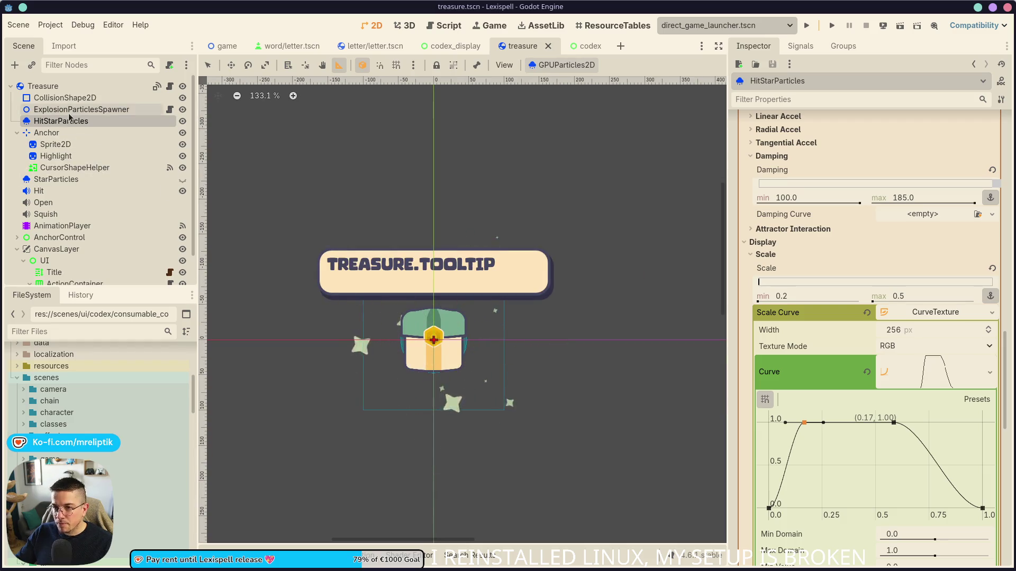
# Save the HitStarParticles branch as a scene, creating a new 'effects' folder for it.
pyautogui.rightClick(36, 121)
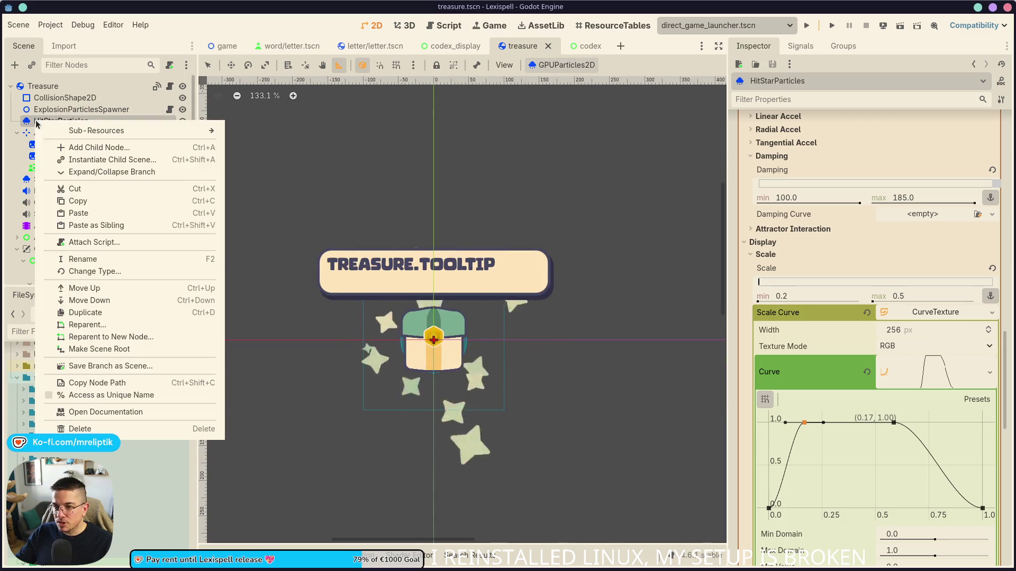
pyautogui.click(118, 370)
pyautogui.rightClick(269, 240)
pyautogui.click(293, 247)
pyautogui.write('effects')
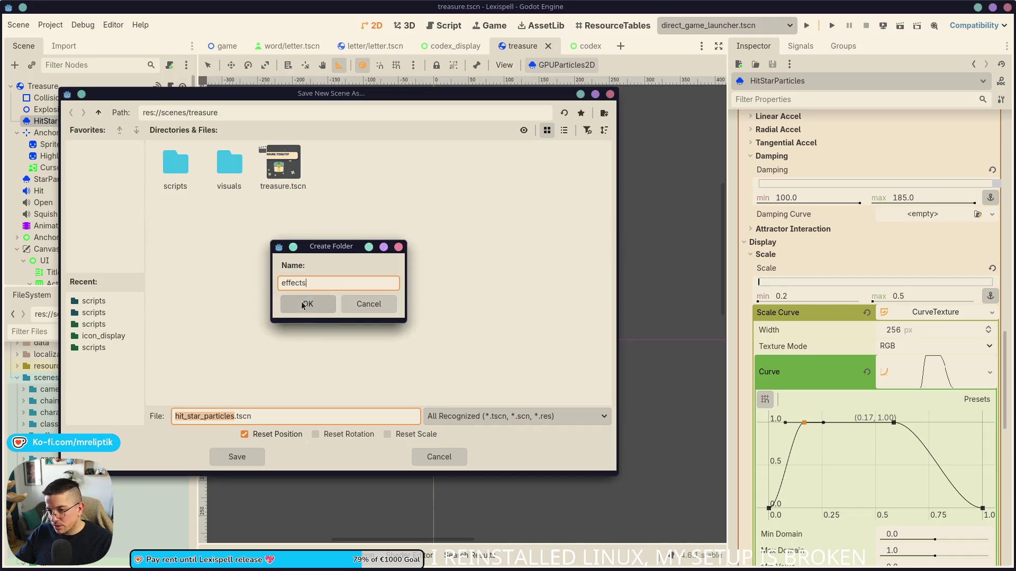
pyautogui.click(307, 303)
# Save it as hit_star_particles.tscn in effects and open the new scene.
pyautogui.click(249, 455)
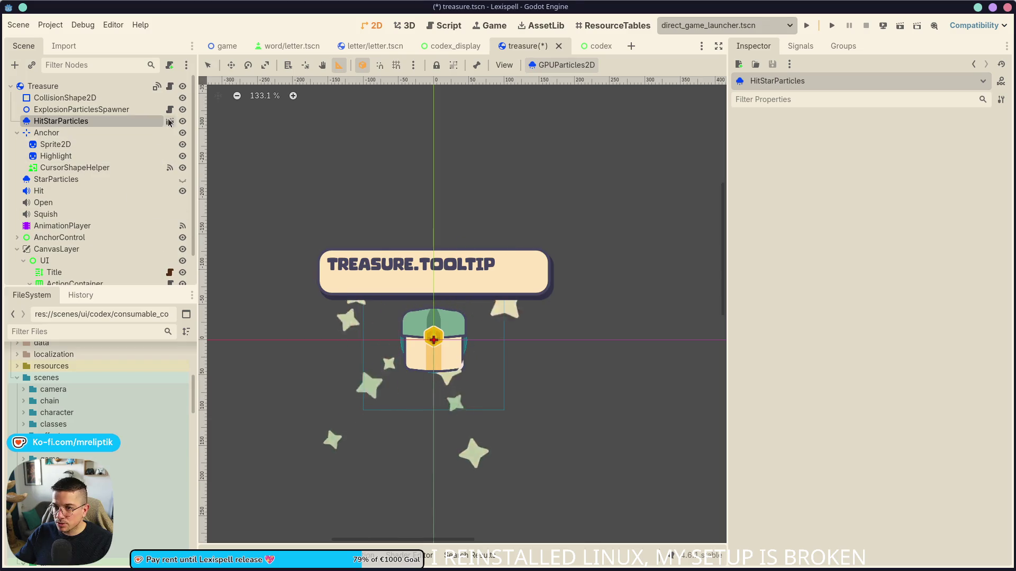
pyautogui.click(170, 121)
pyautogui.click(68, 332)
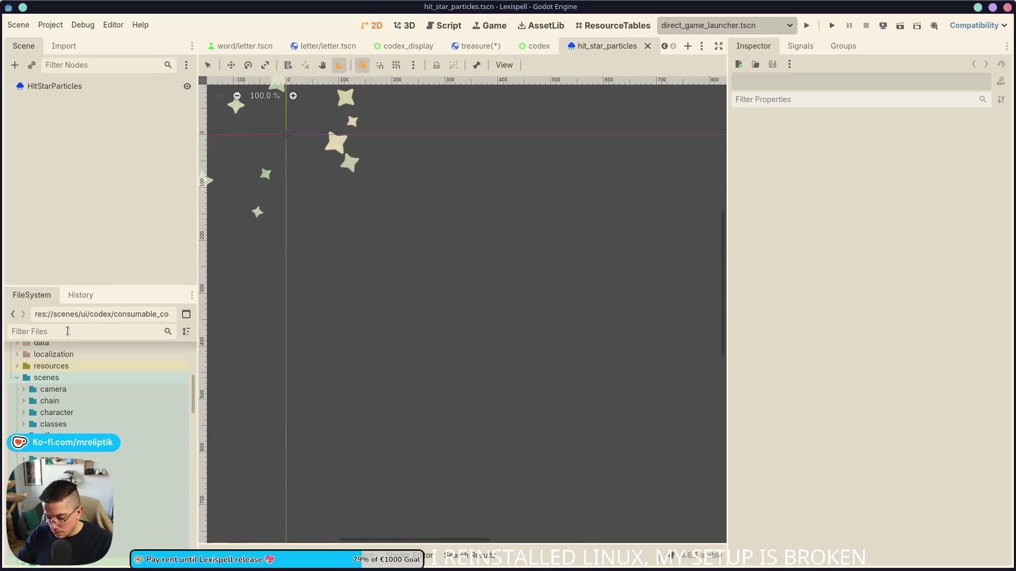
# Filter files for 'parti' and attach self_freeing_particles.gd to HitStarParticles.
pyautogui.write('parti')
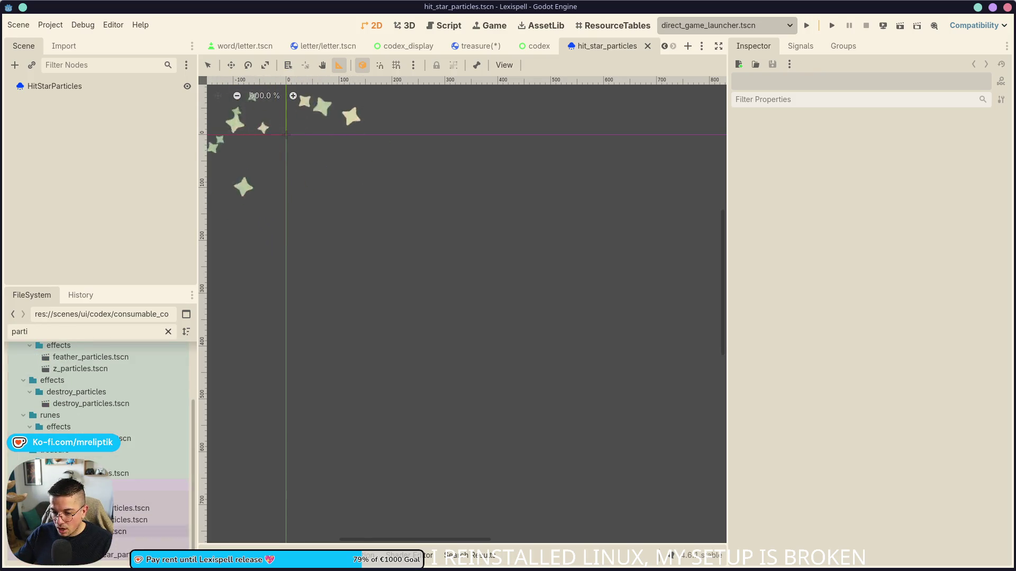
pyautogui.scroll(3, 99, 411)
pyautogui.moveTo(83, 388)
pyautogui.mouseDown()
pyautogui.moveTo(152, 111)
pyautogui.moveTo(129, 87)
pyautogui.mouseUp()
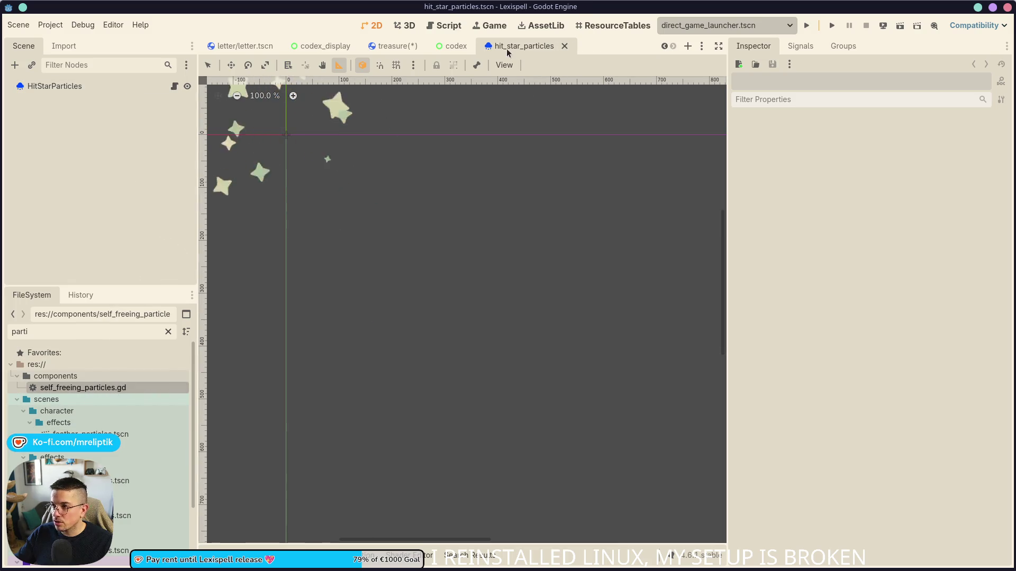
# Back in the treasure scene, delete the old HitStarParticles node and save.
pyautogui.click(575, 45)
pyautogui.click(370, 45)
pyautogui.click(537, 45)
pyautogui.click(55, 155)
pyautogui.click(66, 122)
pyautogui.press('Delete')
pyautogui.press('Return')
pyautogui.hotkey('ctrl', 's')
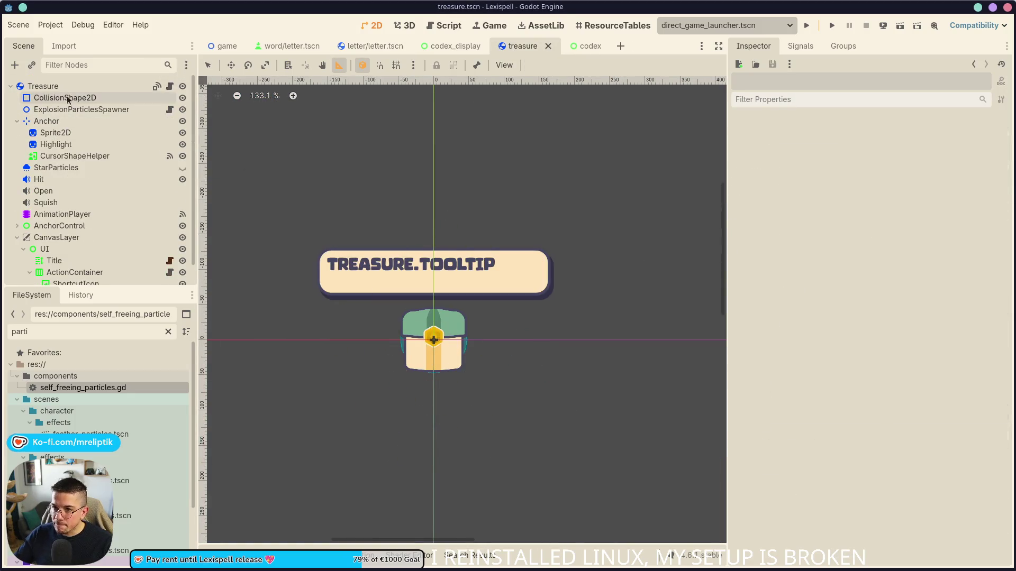
# Add a Spawner node to Treasure and place it below ExplosionParticlesSpawner.
pyautogui.rightClick(67, 86)
pyautogui.click(103, 131)
pyautogui.write('spawner')
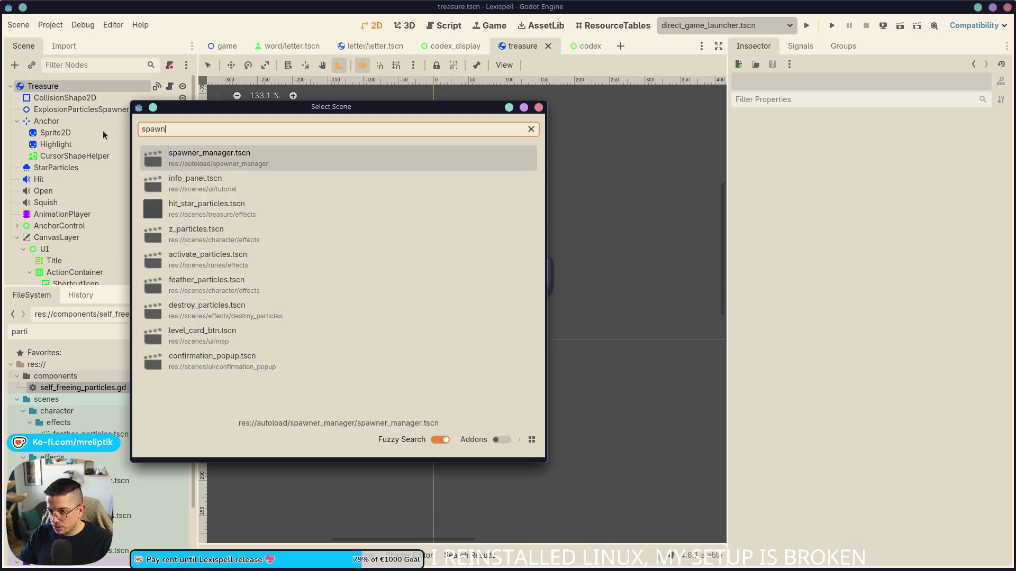
pyautogui.press('Escape')
pyautogui.hotkey('ctrl', 'a')
pyautogui.write('spawner')
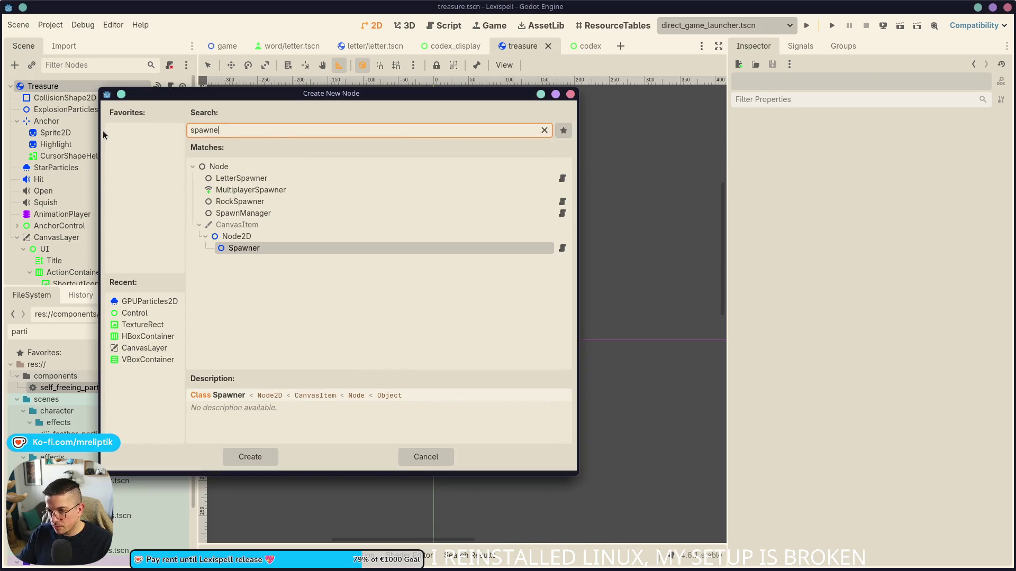
pyautogui.press('Return')
pyautogui.moveTo(68, 275)
pyautogui.mouseDown()
pyautogui.moveTo(90, 46)
pyautogui.moveTo(53, 115)
pyautogui.mouseUp()
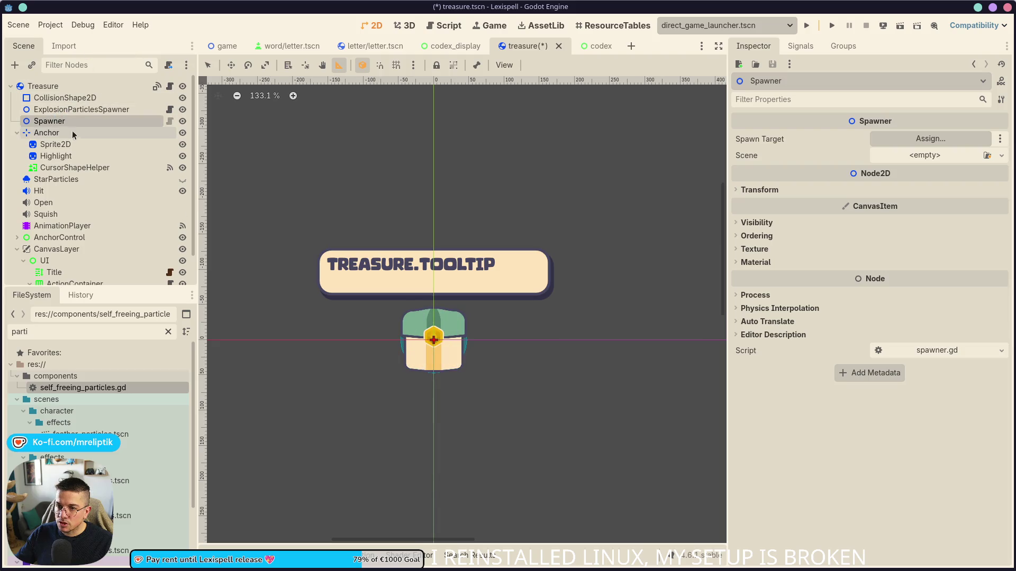
# Quick-load hit_star_particles.tscn as the Spawner's scene and save.
pyautogui.click(920, 155)
pyautogui.click(947, 200)
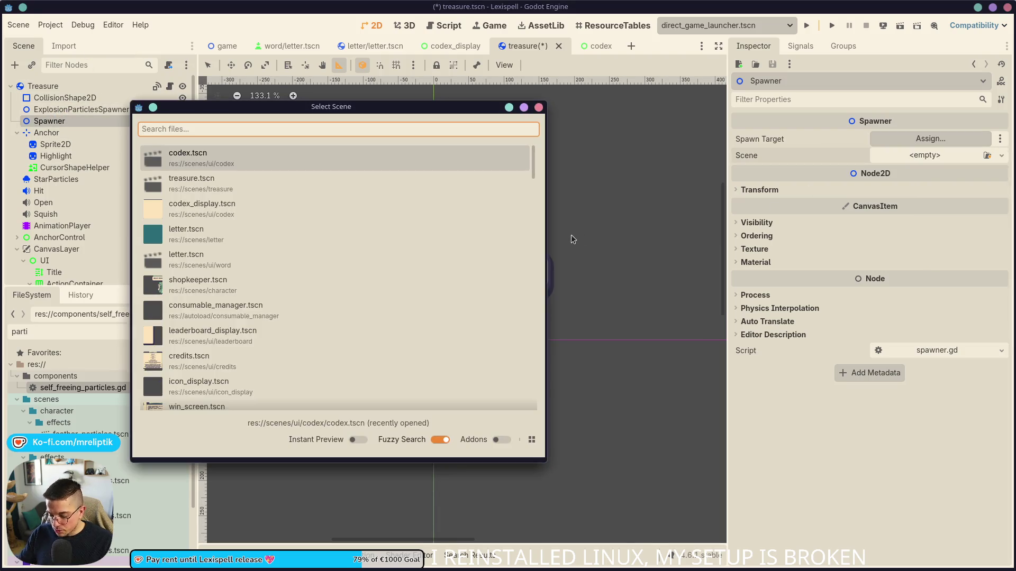
pyautogui.write('star')
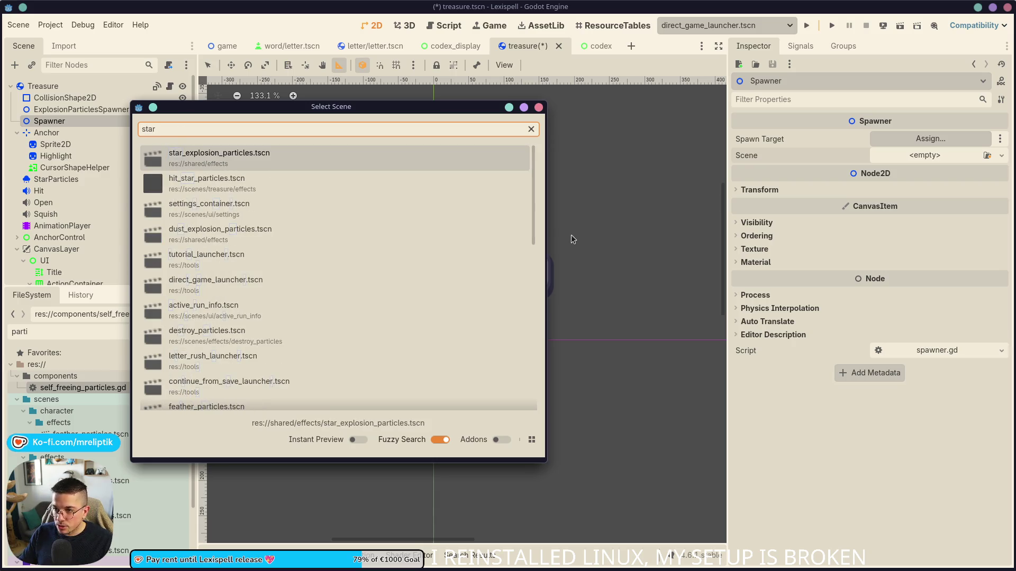
pyautogui.press('Return')
pyautogui.hotkey('ctrl', 's')
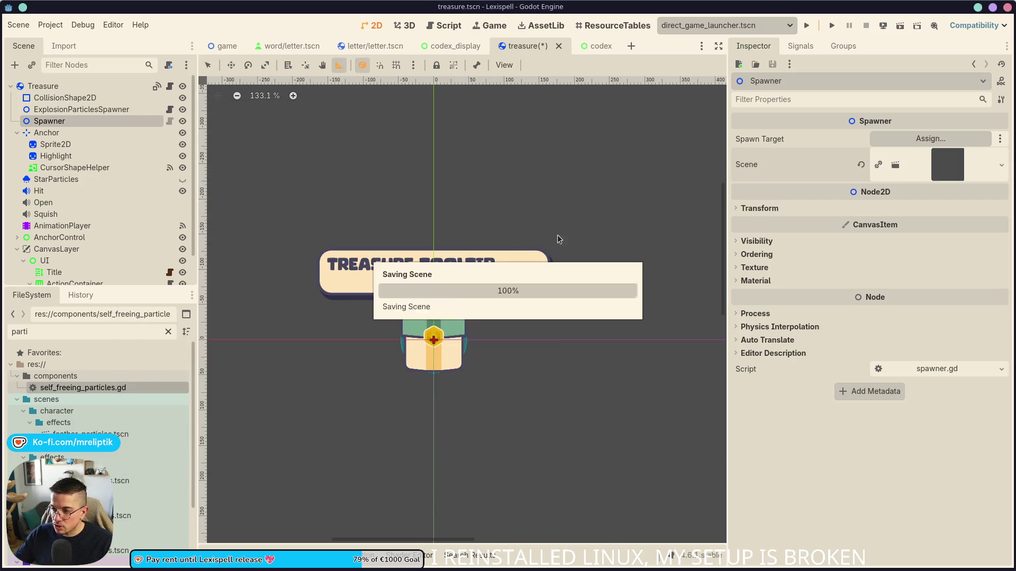
# Rename the Spawner to HitStarParticles, save, and open treasure.gd.
pyautogui.doubleClick(125, 119)
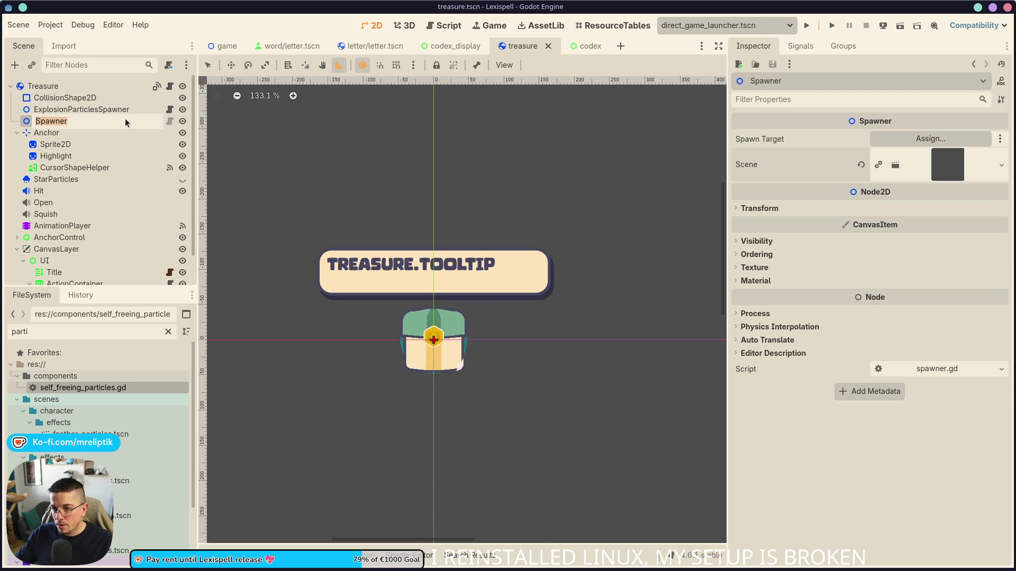
pyautogui.write('HitStarr')
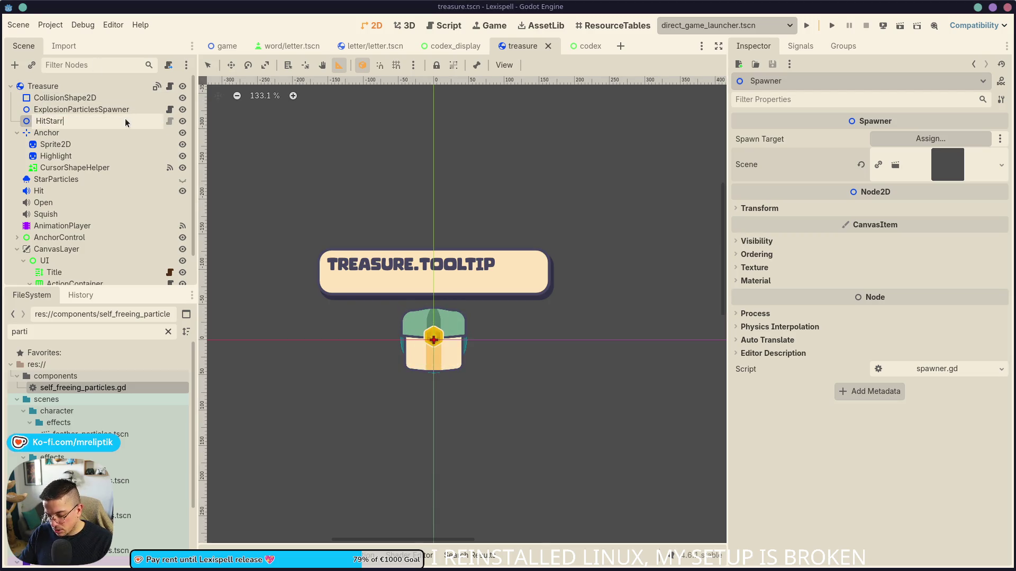
pyautogui.write('Particles')
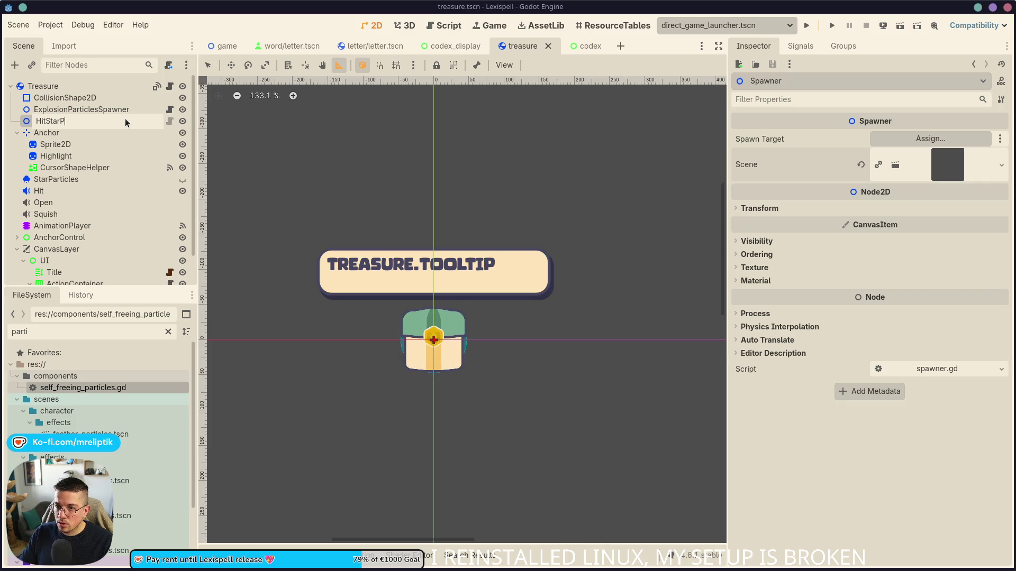
pyautogui.press('Return')
pyautogui.hotkey('ctrl', 's')
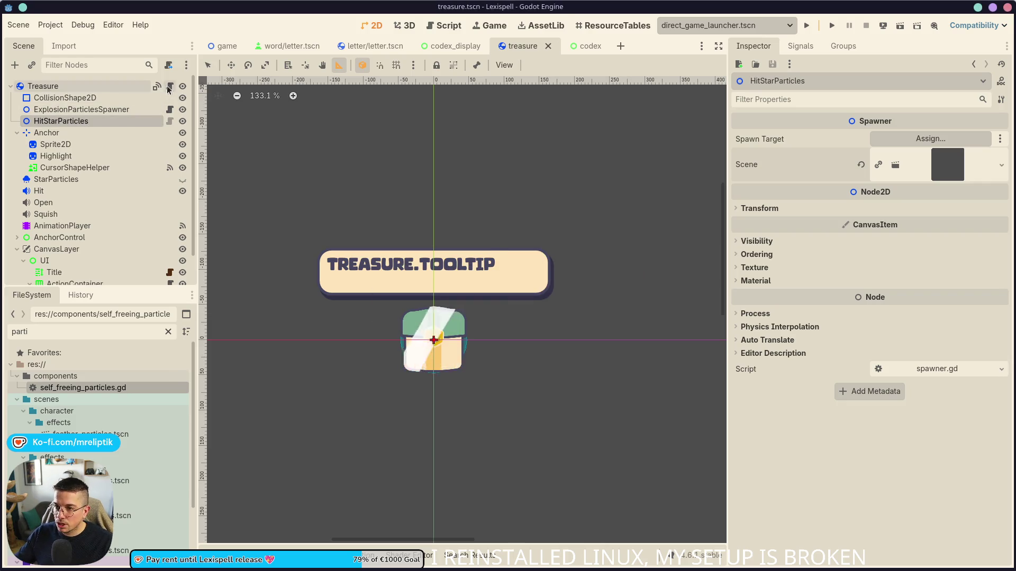
pyautogui.click(170, 86)
pyautogui.scroll(10, 562, 316)
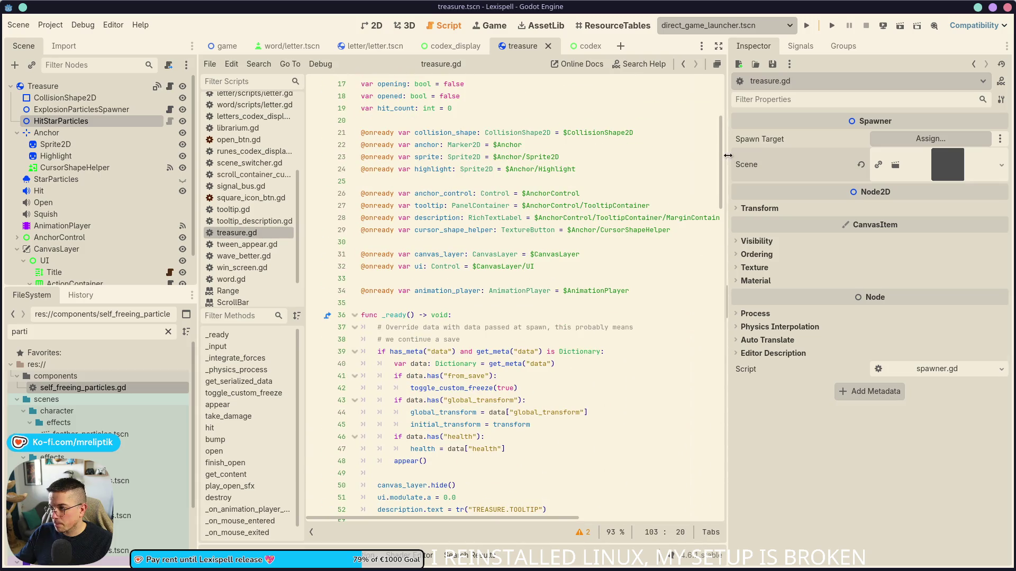
pyautogui.click(434, 280)
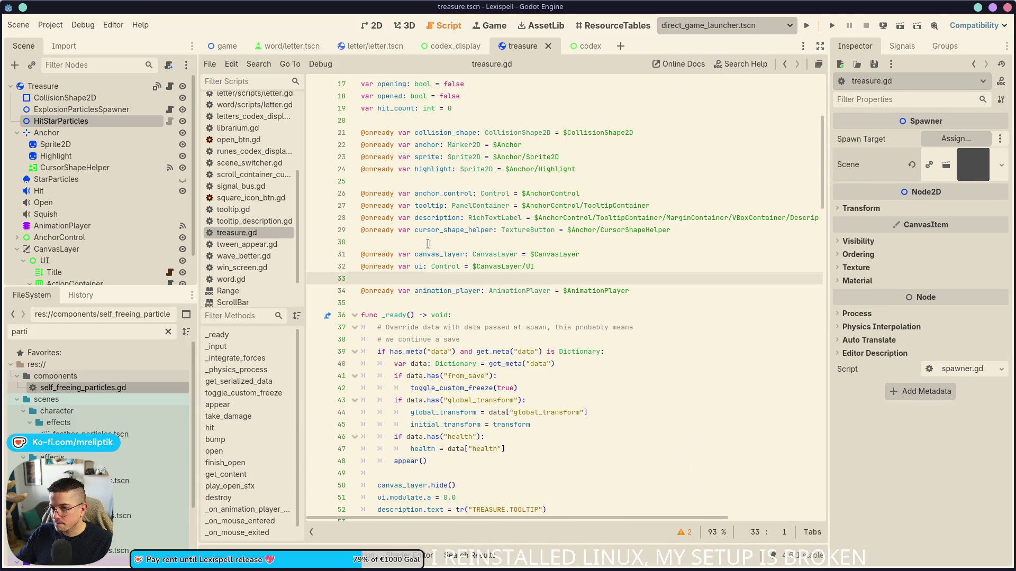
pyautogui.scroll(1, 427, 243)
pyautogui.click(390, 216)
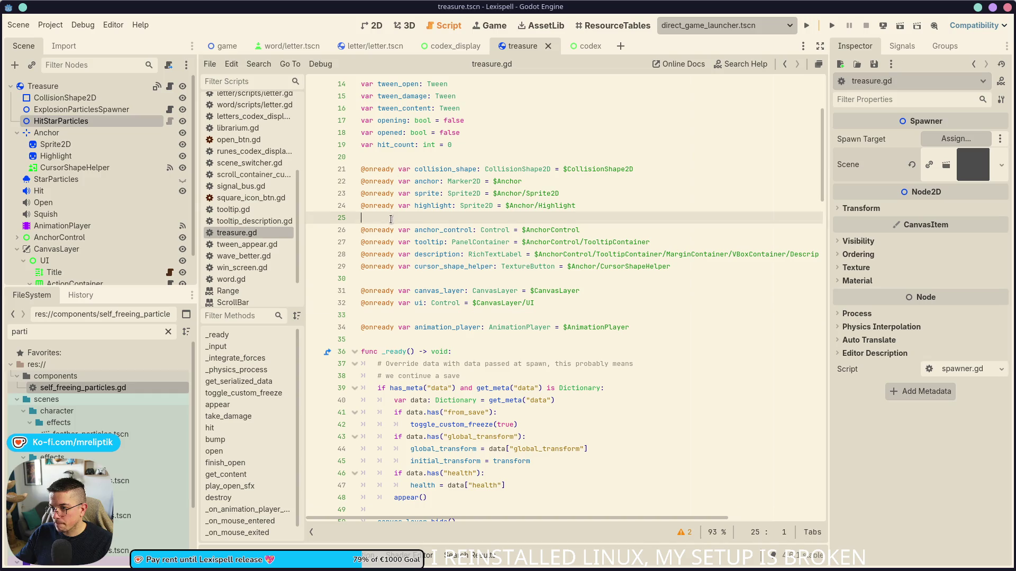
pyautogui.press('Return')
pyautogui.moveTo(80, 121)
pyautogui.mouseDown()
pyautogui.moveTo(122, 124)
pyautogui.moveTo(412, 251)
pyautogui.moveTo(424, 233)
pyautogui.mouseUp()
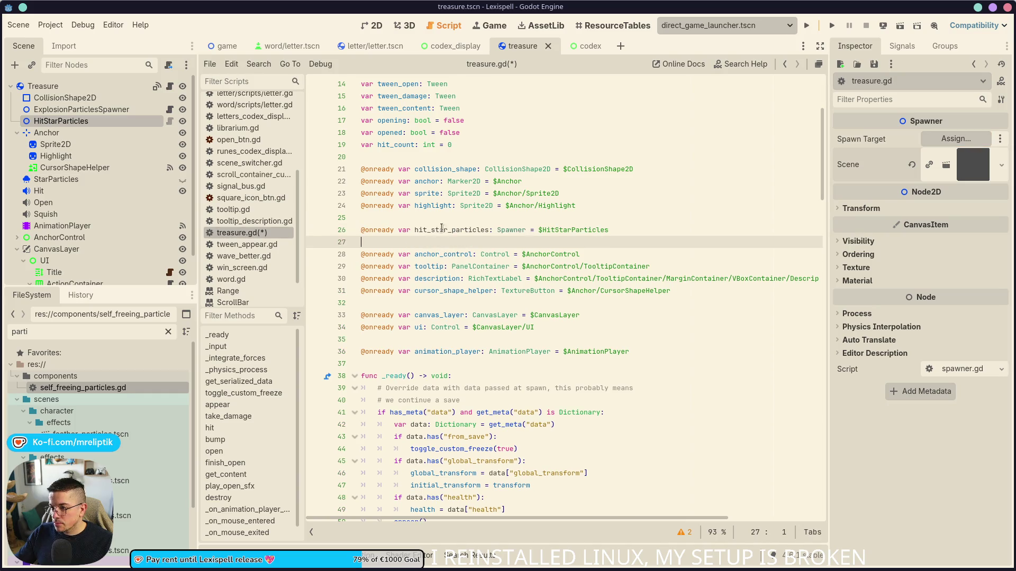
pyautogui.doubleClick(445, 229)
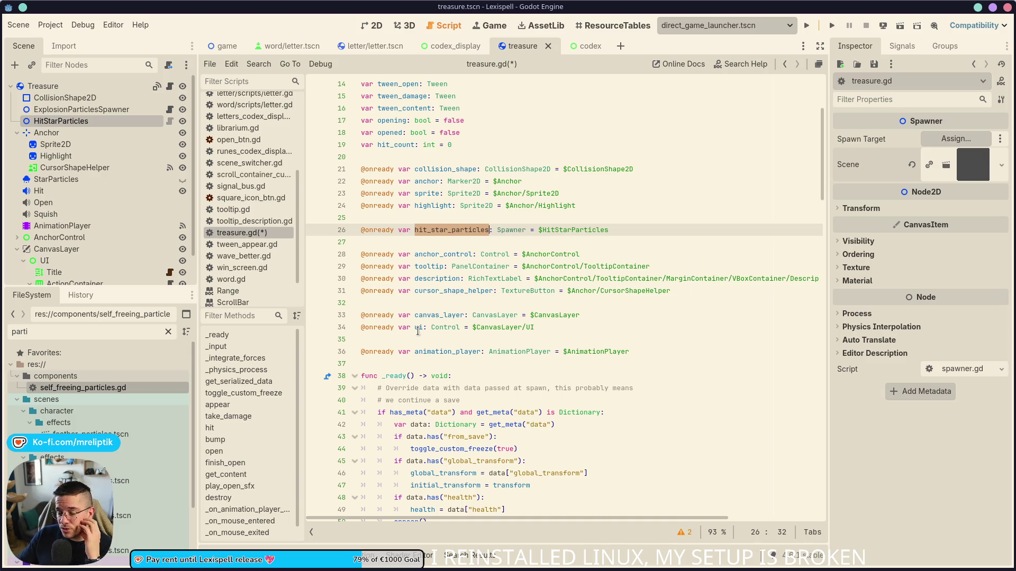
pyautogui.click(502, 227)
# Save treasure.gd with the hit_star_particles reference and review the script.
pyautogui.hotkey('ctrl', 's')
pyautogui.doubleClick(443, 230)
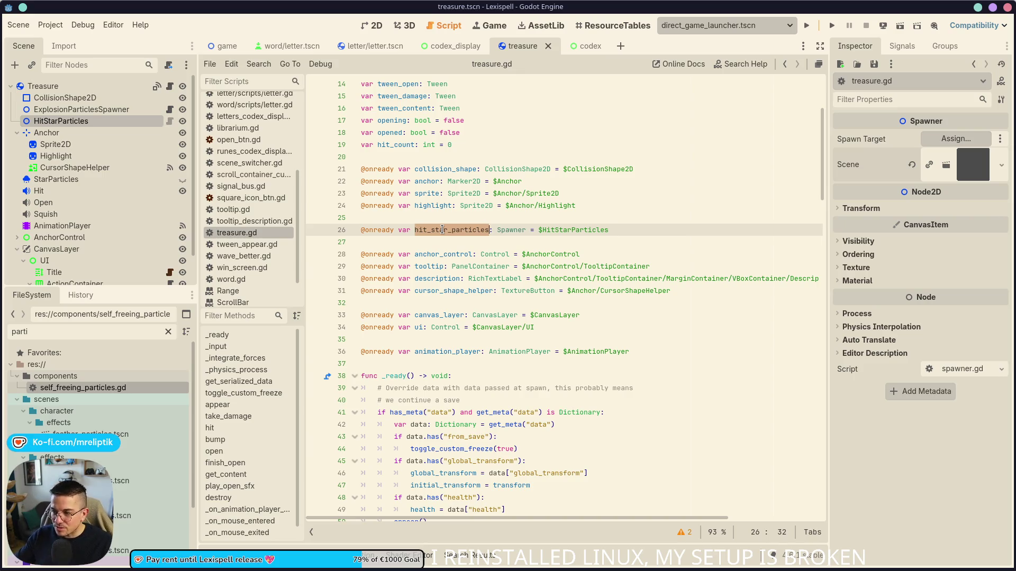
pyautogui.scroll(-2, 439, 307)
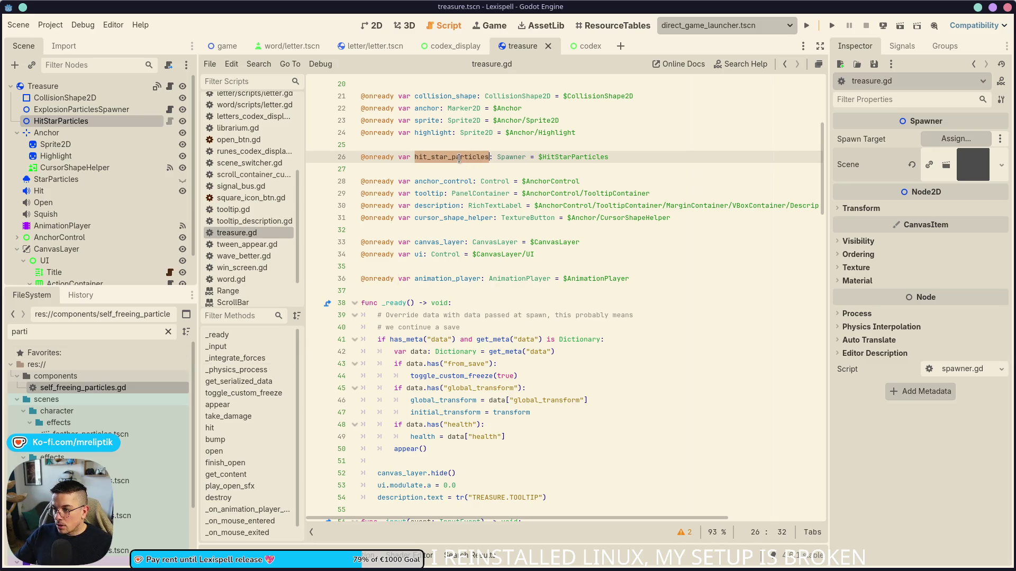
pyautogui.scroll(-8, 468, 342)
# Jump to the hit() definition and place the caret after hit_count += 1.
pyautogui.scroll(-2, 468, 343)
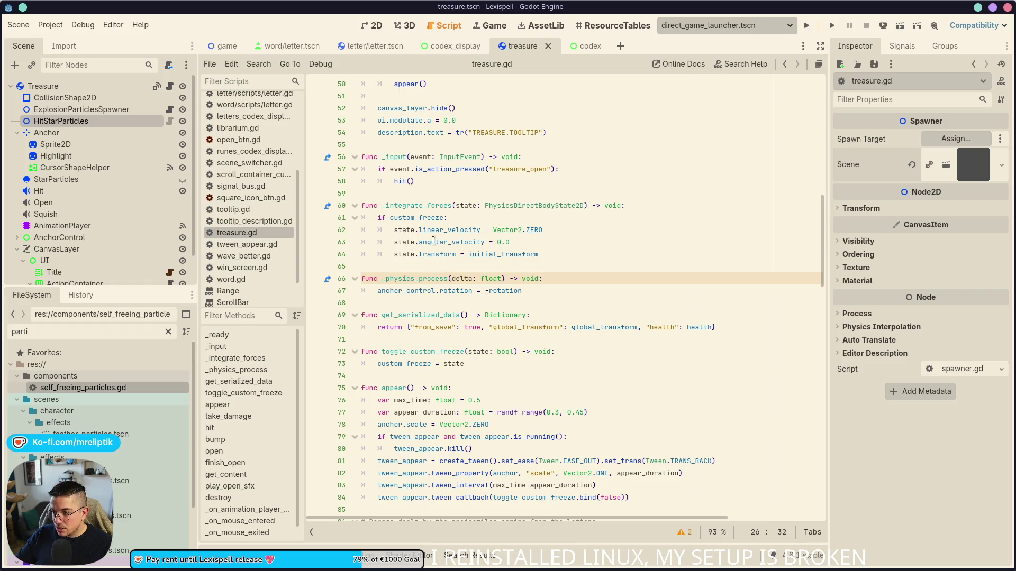
pyautogui.click(416, 181)
pyautogui.keyDown('ctrl'); pyautogui.click(398, 181); pyautogui.keyUp('ctrl')
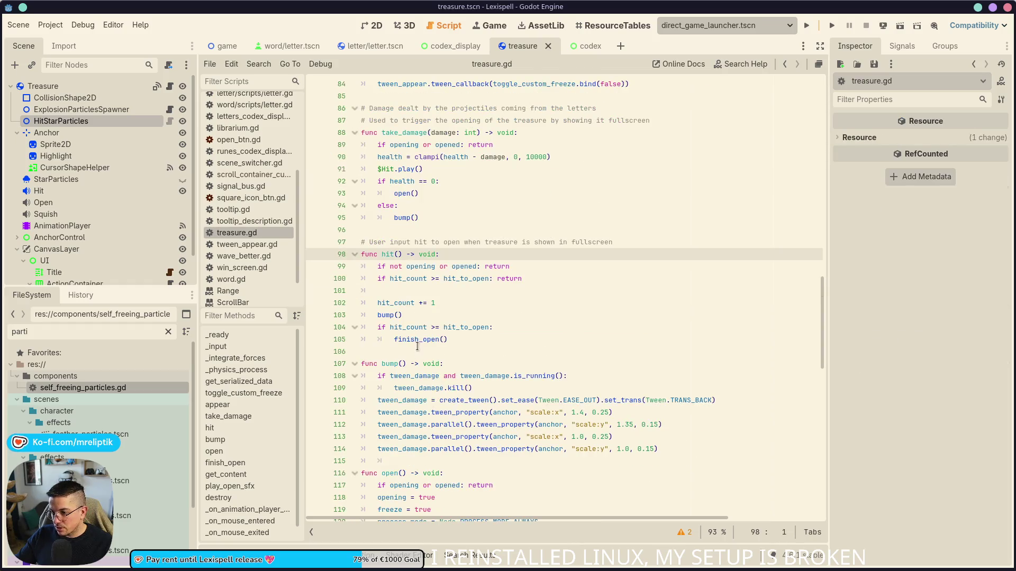
pyautogui.click(439, 312)
pyautogui.click(454, 303)
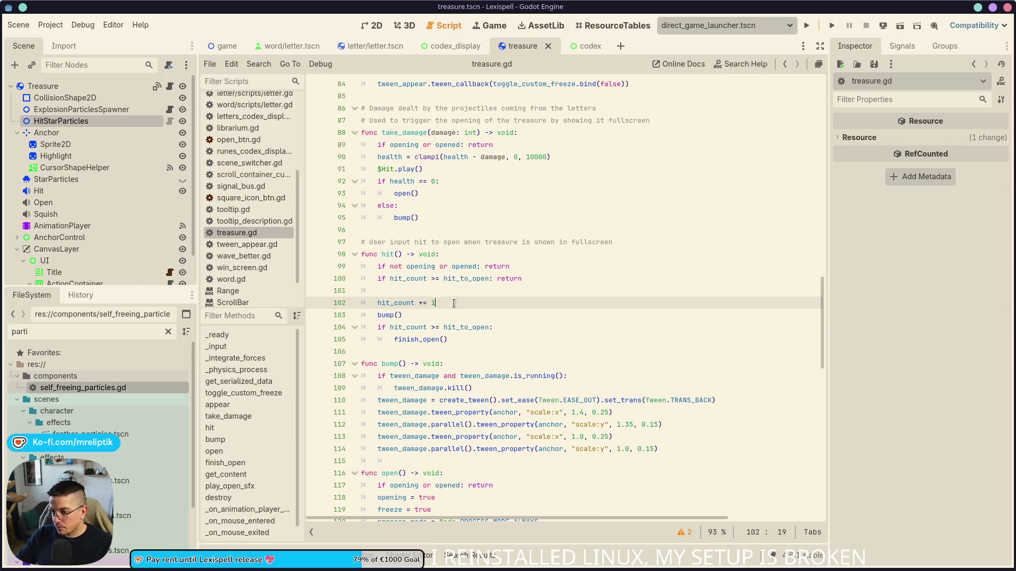
pyautogui.doubleClick(390, 316)
pyautogui.click(452, 303)
# Add hit_star_particles.spawn_local() on a new line before bump() and save treasure.gd.
pyautogui.press('Return')
pyautogui.write('hit_star_particles.spawn')
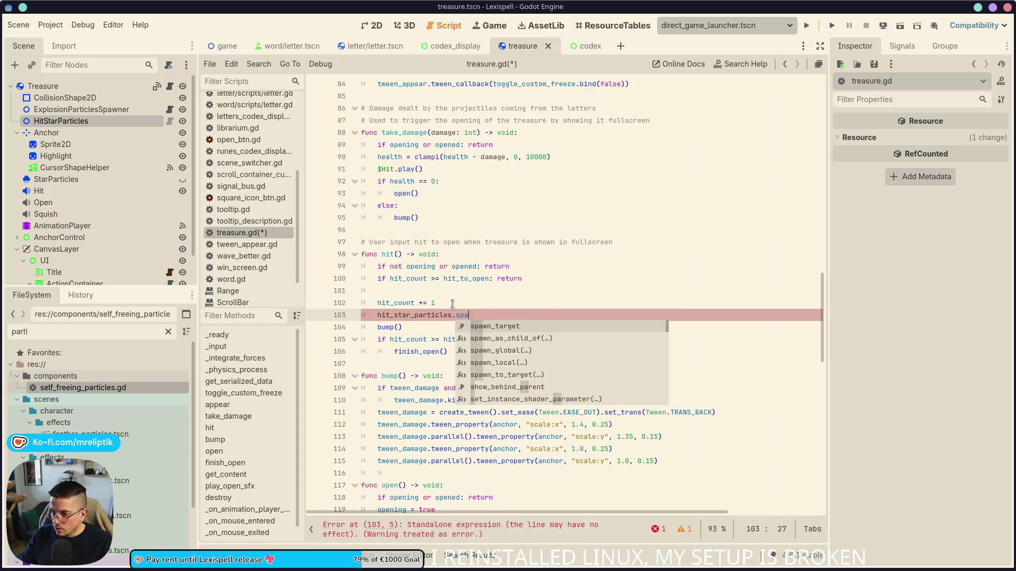
pyautogui.press('Down')
pyautogui.press('Down')
pyautogui.press('Down')
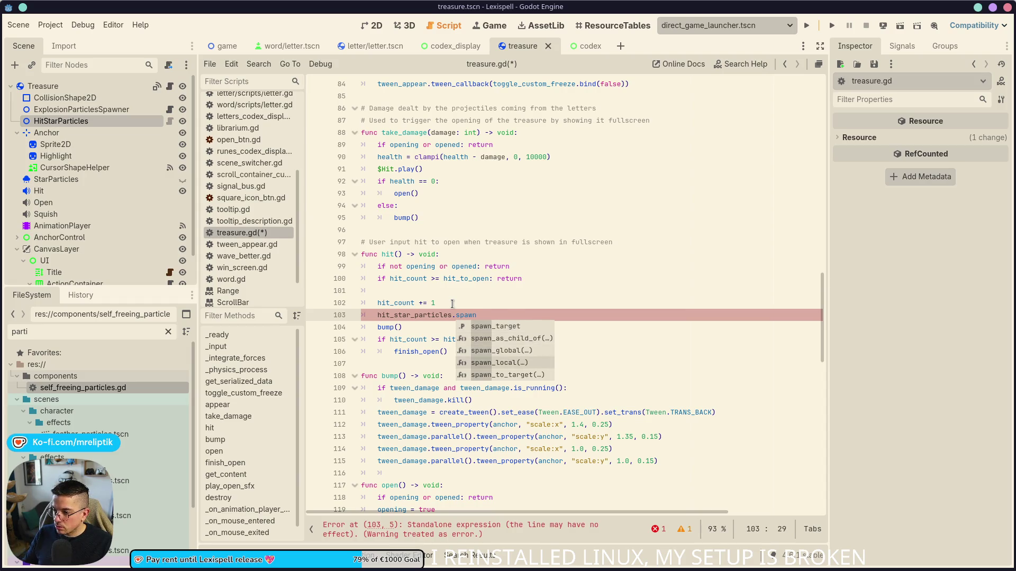
pyautogui.press('Return')
pyautogui.hotkey('ctrl', 's')
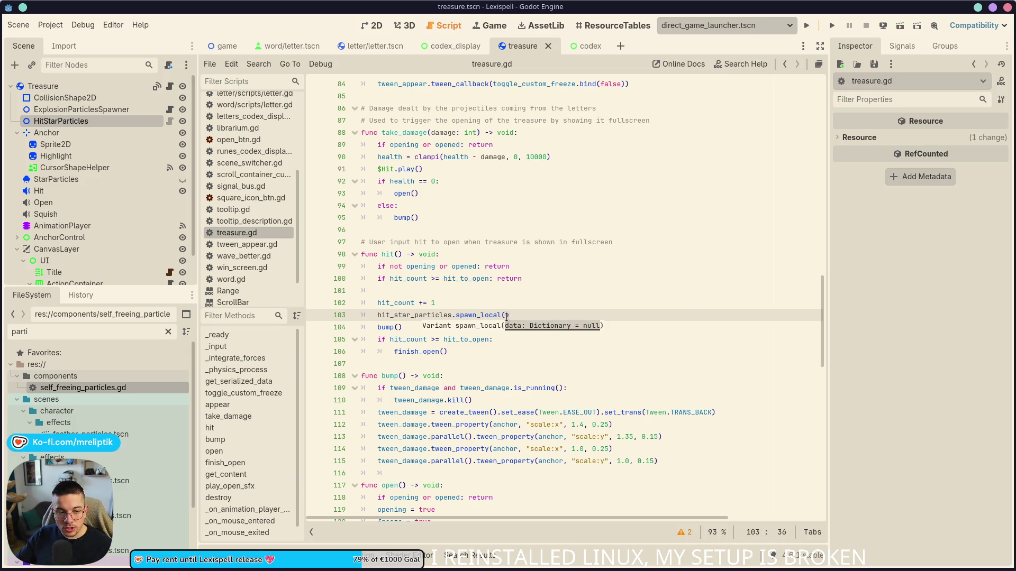
pyautogui.doubleClick(384, 315)
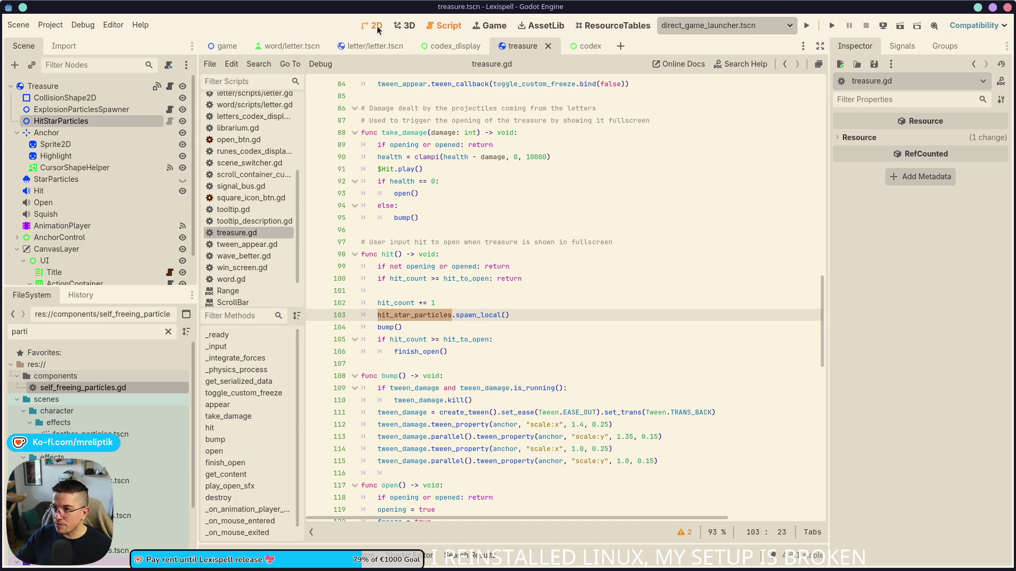
pyautogui.click(378, 29)
pyautogui.hotkey('ctrl', 's')
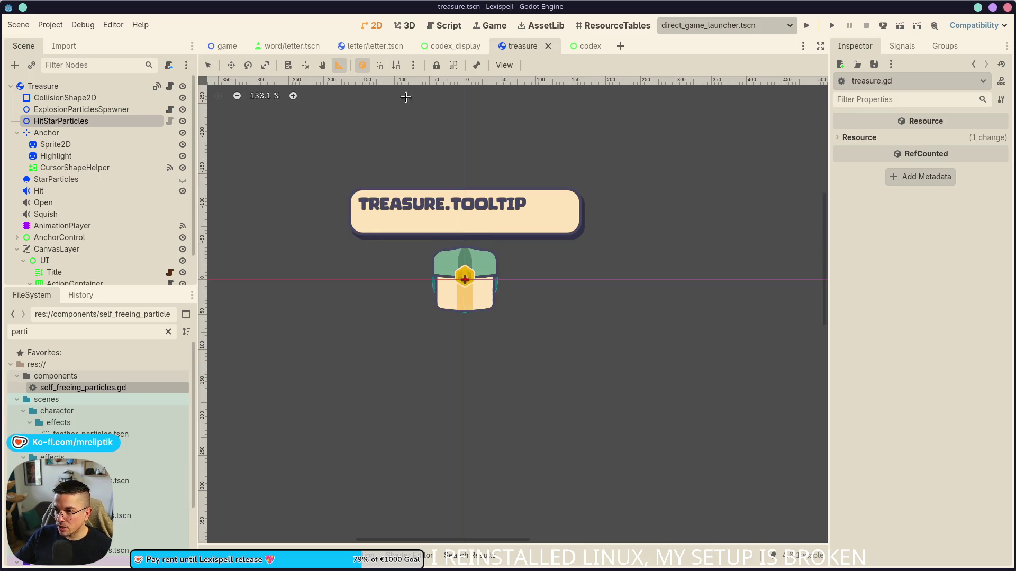
pyautogui.scroll(1, 470, 285)
pyautogui.scroll(-1, 470, 285)
pyautogui.scroll(4, 470, 285)
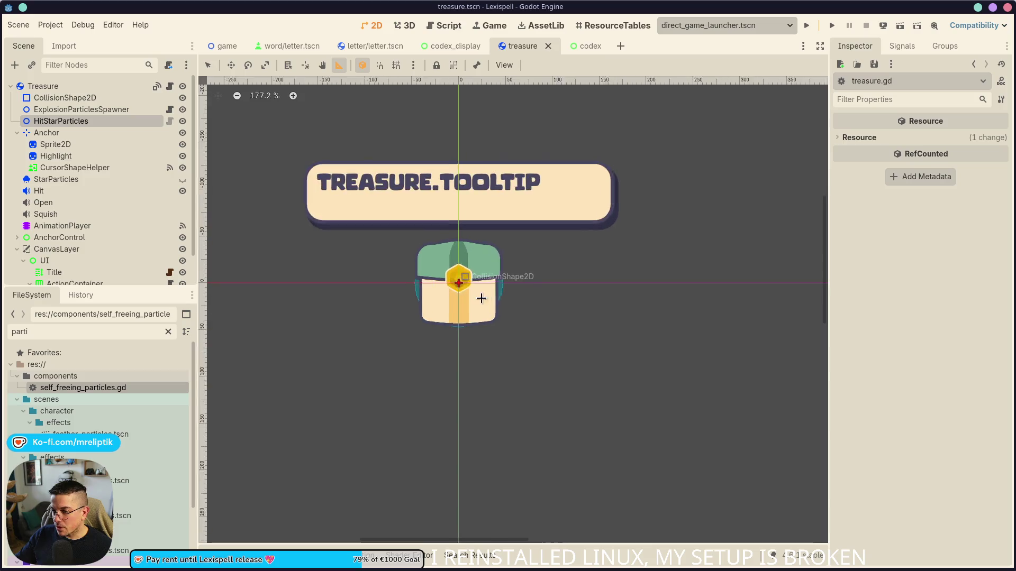
pyautogui.press('q')
pyautogui.scroll(4, 442, 278)
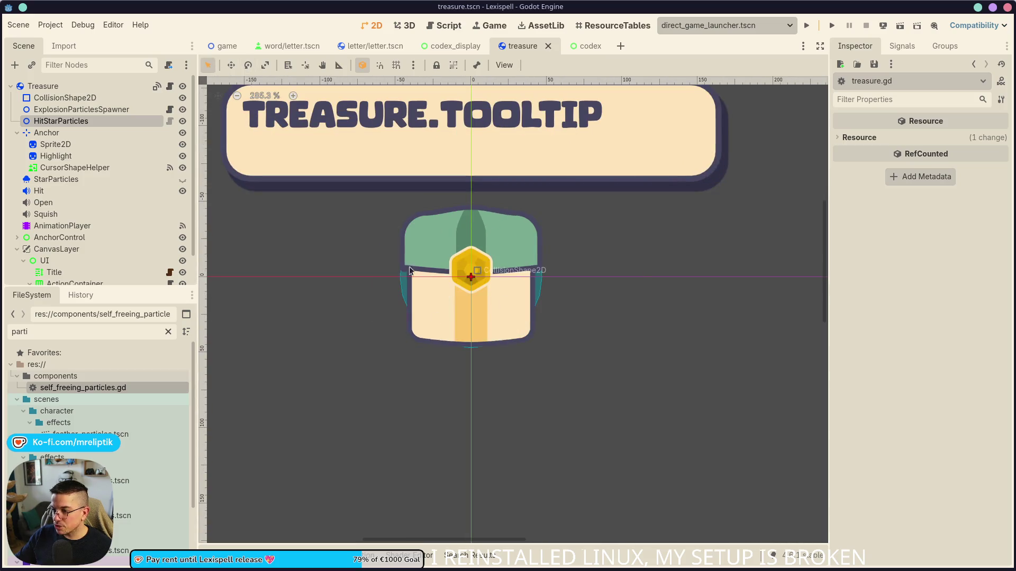
pyautogui.scroll(-5, 378, 283)
pyautogui.click(168, 85)
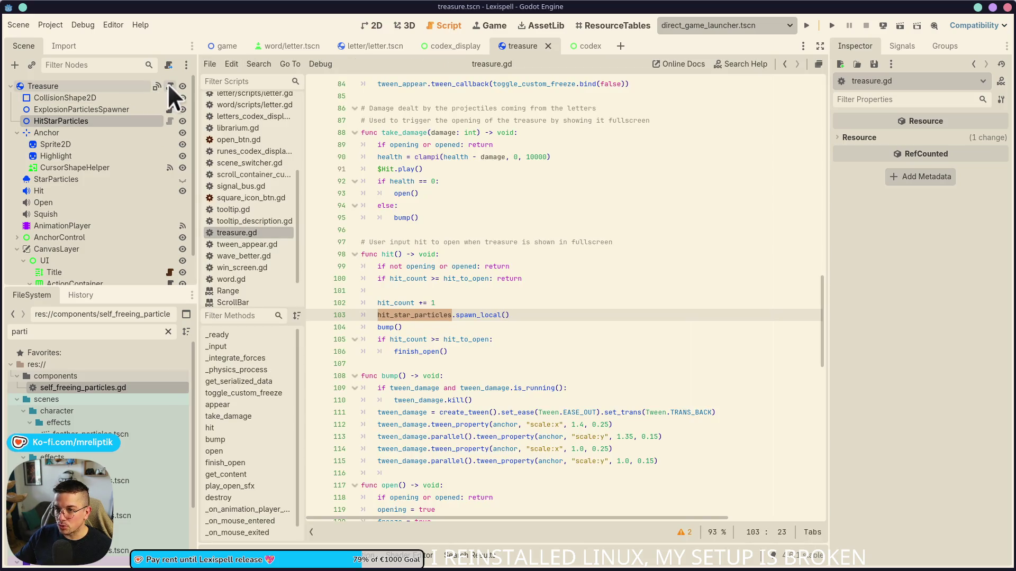
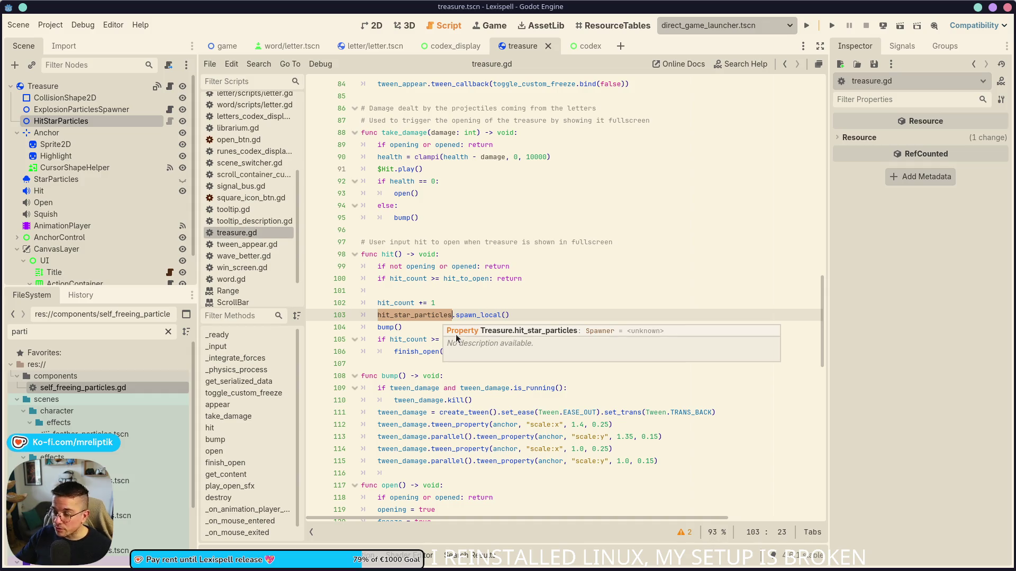
# Review the hit_star_particles, bump() and hit_to_open code on lines 103–105 of treasure.gd.
pyautogui.press('Right')
pyautogui.press('Right')
pyautogui.press('Right')
pyautogui.doubleClick(422, 314)
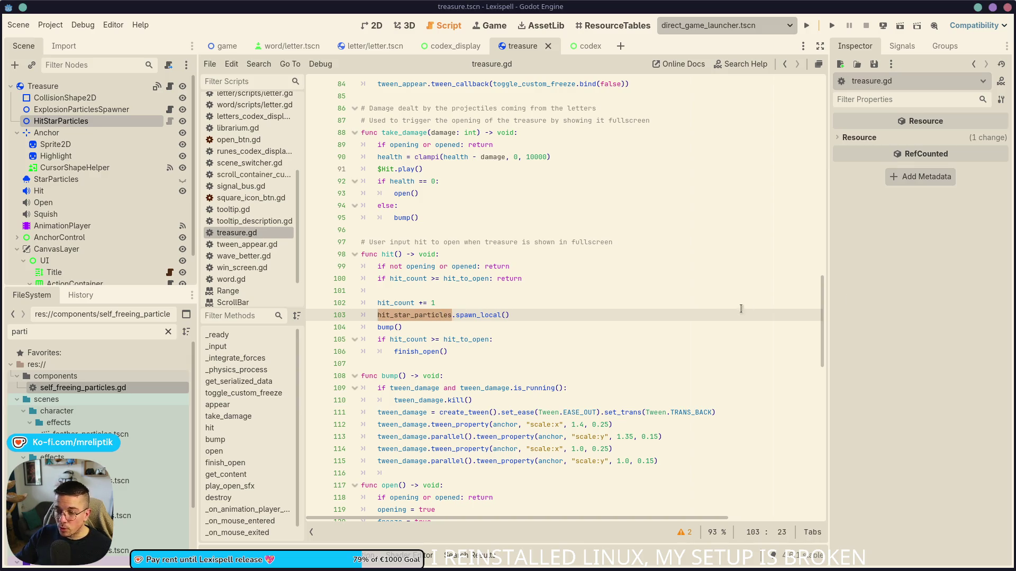
pyautogui.click(556, 313)
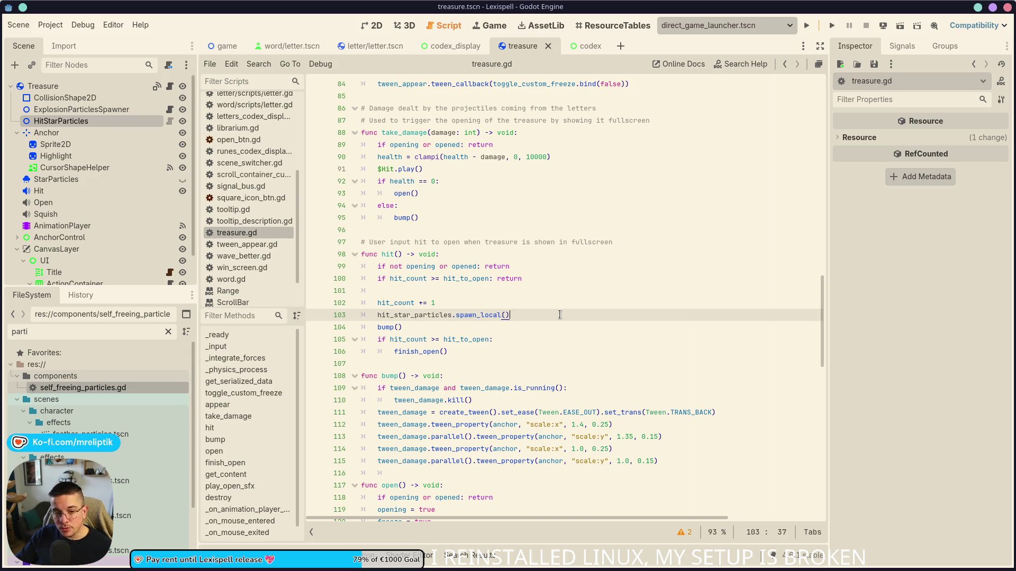
pyautogui.doubleClick(430, 316)
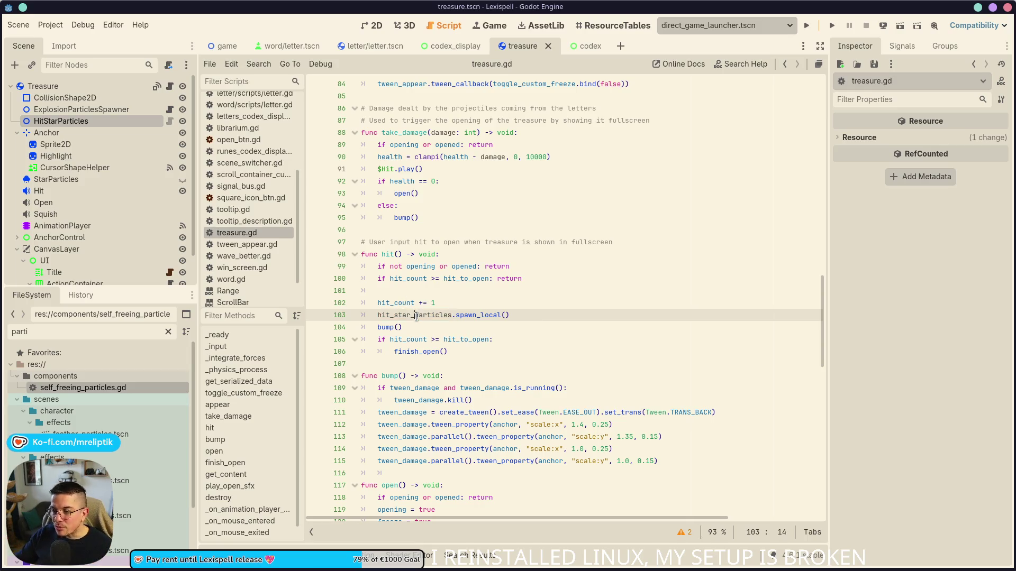
pyautogui.click(541, 323)
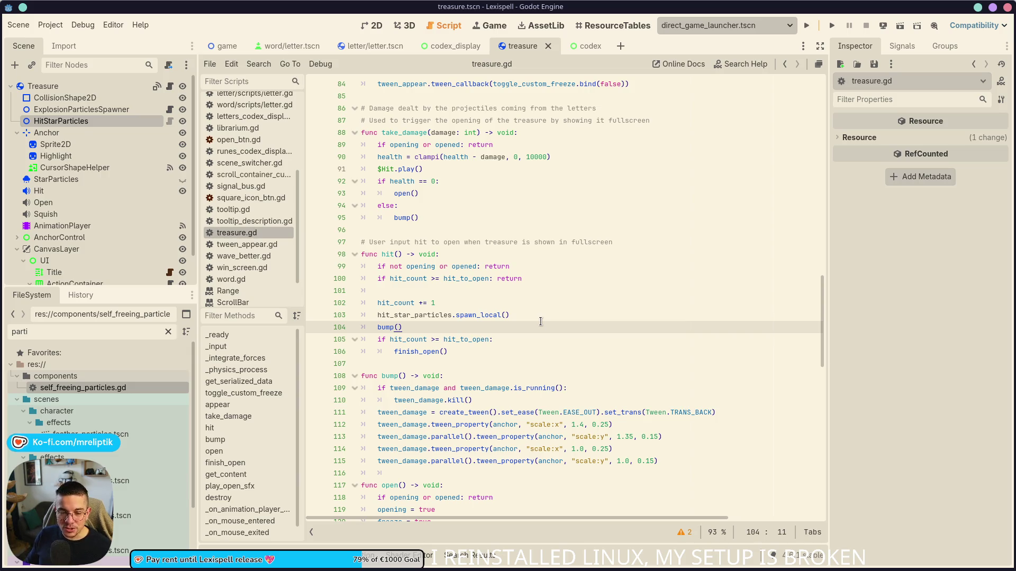
pyautogui.click(407, 319)
pyautogui.click(416, 329)
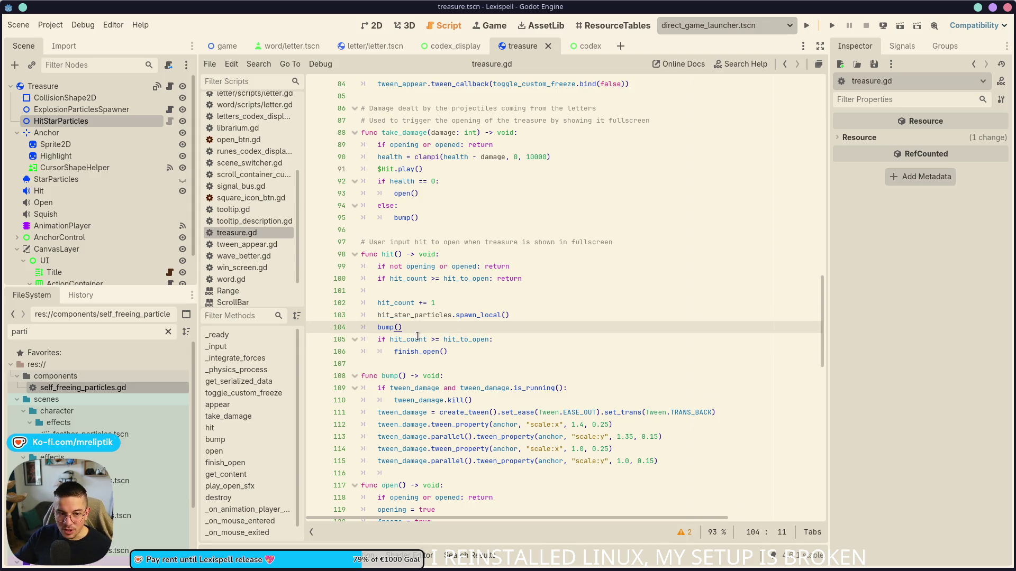
pyautogui.moveTo(411, 337)
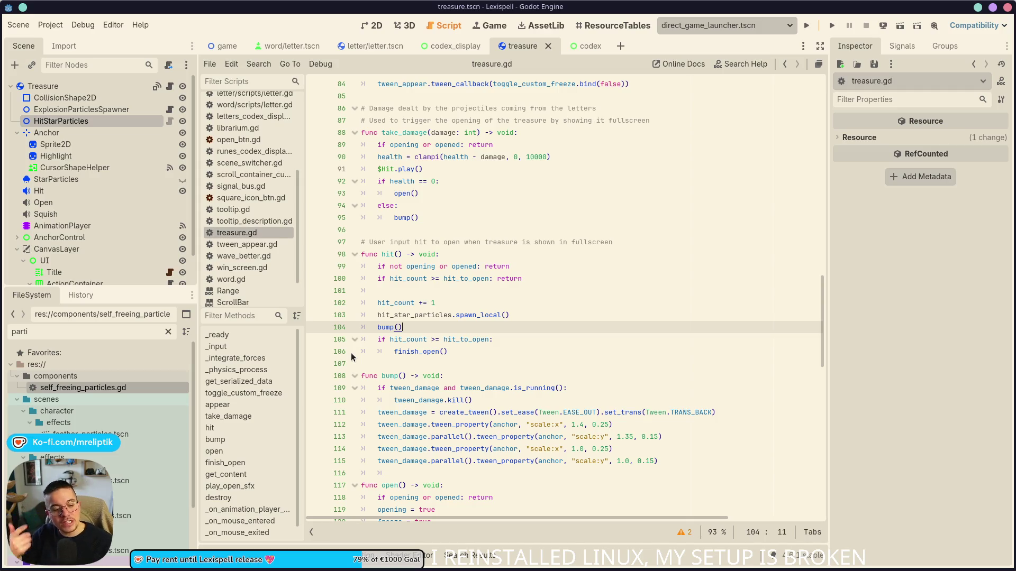
pyautogui.click(447, 339)
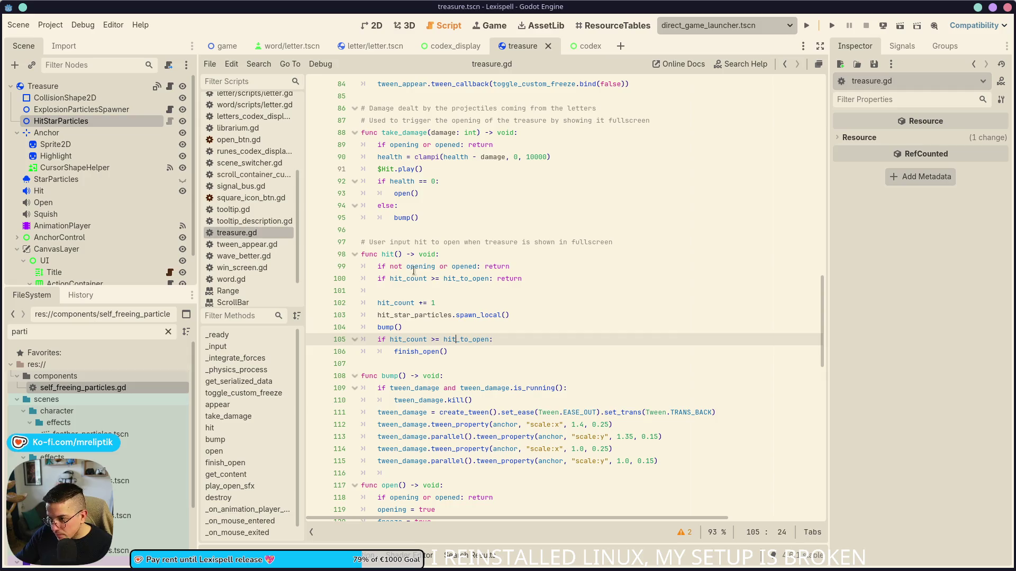
pyautogui.click(420, 327)
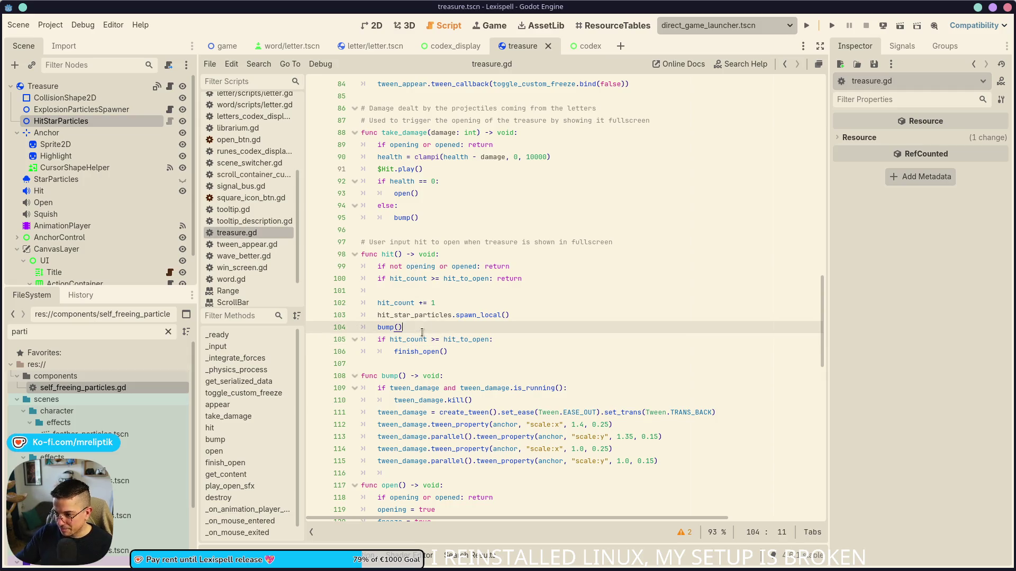
pyautogui.doubleClick(410, 315)
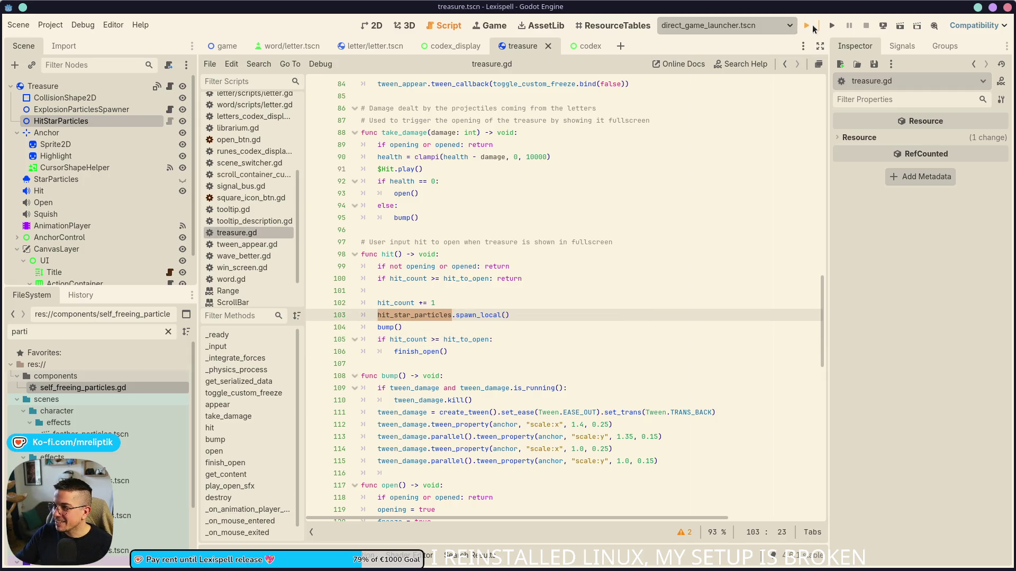
# Run the project, start Chapter 1, and spawn a treasure with the console 'treasure' command.
pyautogui.click(814, 26)
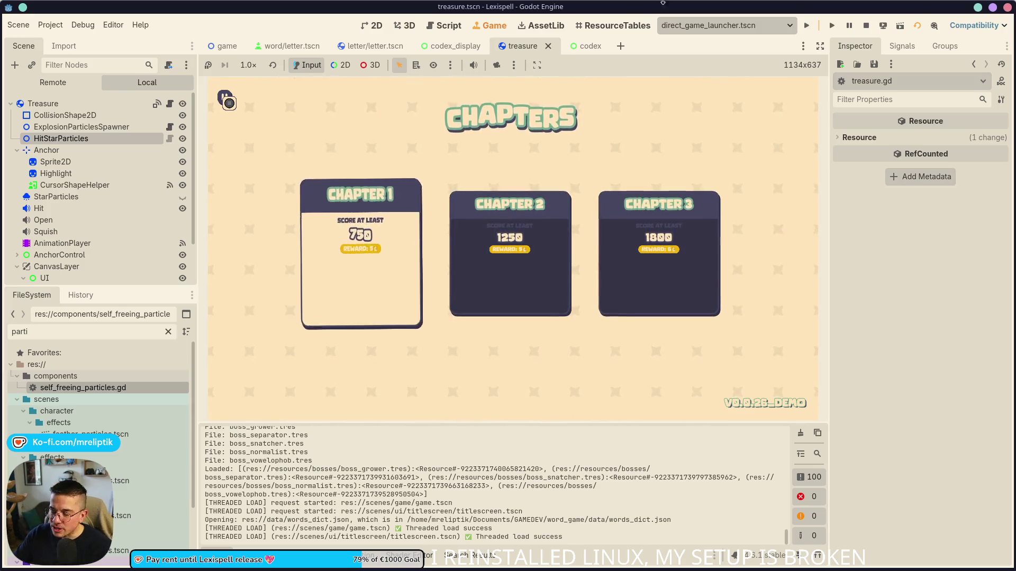
pyautogui.click(417, 239)
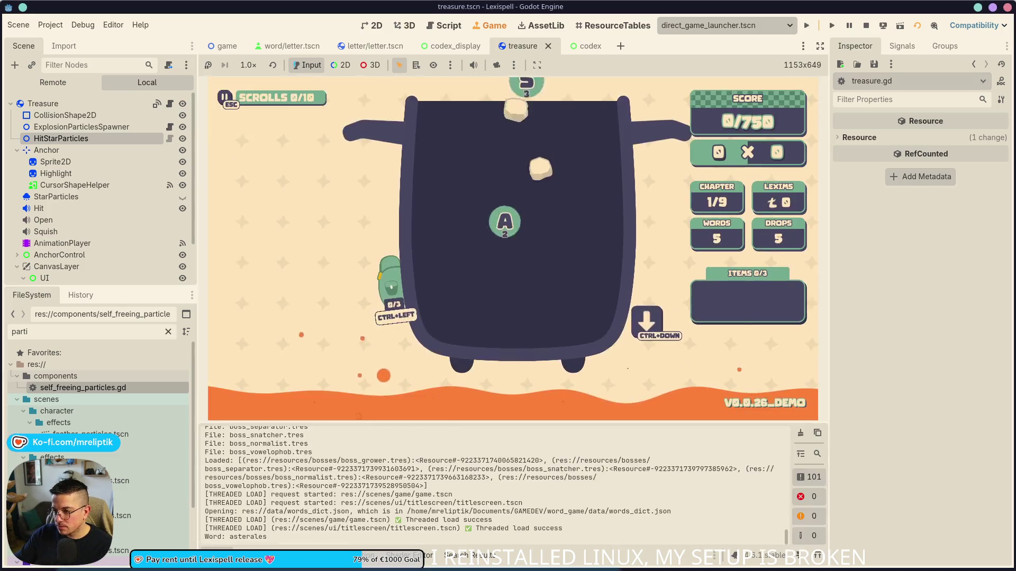
pyautogui.press('`')
pyautogui.write('treasure')
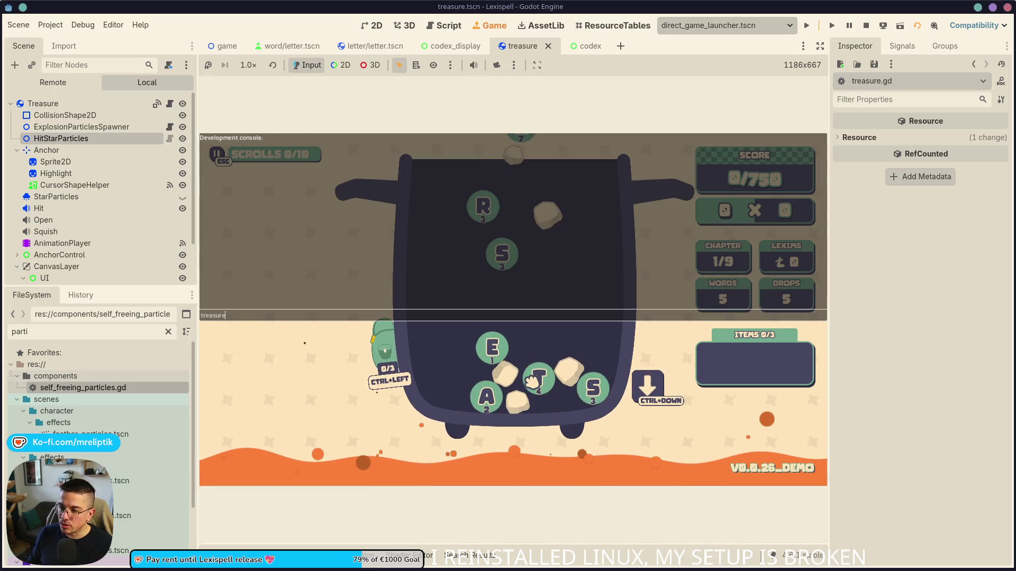
pyautogui.press('Return')
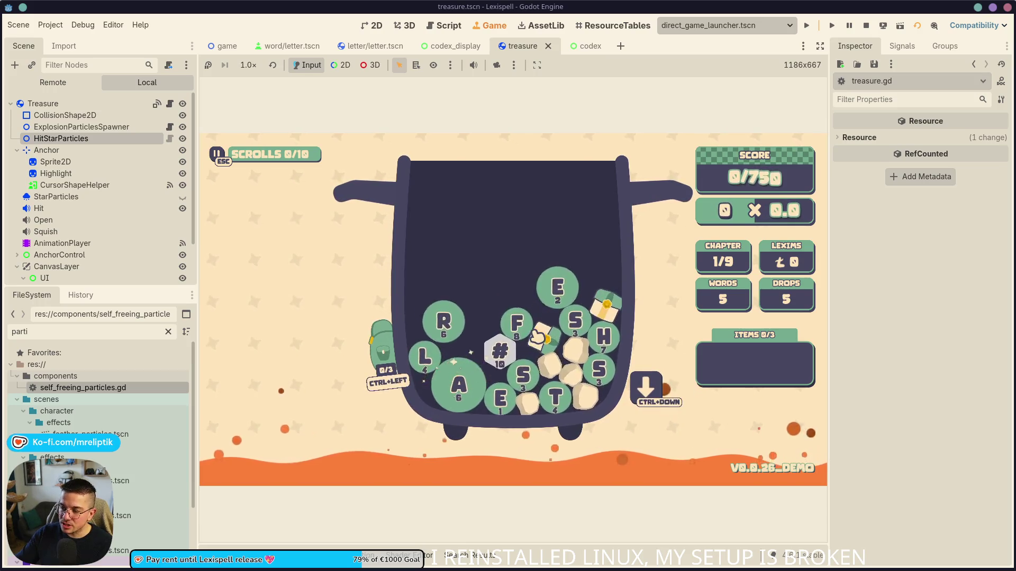
# Submit the word #FEST and open the found treasure chest.
pyautogui.click(508, 376)
pyautogui.click(536, 396)
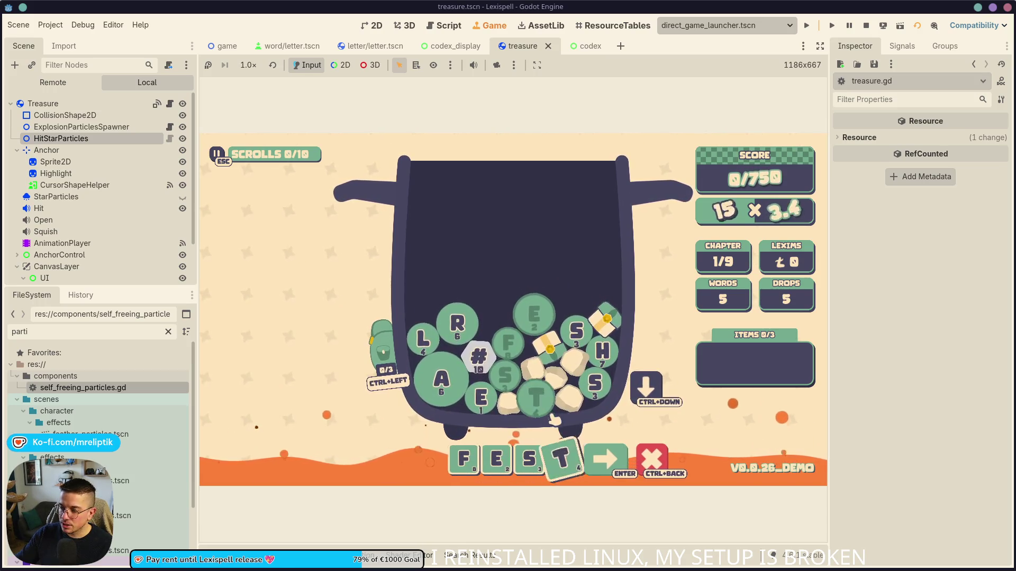
pyautogui.click(477, 358)
pyautogui.press('Return')
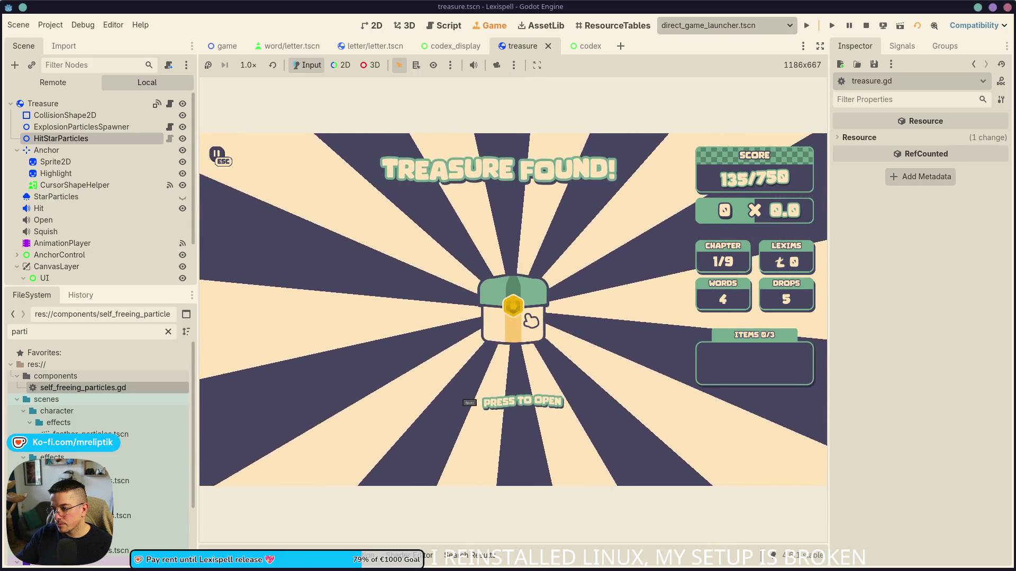
pyautogui.click(601, 430)
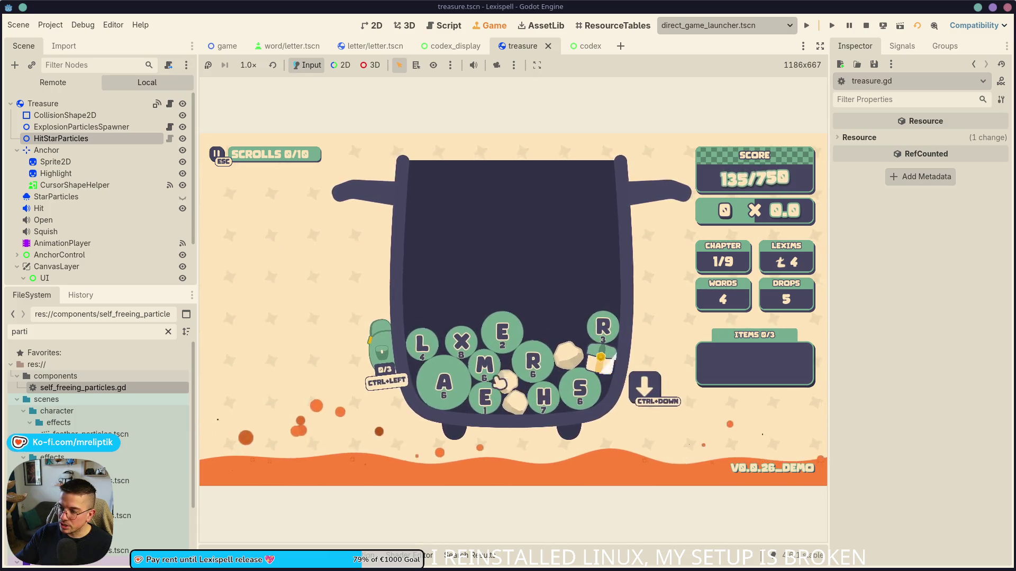
# Drop more letters and submit a word built from the R, E and A tiles.
pyautogui.hotkey('ctrl', 'Down')
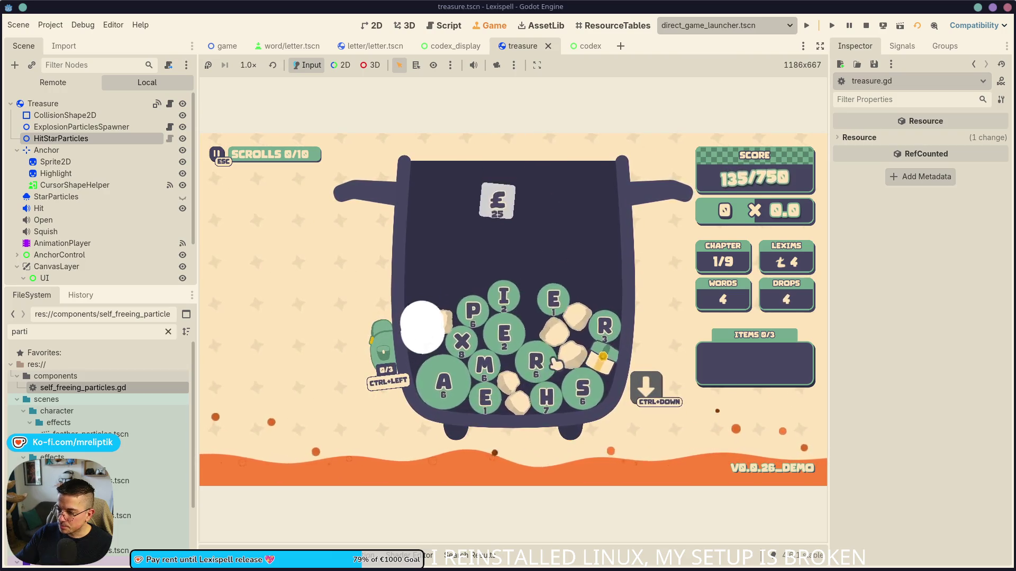
pyautogui.click(550, 362)
pyautogui.click(505, 334)
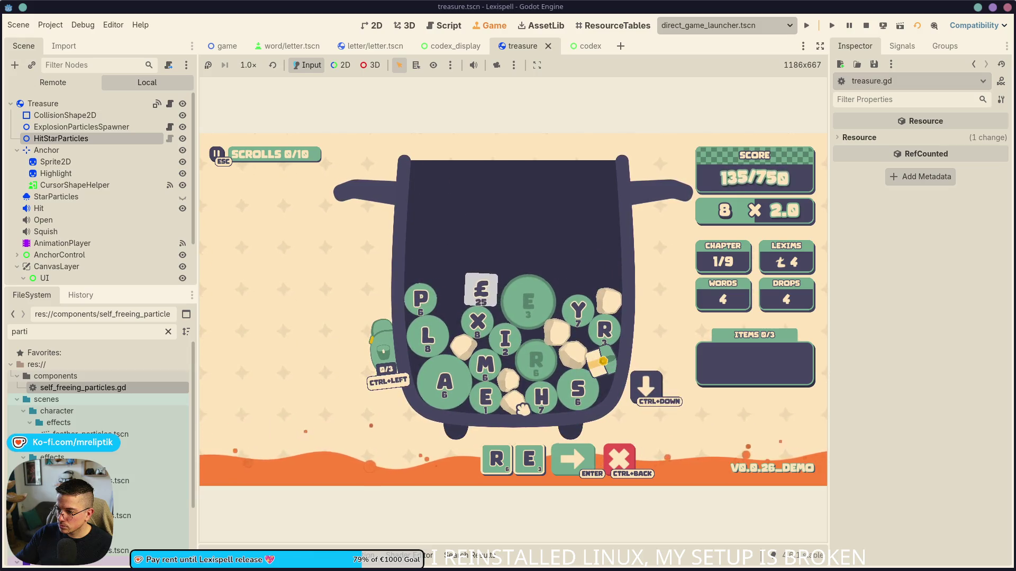
pyautogui.click(444, 382)
pyautogui.click(606, 460)
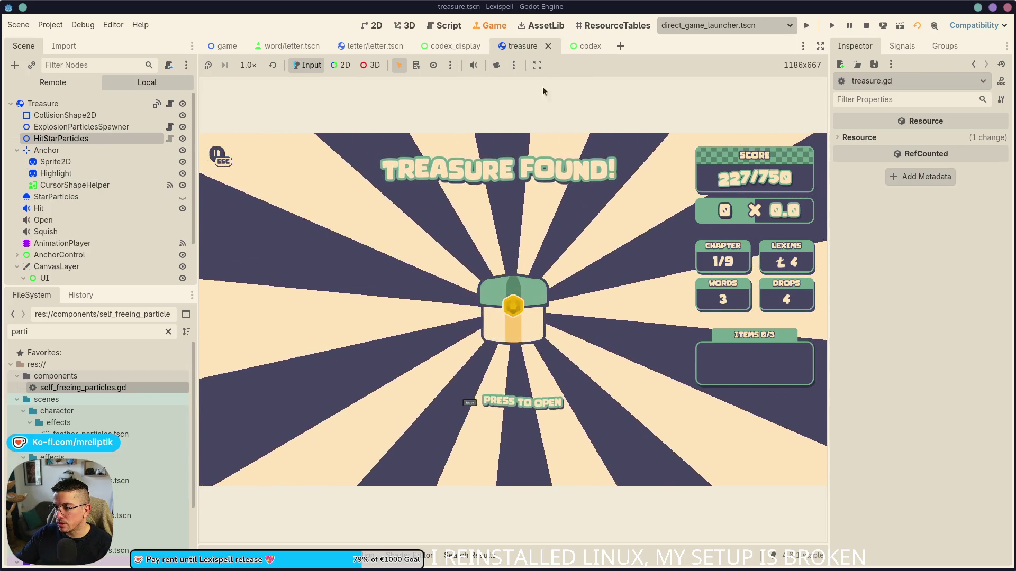
pyautogui.click(51, 140)
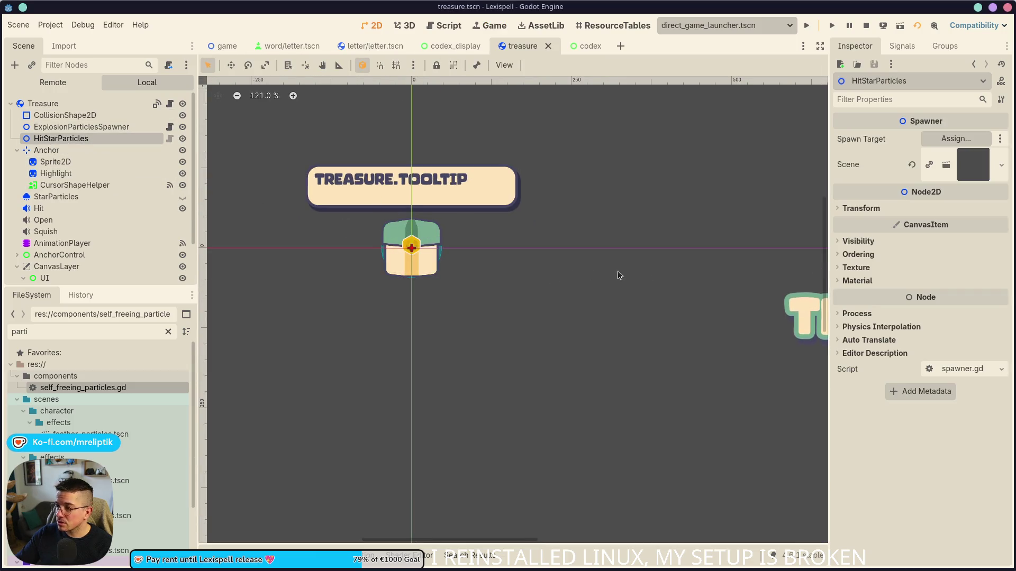
# Open the spawned hit_star_particles scene for editing from the spawner's Scene resource.
pyautogui.click(858, 242)
pyautogui.click(858, 242)
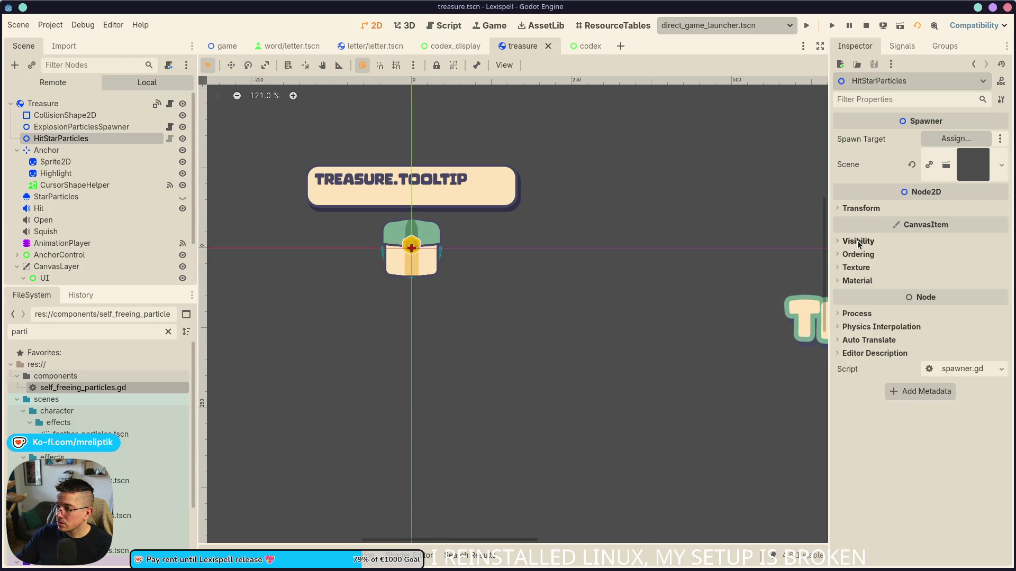
pyautogui.click(862, 209)
pyautogui.click(861, 208)
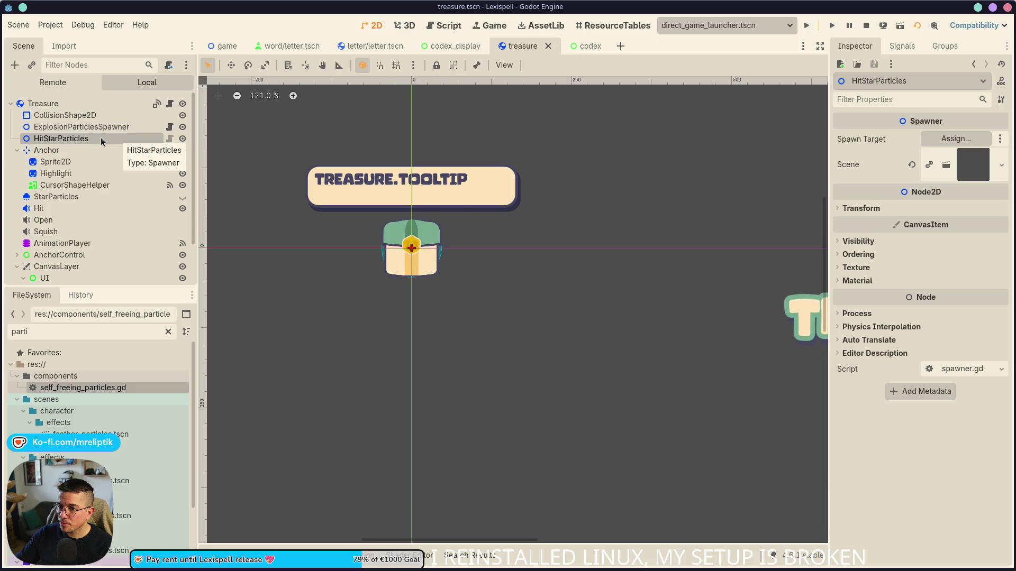
pyautogui.click(947, 165)
pyautogui.click(923, 193)
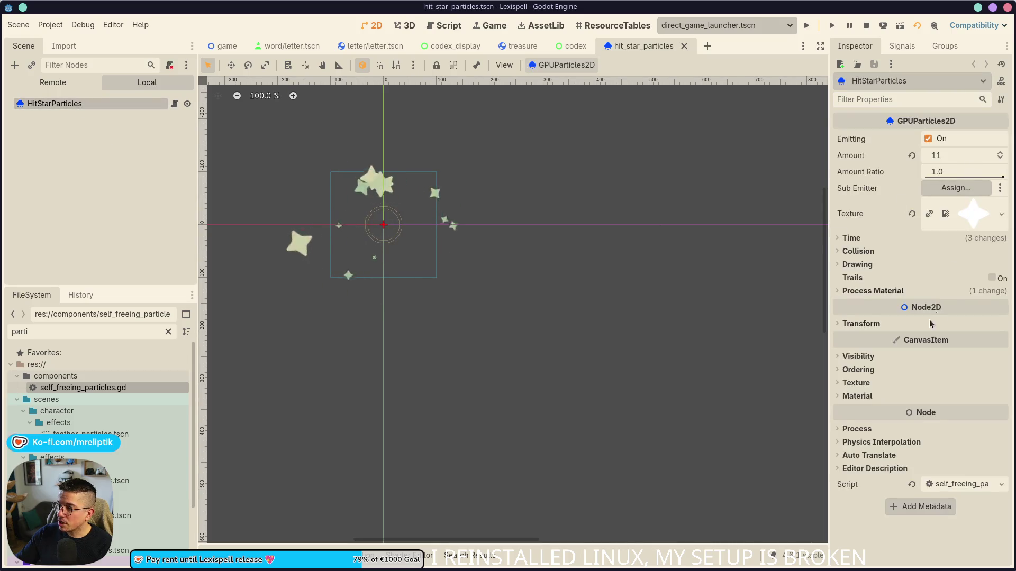
# Scale the star particles to 1.5 and preview their star texture.
pyautogui.click(861, 323)
pyautogui.click(945, 387)
pyautogui.write('1.5')
pyautogui.press('Return')
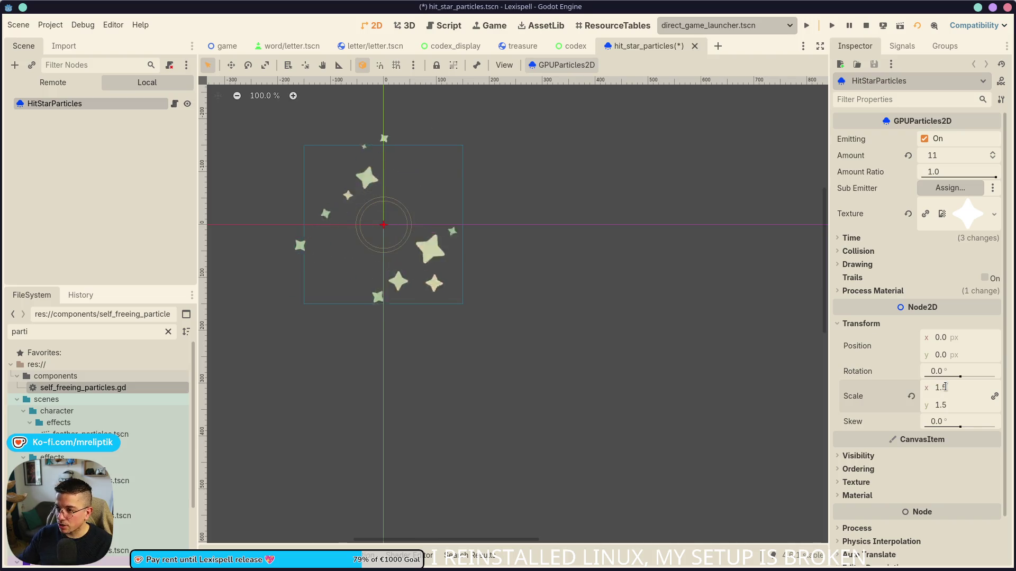
pyautogui.scroll(-5, 425, 247)
pyautogui.scroll(-1, 450, 260)
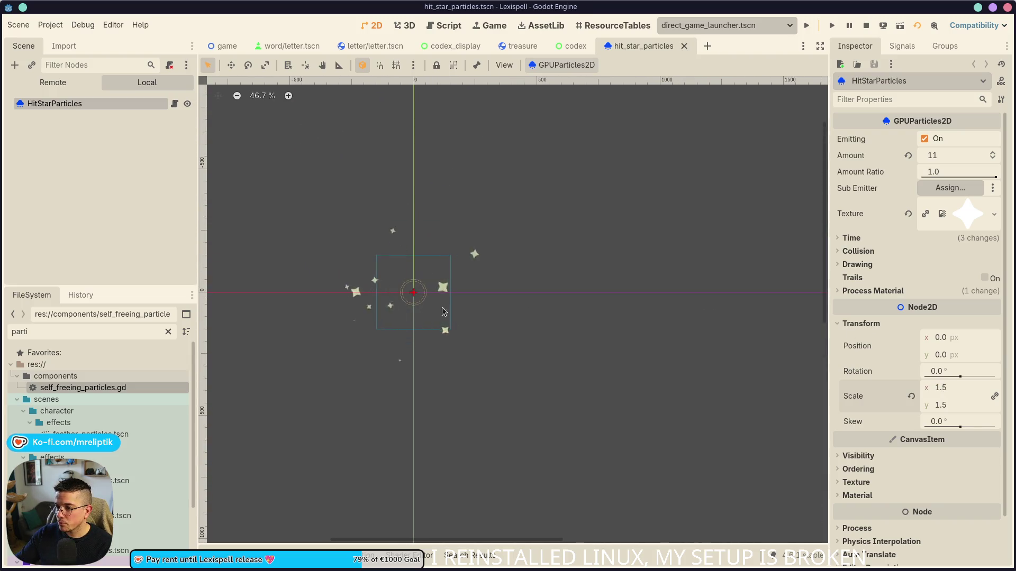
pyautogui.scroll(-3, 872, 428)
pyautogui.click(968, 161)
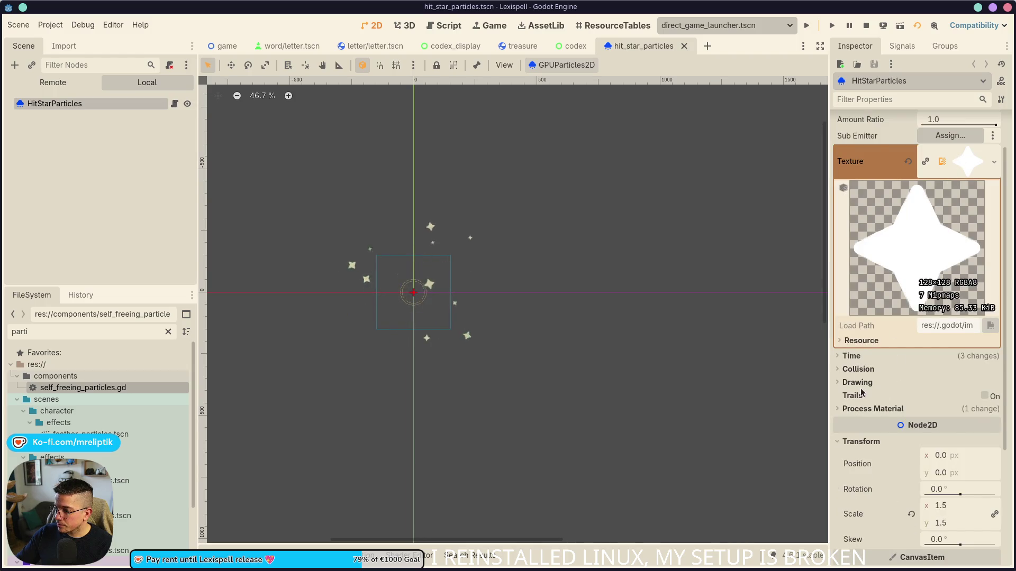
# Shift the green stop earlier in the process material's Color Ramp gradient, then save.
pyautogui.click(858, 410)
pyautogui.scroll(-5, 889, 431)
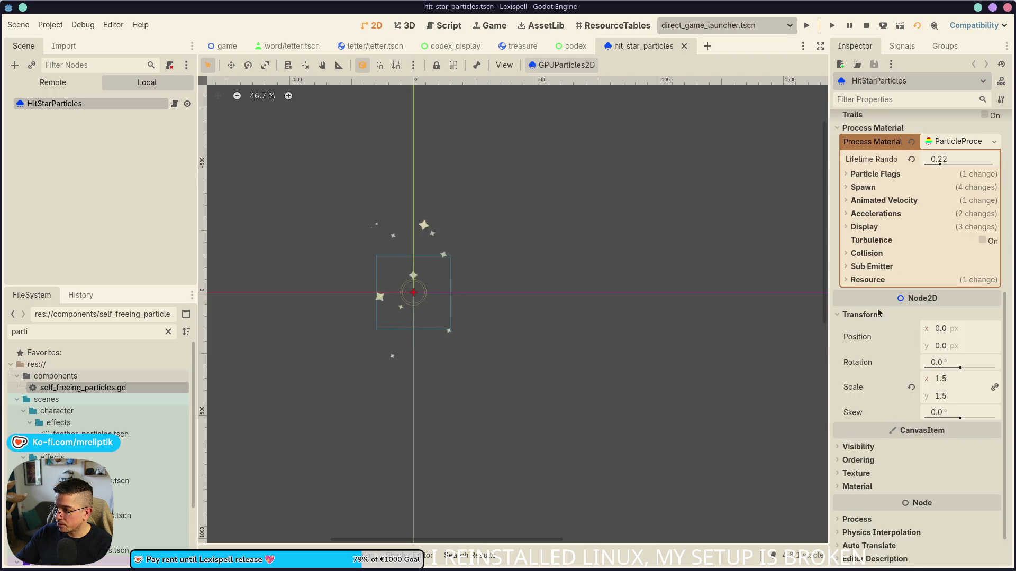
pyautogui.click(866, 229)
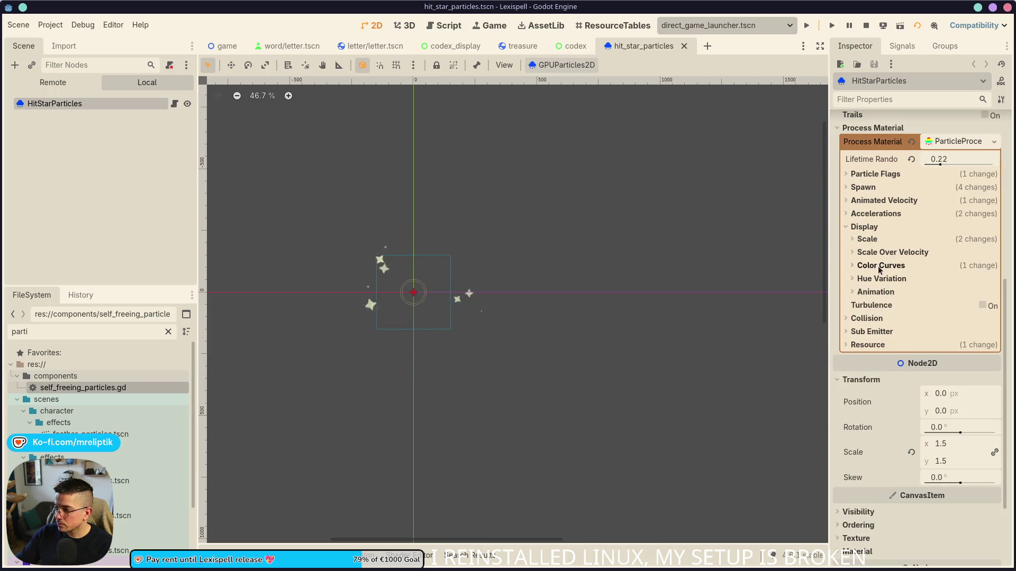
pyautogui.click(880, 266)
pyautogui.click(960, 295)
pyautogui.click(962, 312)
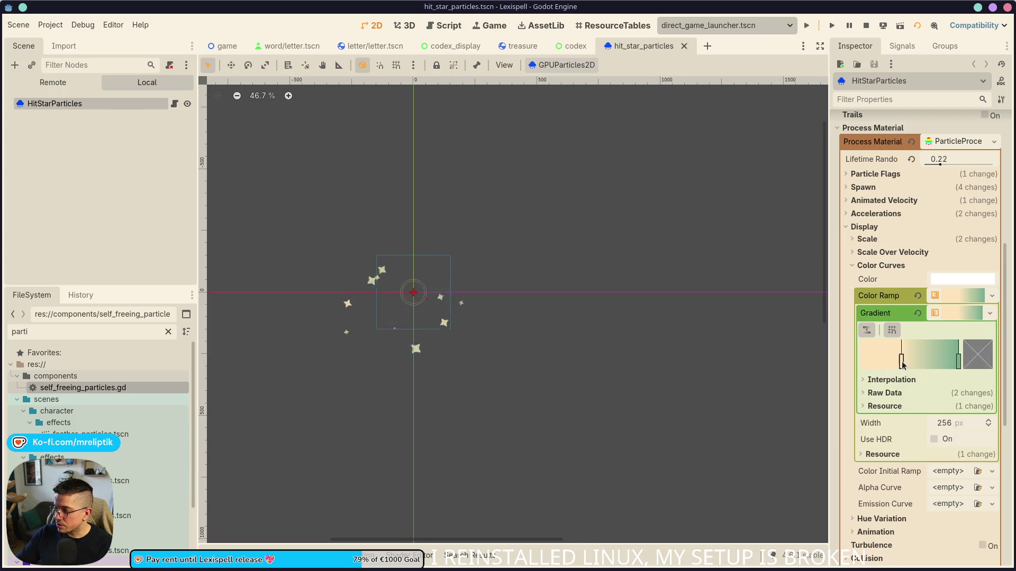
pyautogui.moveTo(959, 363); pyautogui.dragTo(898, 363)
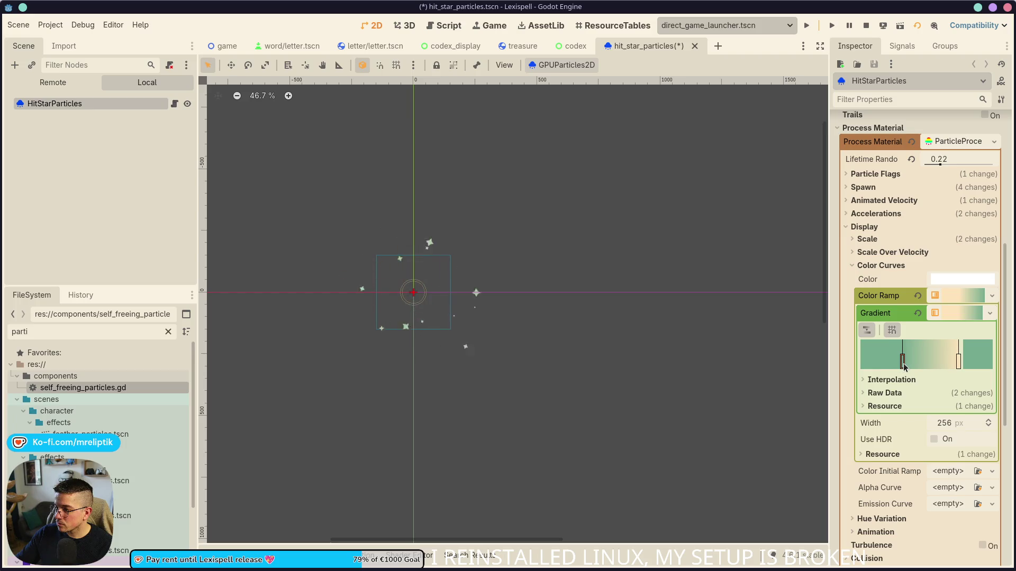
pyautogui.hotkey('ctrl', 's')
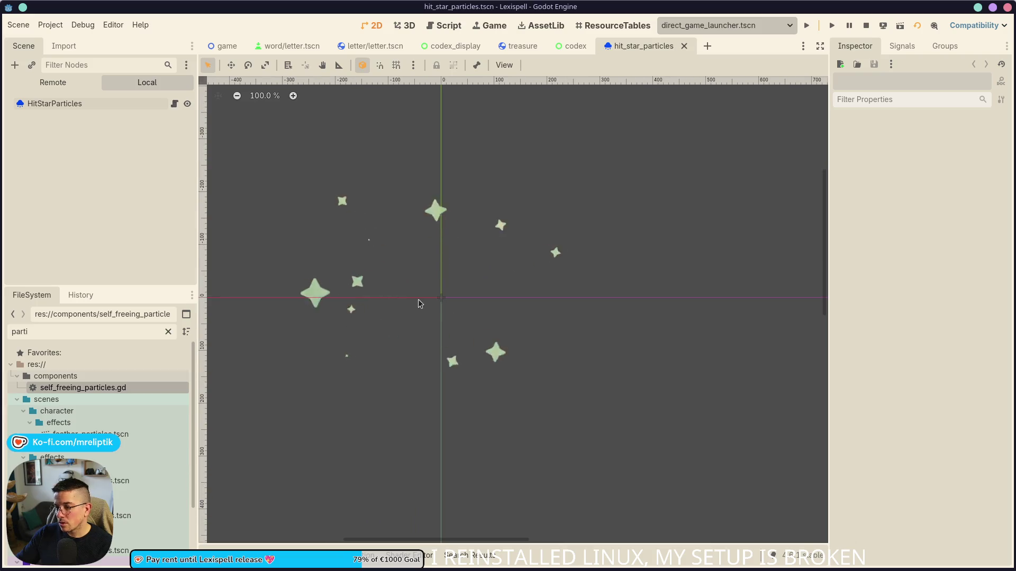
pyautogui.click(92, 105)
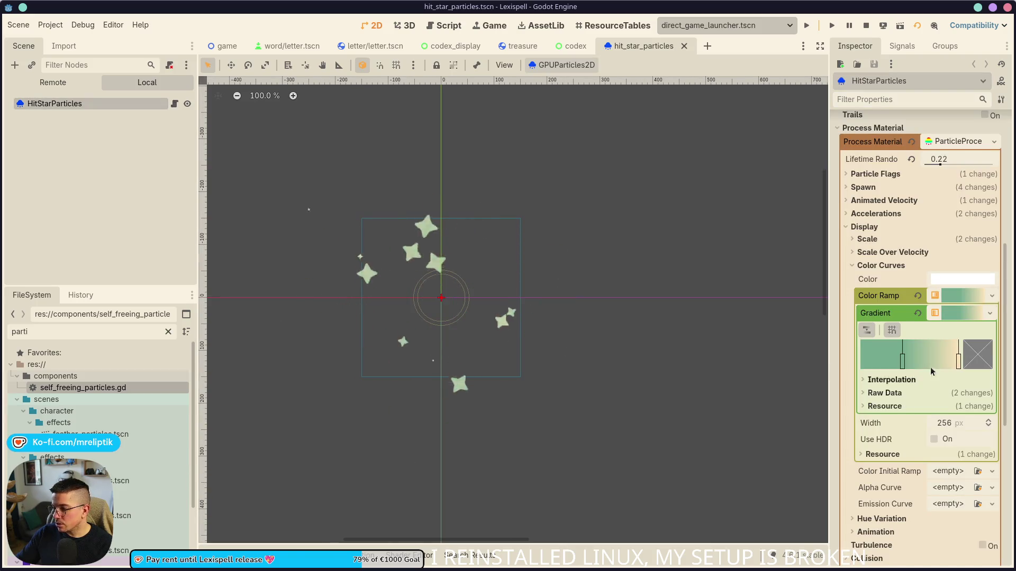
# Set the hit star particle scale range to min 0.3 and max 0.5.
pyautogui.click(867, 239)
pyautogui.click(894, 280)
pyautogui.write('0.3')
pyautogui.press('Return')
pyautogui.click(963, 281)
pyautogui.press('Return')
# Set the maximum orbit velocity to about 0.096 so the stars swirl slightly.
pyautogui.click(881, 325)
pyautogui.click(885, 196)
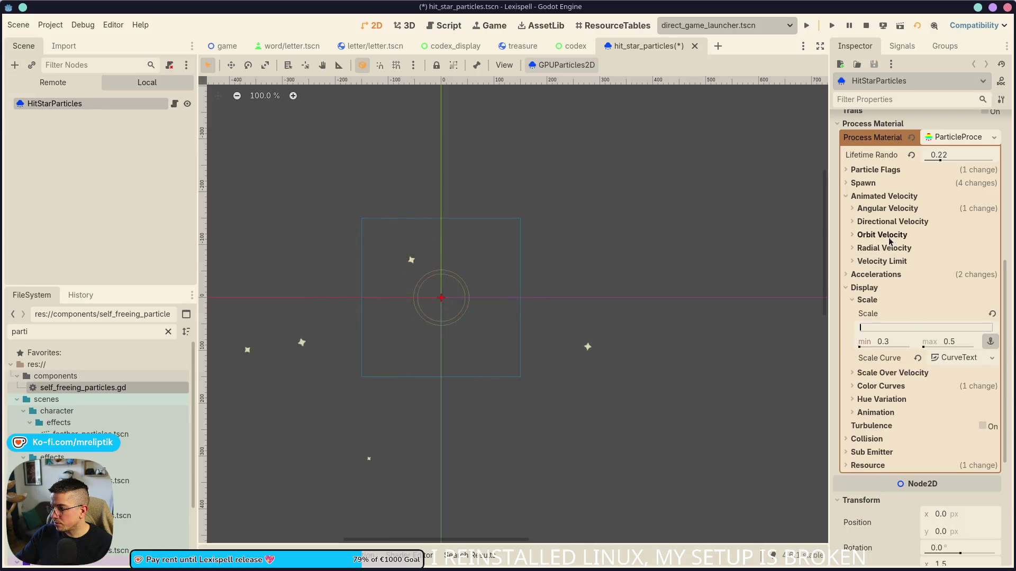
pyautogui.click(882, 235)
pyautogui.moveTo(931, 265)
pyautogui.mouseDown()
pyautogui.moveTo(961, 266)
pyautogui.moveTo(935, 266)
pyautogui.mouseUp()
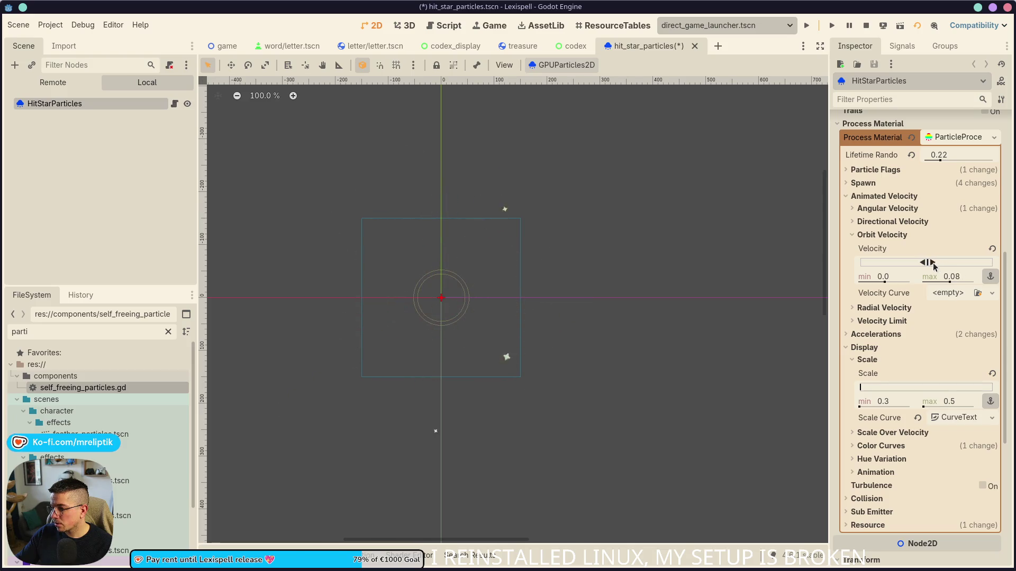
pyautogui.moveTo(932, 266); pyautogui.dragTo(932, 266)
# Save the particles scene and restart the game to test it.
pyautogui.click(134, 222)
pyautogui.hotkey('ctrl', 's')
pyautogui.press('F8')
pyautogui.click(806, 25)
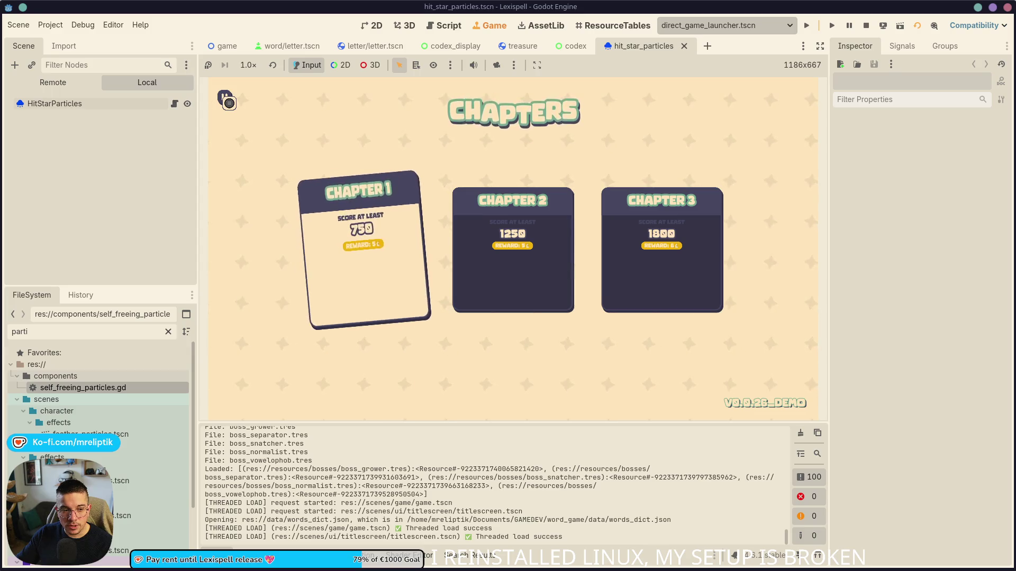
# Start Chapter 1, open the treasure chest, drop a letter to see the hit stars, then stop.
pyautogui.click(361, 241)
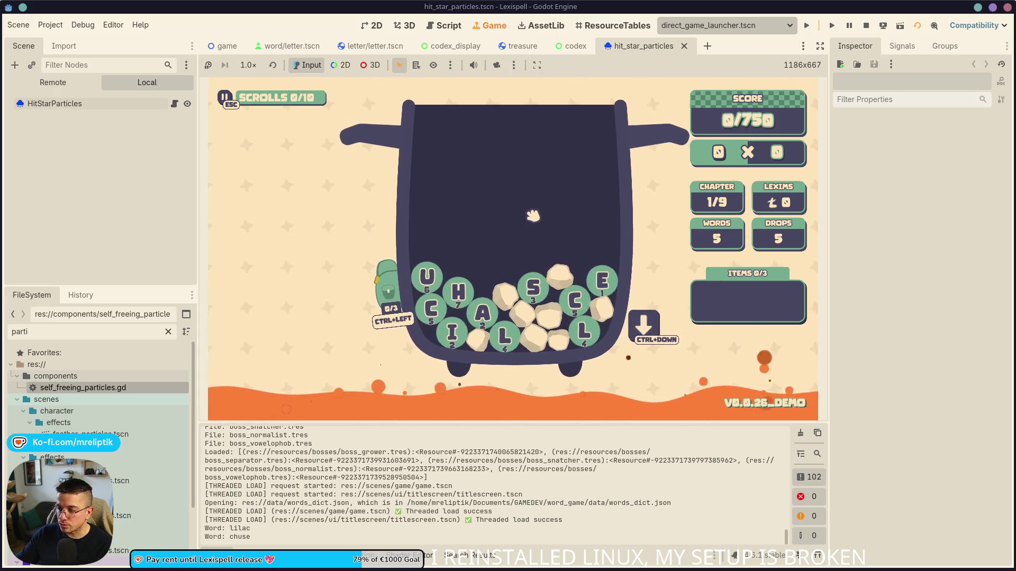
pyautogui.hotkey('ctrl', 'j')
pyautogui.press('`')
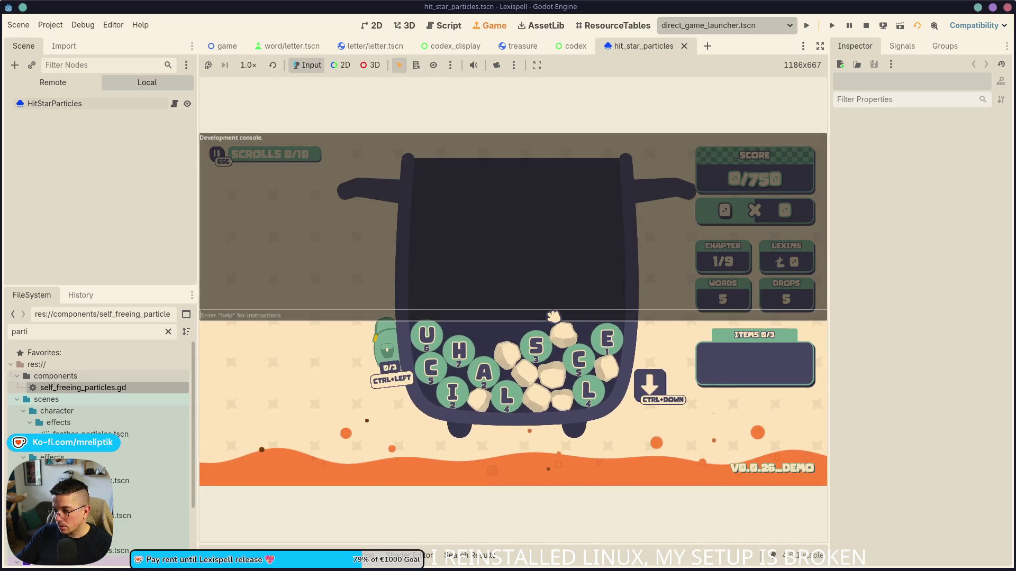
pyautogui.press('`')
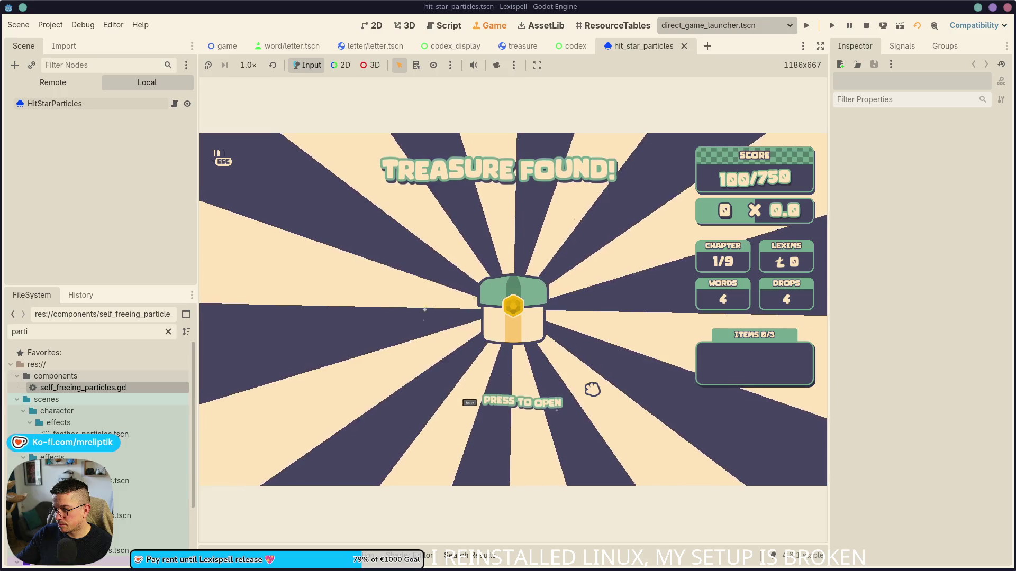
pyautogui.press('space')
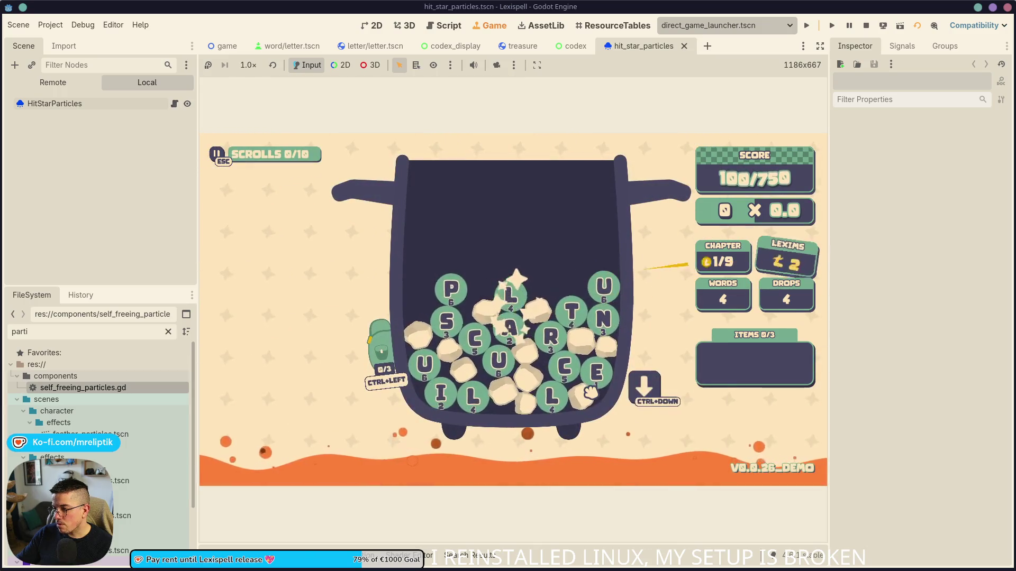
pyautogui.click(644, 390)
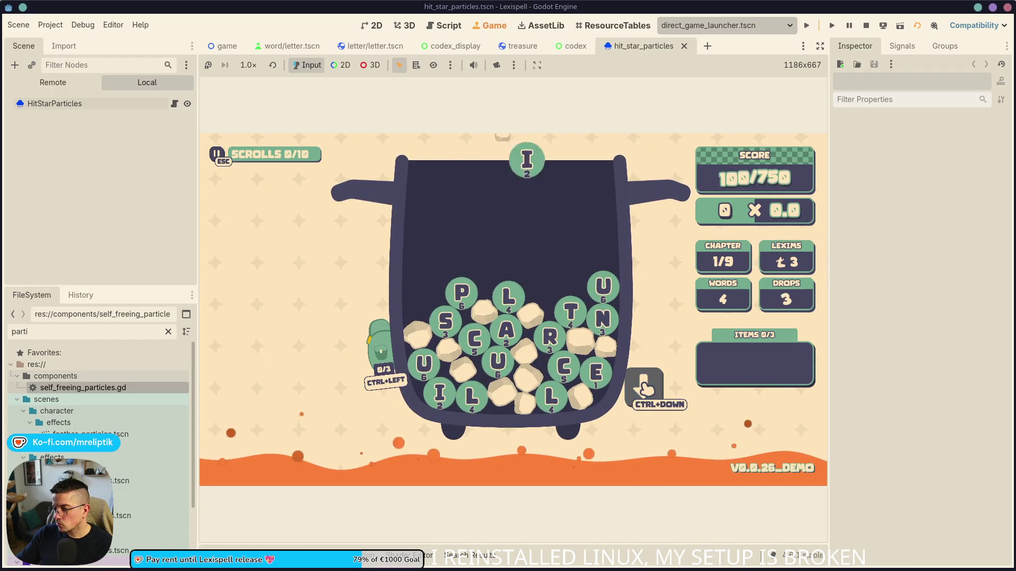
pyautogui.click(866, 25)
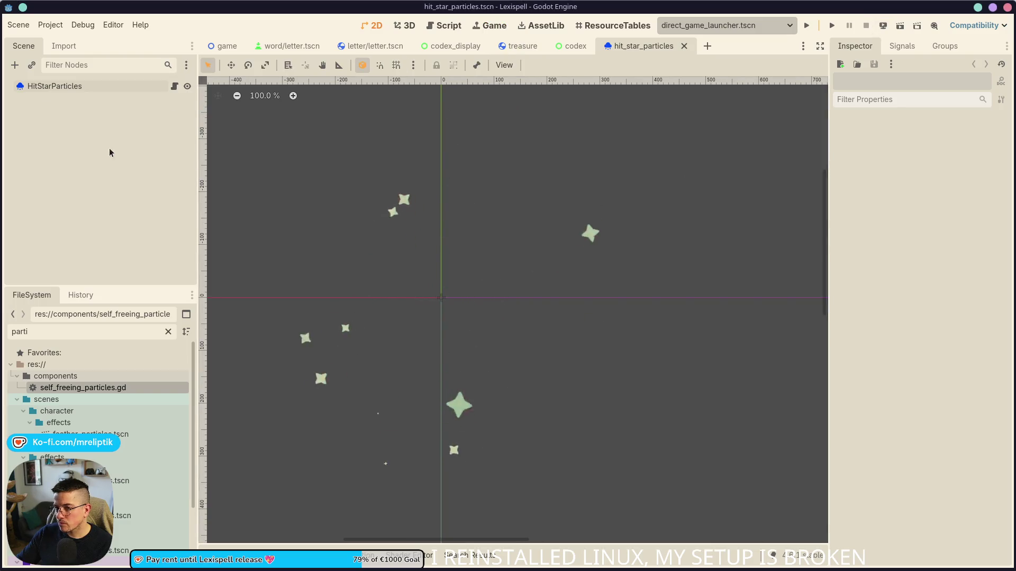
# Set the HitStarParticles scale range to 0.6–0.9 and save.
pyautogui.click(74, 89)
pyautogui.click(901, 401)
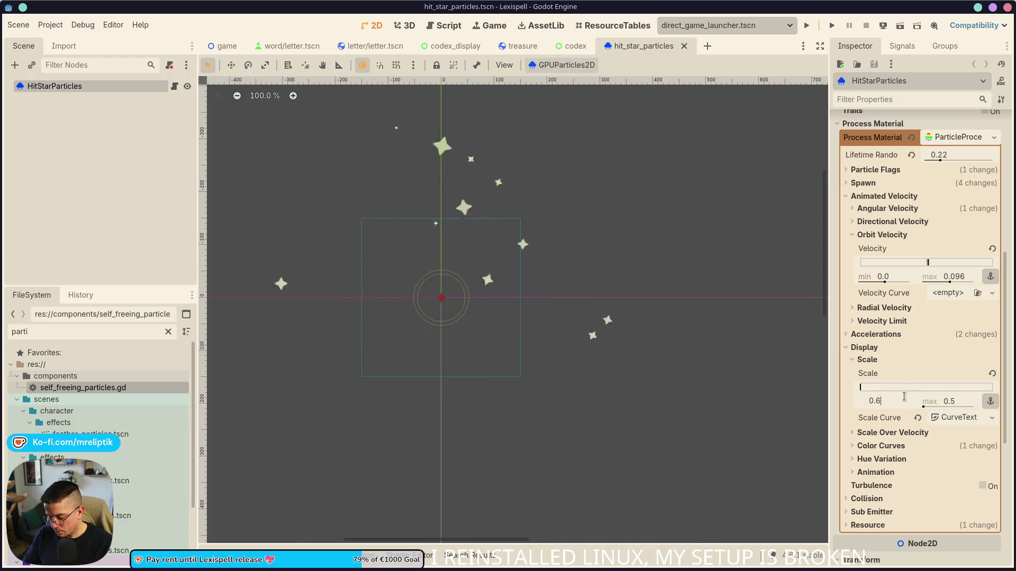
pyautogui.click(950, 401)
pyautogui.write('0.9')
pyautogui.press('Return')
pyautogui.hotkey('ctrl', 's')
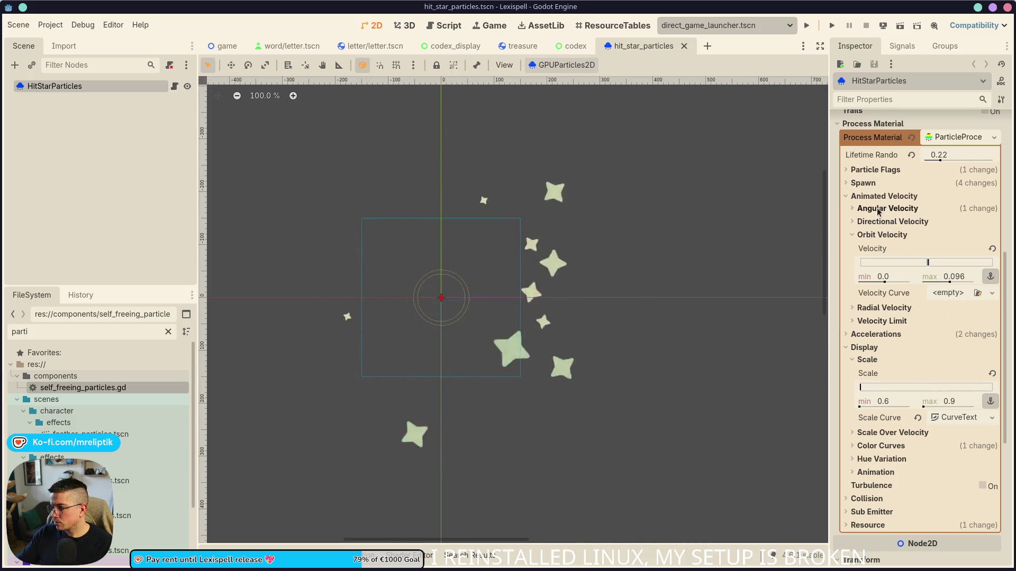
# Raise the spawn initial velocity to 244.23–397.38 and save the scene.
pyautogui.click(871, 334)
pyautogui.click(871, 334)
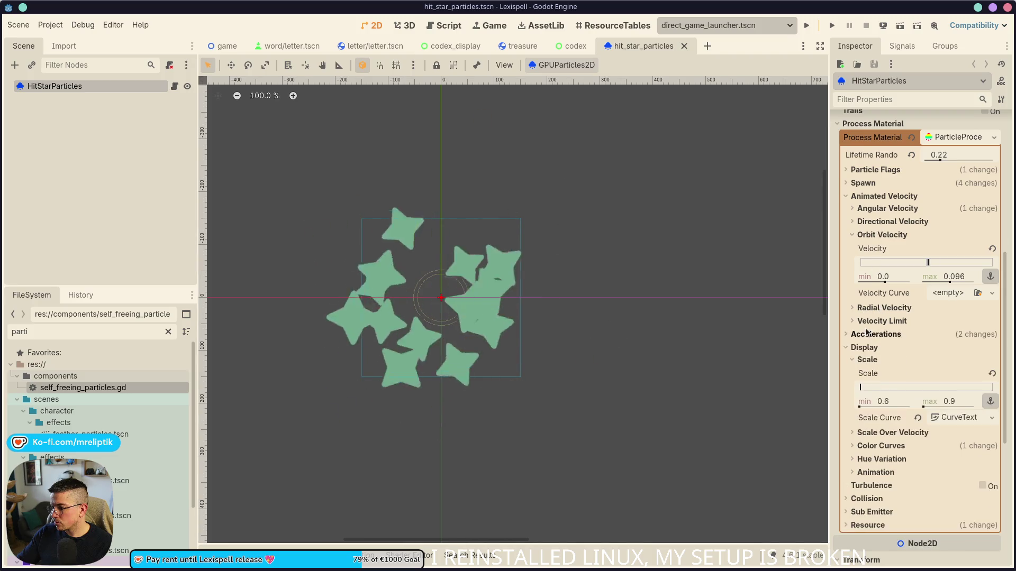
pyautogui.click(863, 182)
pyautogui.click(863, 222)
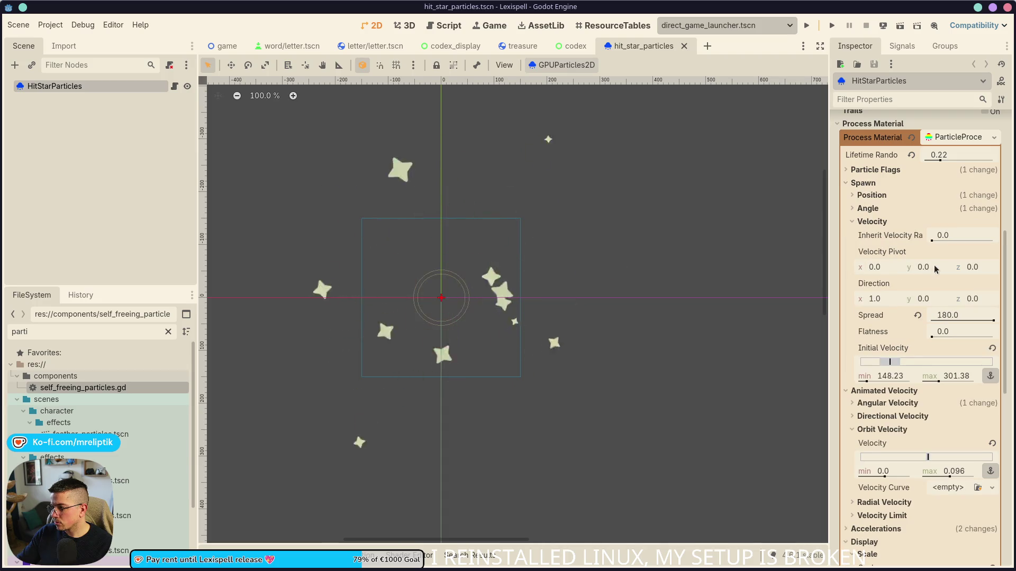
pyautogui.moveTo(889, 363); pyautogui.dragTo(903, 365)
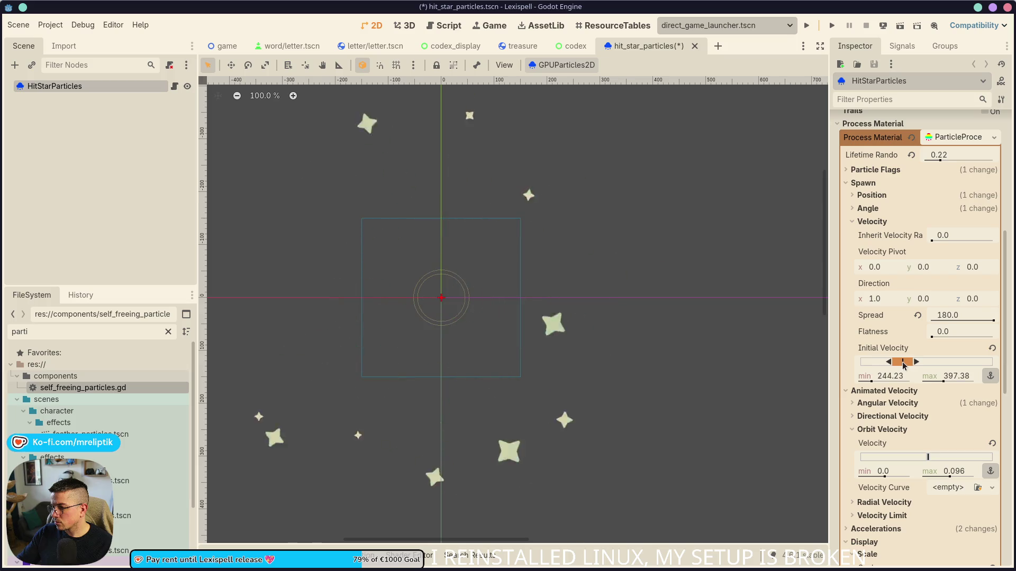
pyautogui.click(115, 209)
pyautogui.hotkey('ctrl', 's')
pyautogui.scroll(-9, 526, 305)
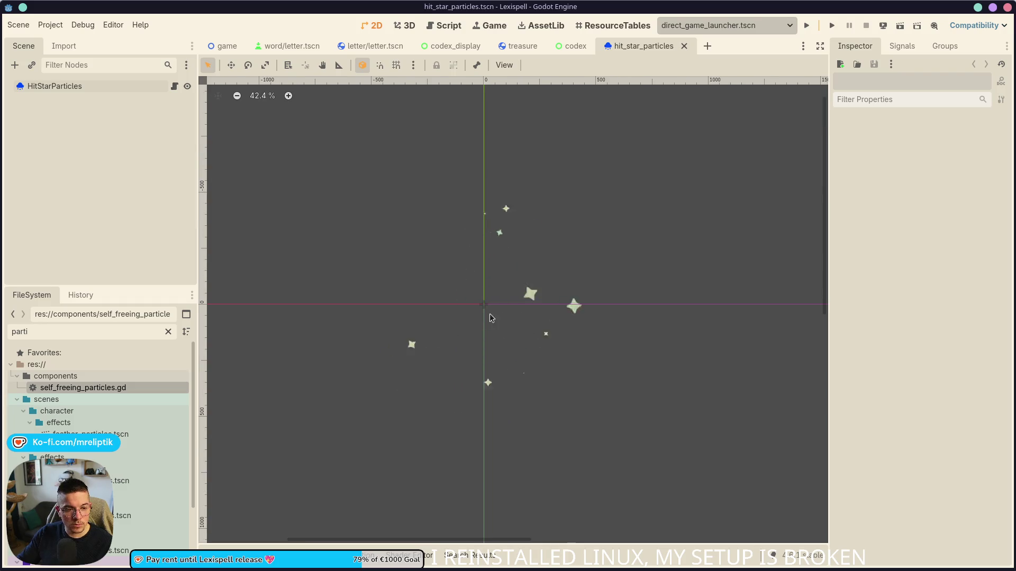
# Save the particles scene again and switch to the codex scene.
pyautogui.hotkey('ctrl', 's')
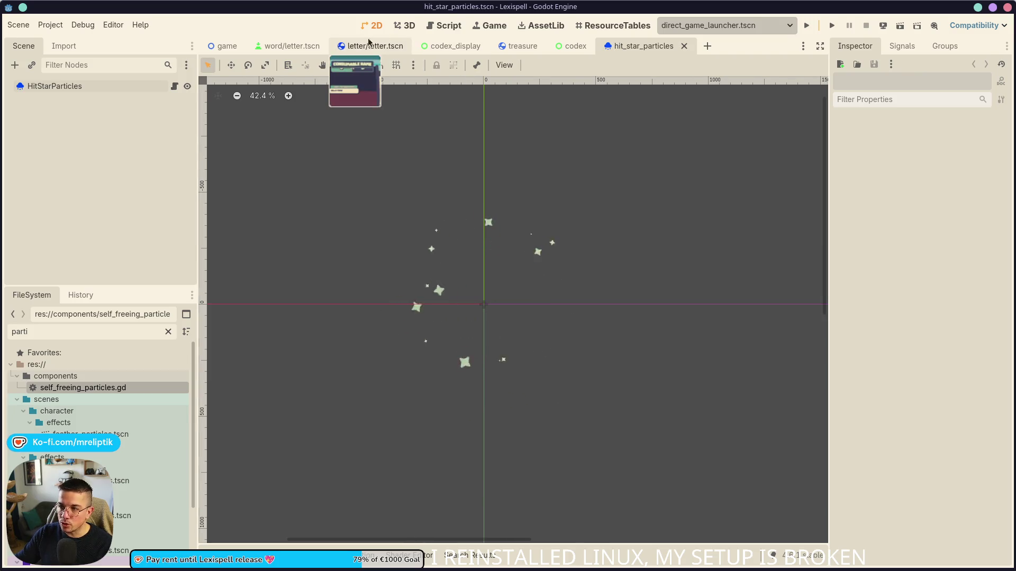
pyautogui.click(575, 48)
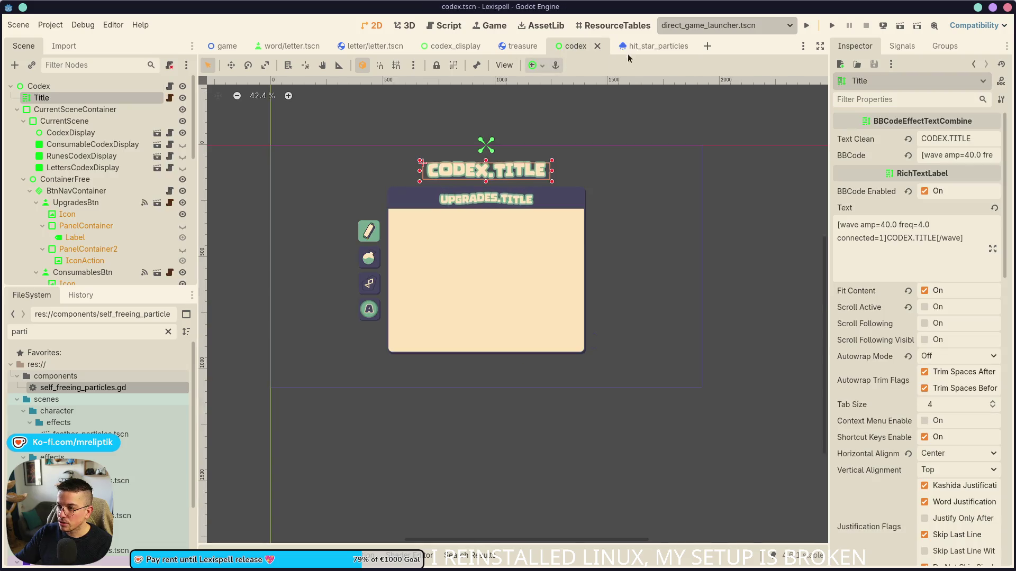
# Close the codex and codex_display scene tabs and switch to the treasure scene.
pyautogui.click(649, 49)
pyautogui.middleClick(564, 50)
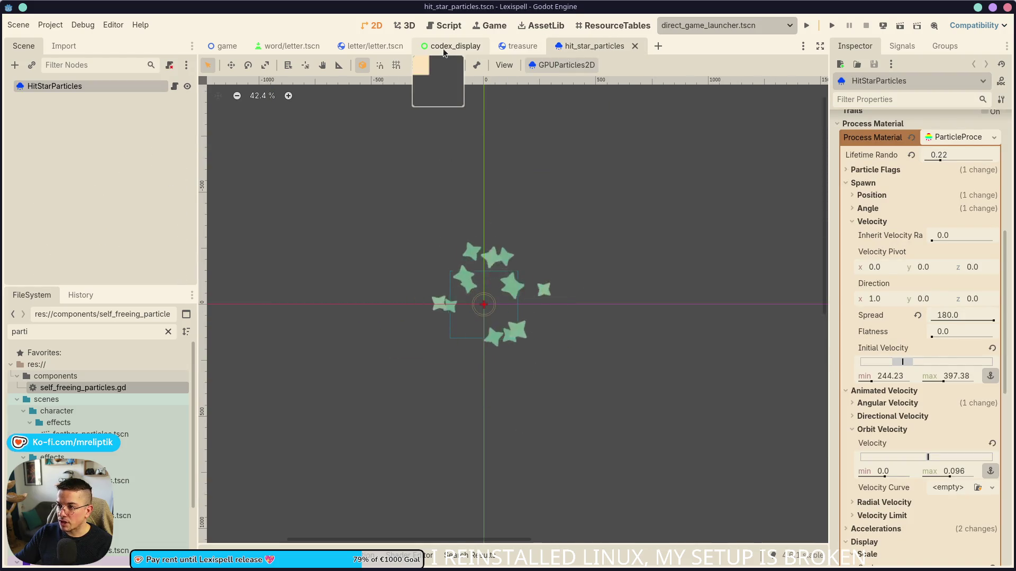
pyautogui.click(444, 49)
pyautogui.middleClick(444, 49)
pyautogui.click(526, 49)
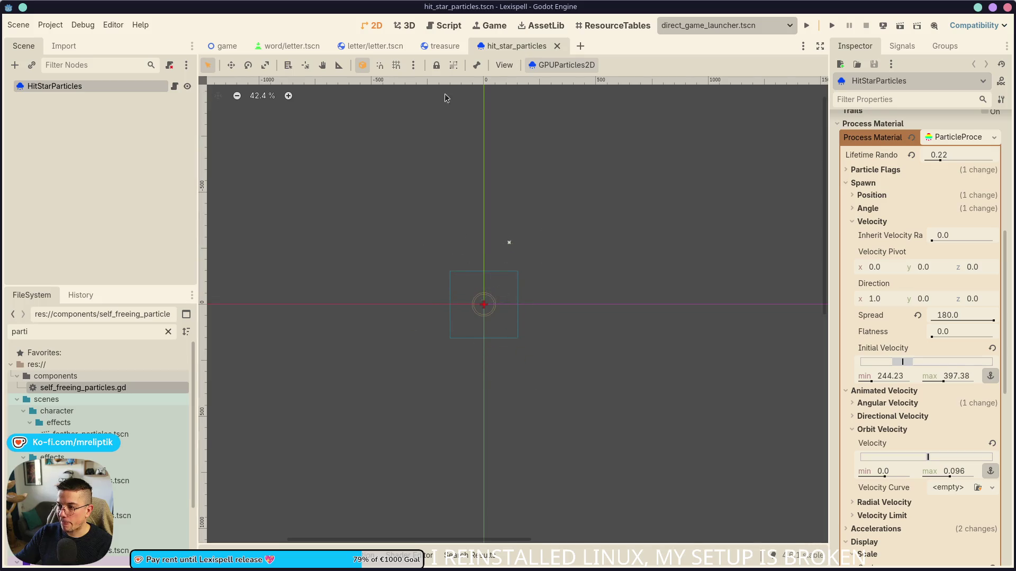
pyautogui.click(444, 46)
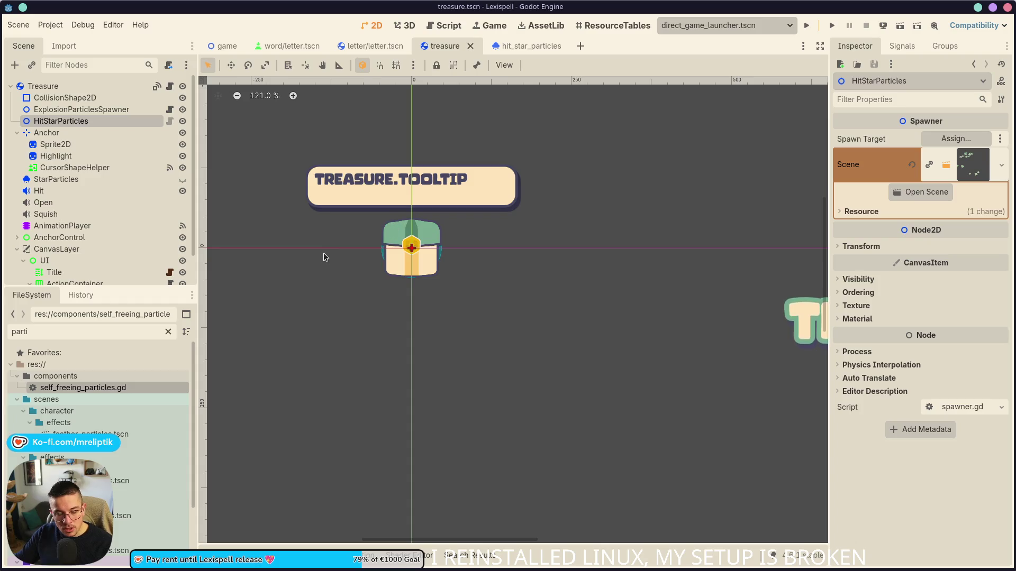
# Select the Treasure root node and open its treasure.gd script.
pyautogui.scroll(-5, 312, 264)
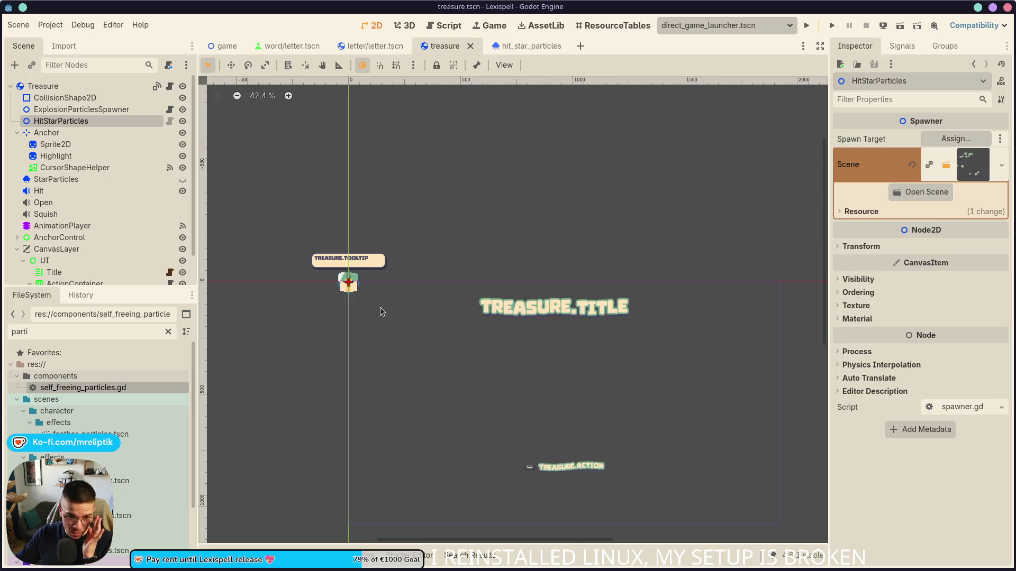
pyautogui.scroll(3, 326, 304)
pyautogui.scroll(3, 339, 304)
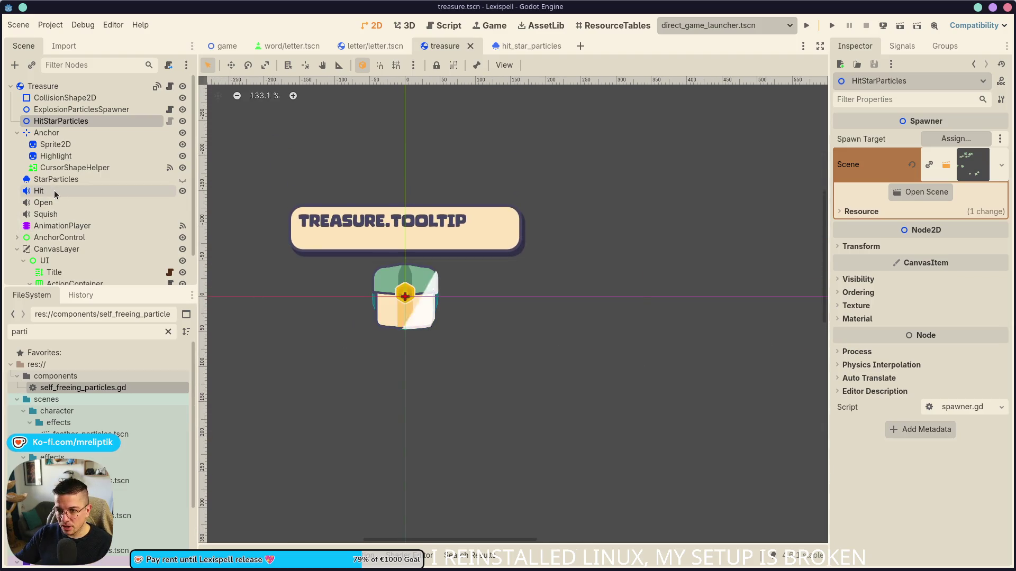
pyautogui.click(17, 249)
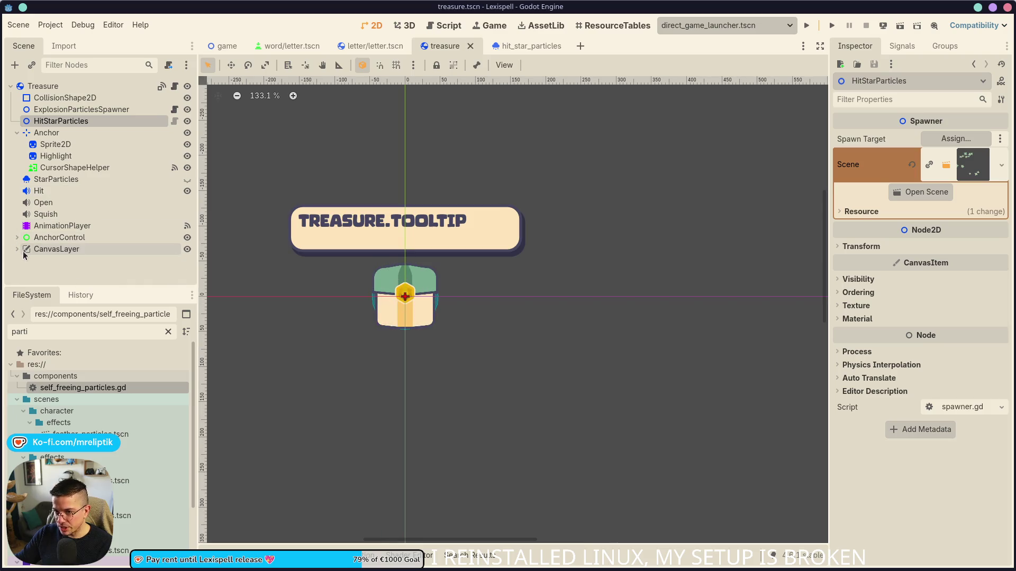
pyautogui.click(17, 249)
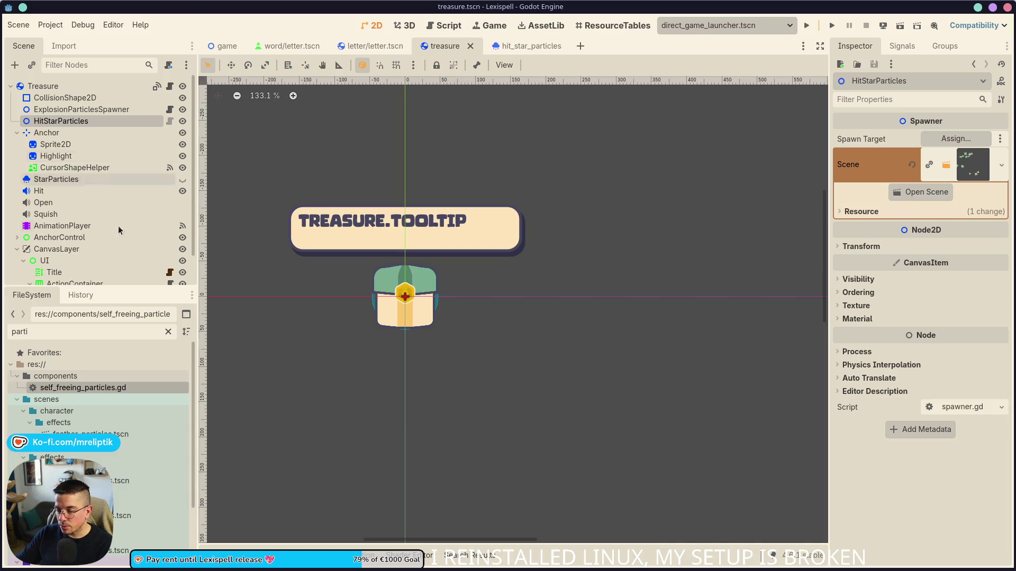
pyautogui.click(102, 87)
pyautogui.scroll(-4, 275, 227)
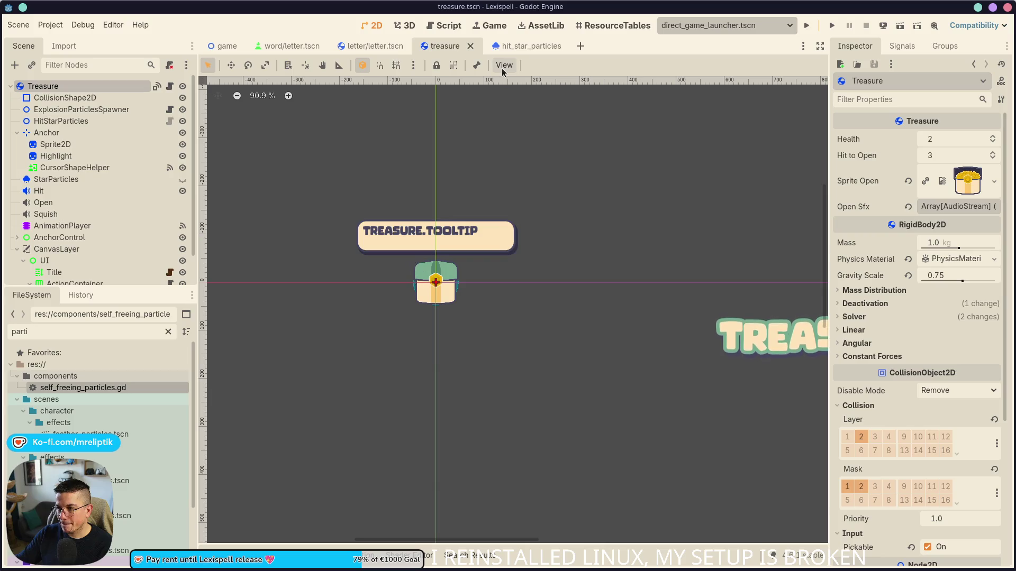
pyautogui.click(170, 86)
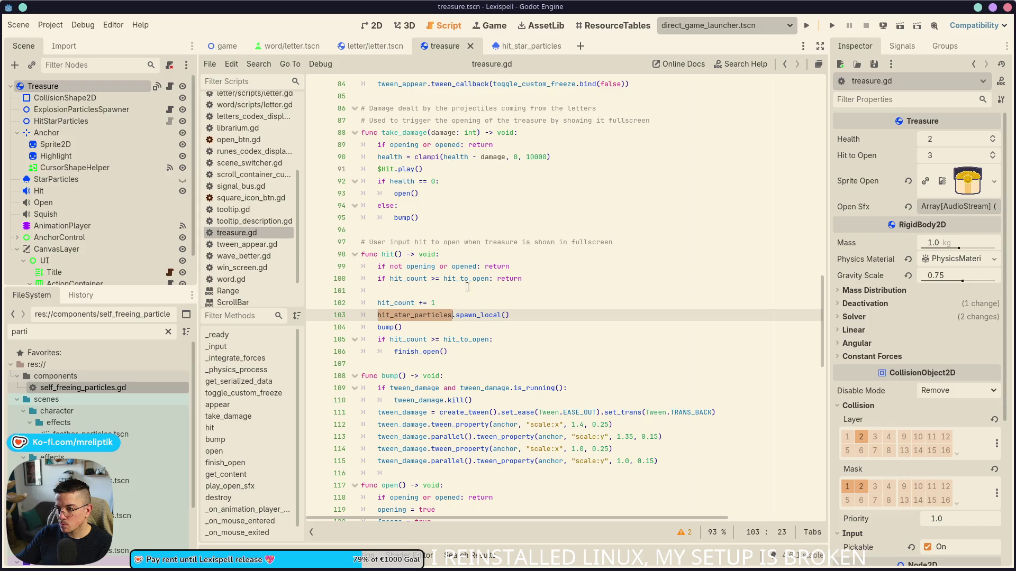
# Add a 'func toggle_loop(state: bool) -> void:' stub with pass after hit() and save.
pyautogui.scroll(-3, 491, 282)
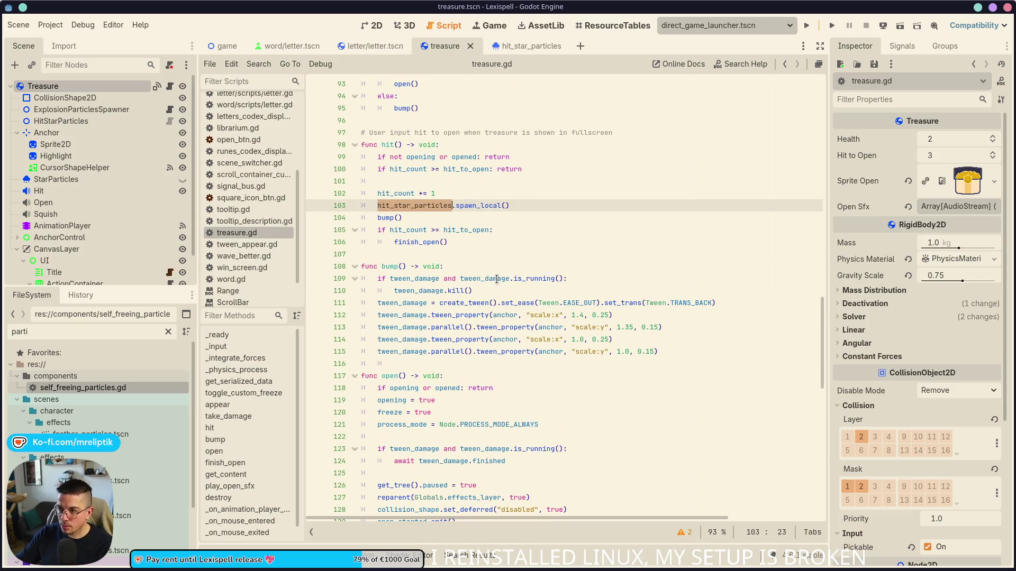
pyautogui.click(418, 254)
pyautogui.press('Return')
pyautogui.press('Return')
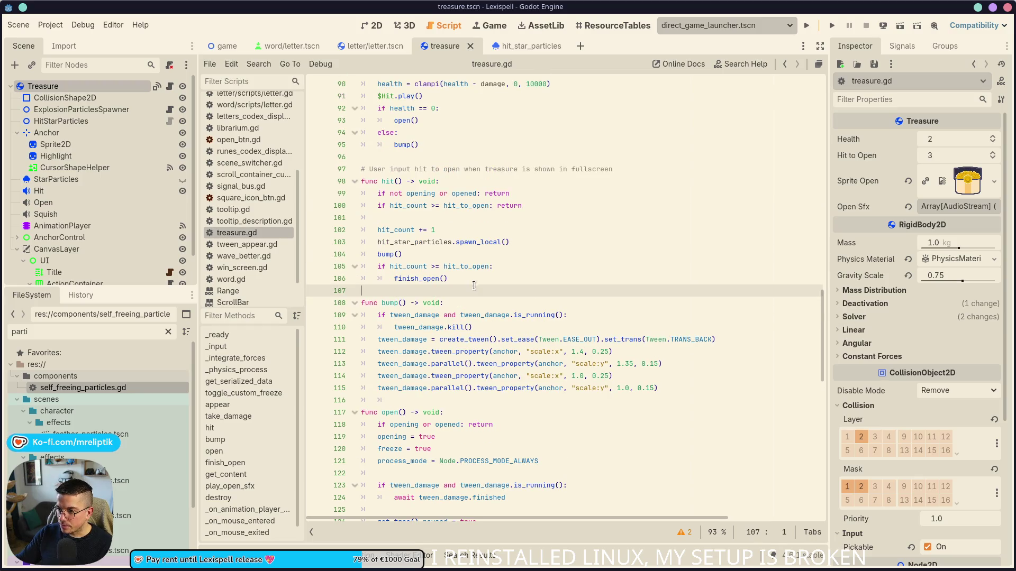
pyautogui.press('Up')
pyautogui.scroll(1, 474, 282)
pyautogui.write('func ')
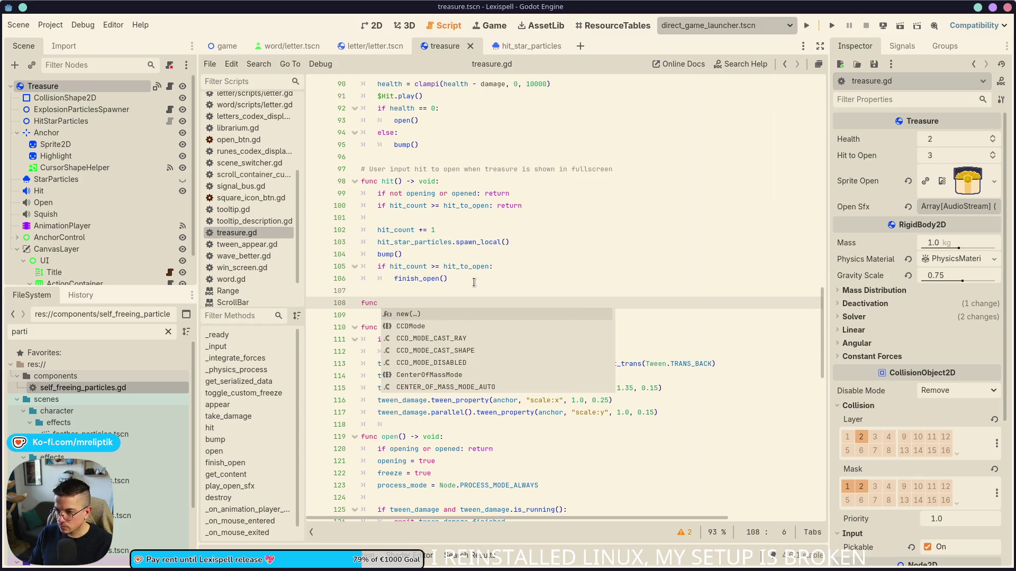
pyautogui.write('toggle_loop')
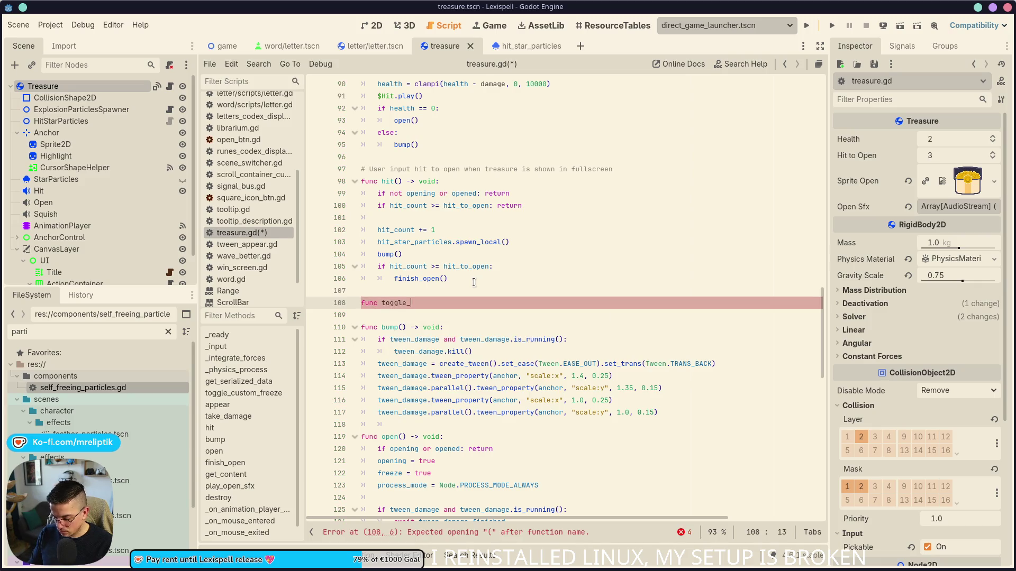
pyautogui.write('(stat')
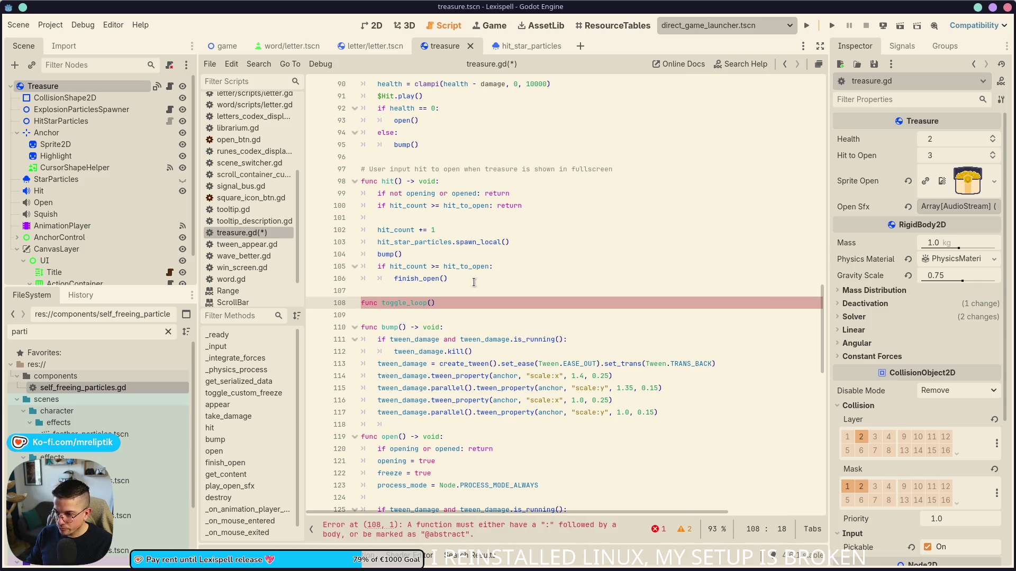
pyautogui.write('e: bool) ')
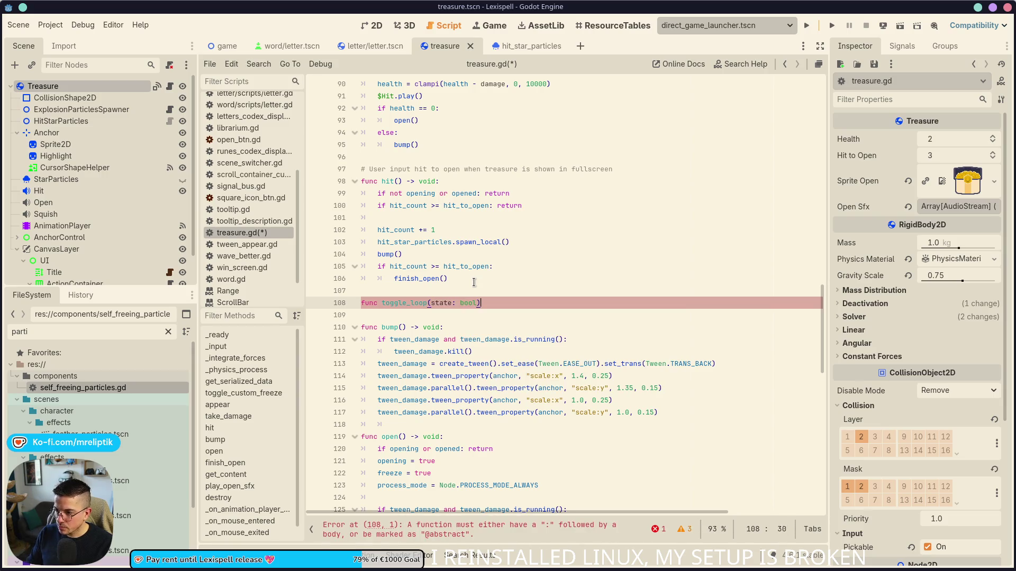
pyautogui.write('-> void:')
pyautogui.press('Return')
pyautogui.write('pass')
pyautogui.hotkey('ctrl', 's')
# Replace pass with the tween-reset snippet that kills a running tween and creates a new one.
pyautogui.hotkey('shift', 'Home')
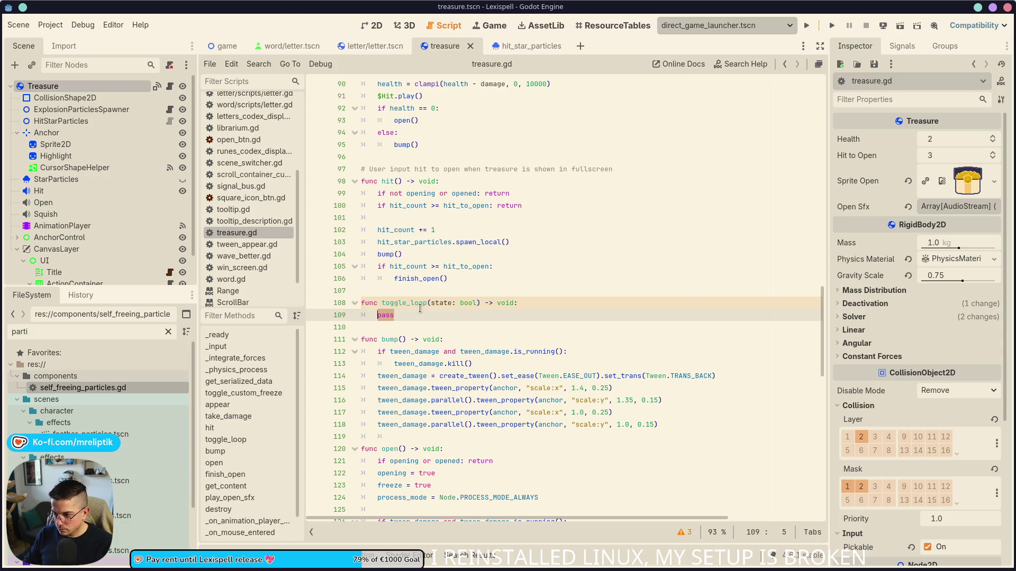
pyautogui.write(':iftween')
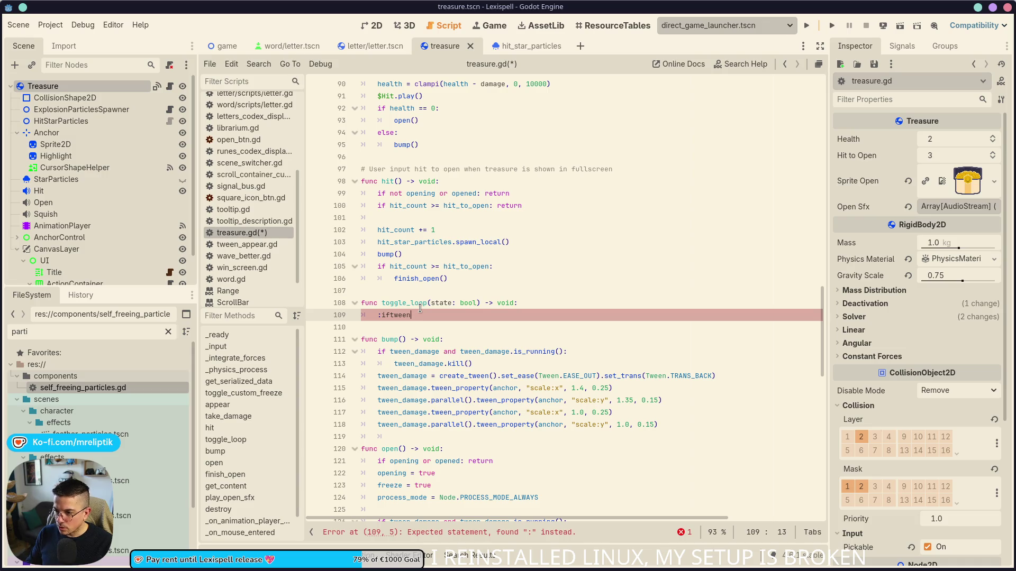
pyautogui.hotkey('ctrl', 'BackSpace')
pyautogui.write('gdt')
pyautogui.hotkey('ctrl', 'shift', 'Left')
pyautogui.write('g')
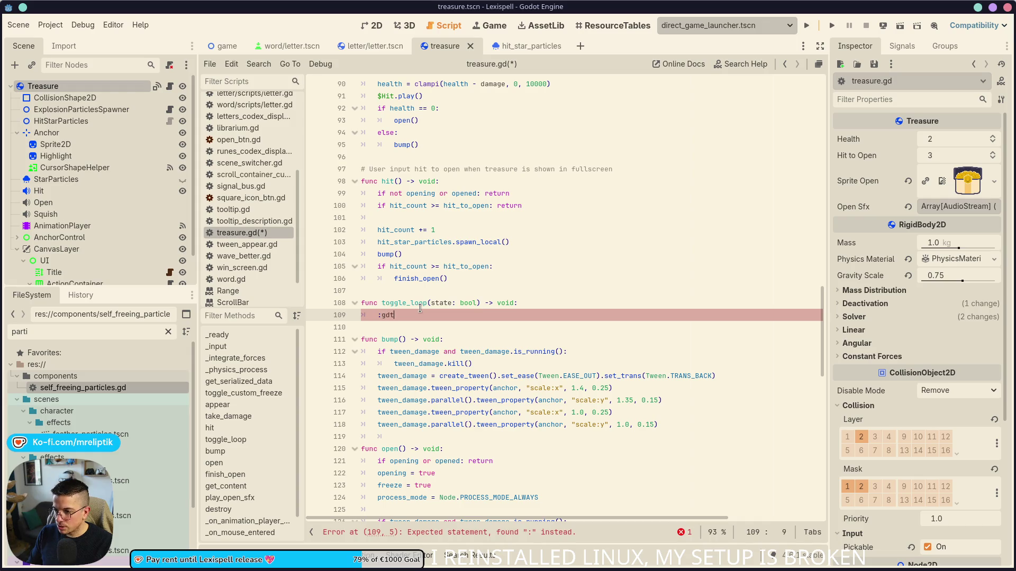
pyautogui.write('n and tween.is_running():')
pyautogui.click(379, 326)
pyautogui.press('Tab')
pyautogui.press('End')
pyautogui.scroll(8, 508, 307)
pyautogui.scroll(15, 508, 307)
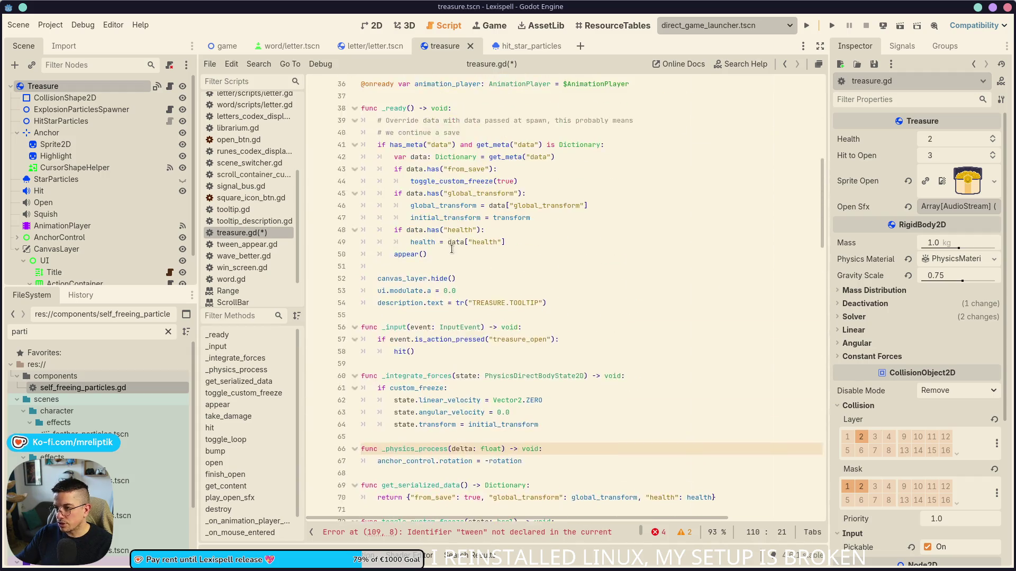
pyautogui.click(474, 258)
# Duplicate the tween_content declaration, rename the copy to tween_loop, and save.
pyautogui.press('Down')
pyautogui.hotkey('ctrl', 'shift', 'd')
pyautogui.doubleClick(412, 277)
pyautogui.write('tween')
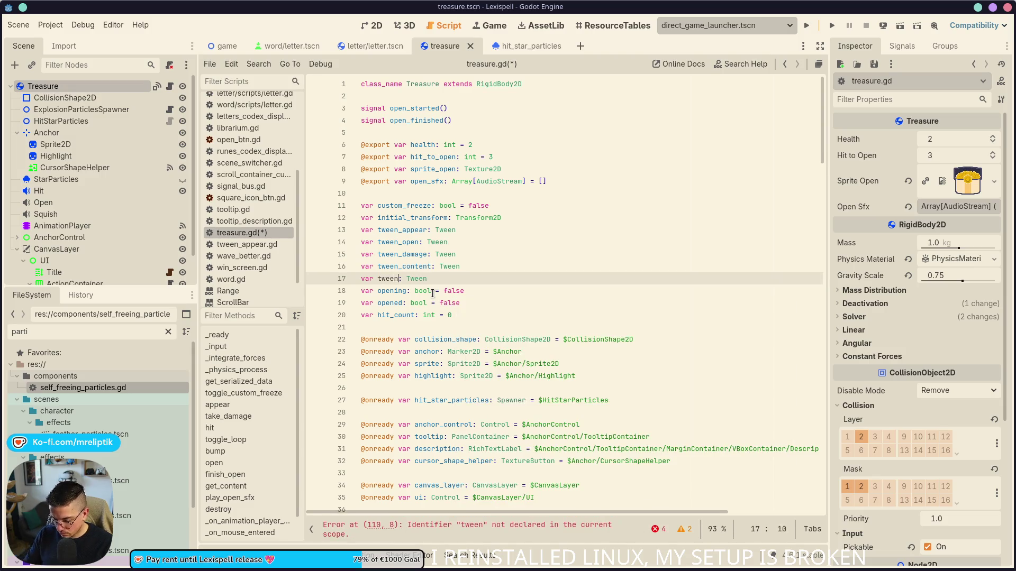
pyautogui.hotkey('ctrl', 's')
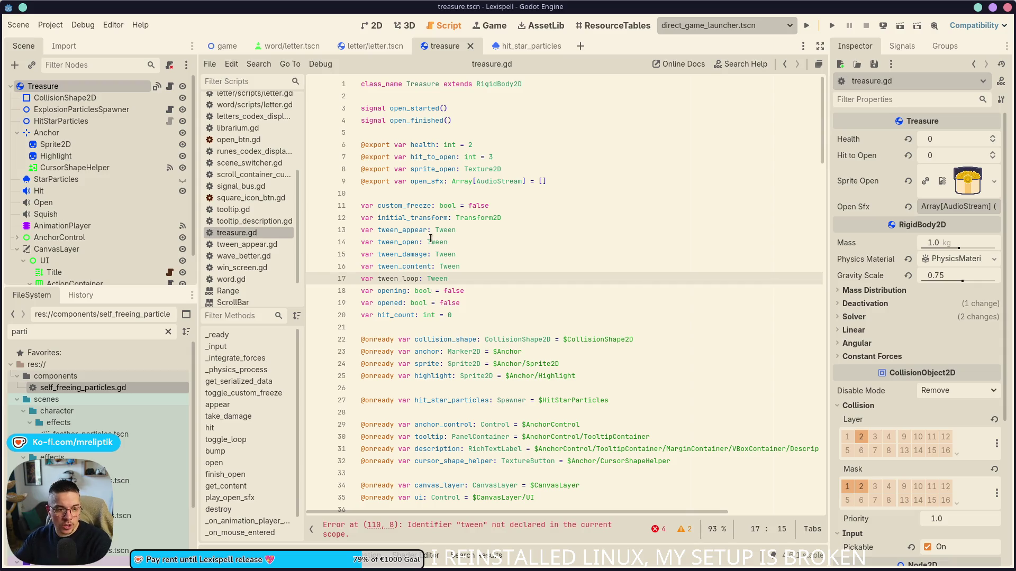
# Check the tween_loop name and jump to the undeclared tween error at line 110.
pyautogui.moveTo(430, 239)
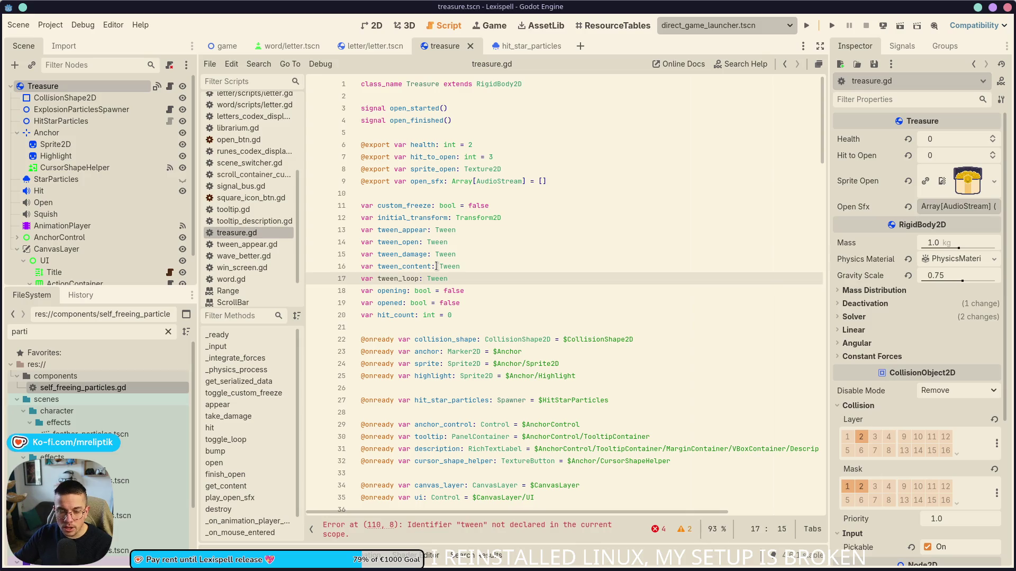
pyautogui.doubleClick(410, 272)
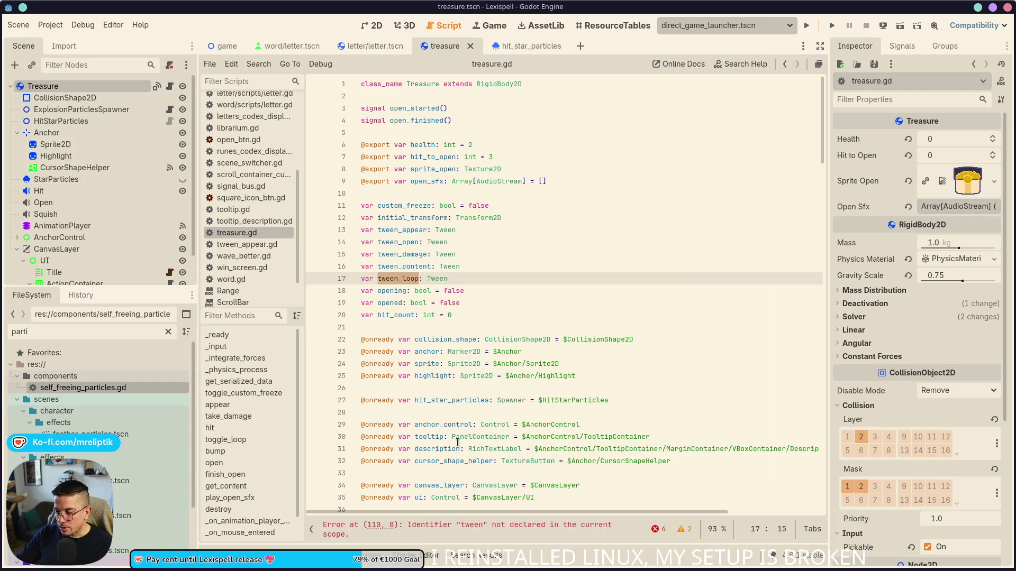
pyautogui.click(404, 340)
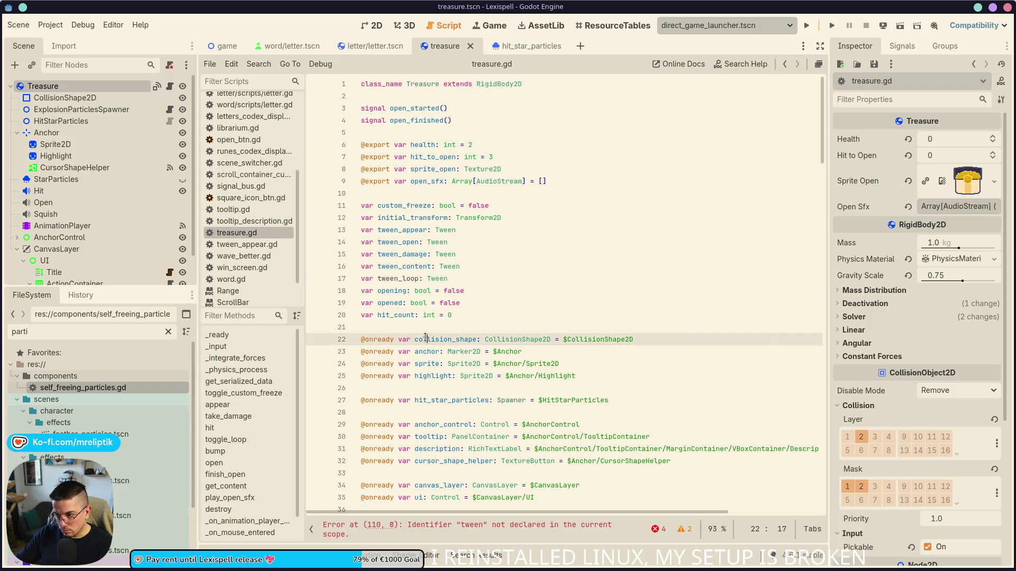
pyautogui.doubleClick(404, 278)
pyautogui.click(477, 531)
# Rename all three tween occurrences in toggle_loop to tween_loop and save the script.
pyautogui.doubleClick(397, 290)
pyautogui.click(397, 290)
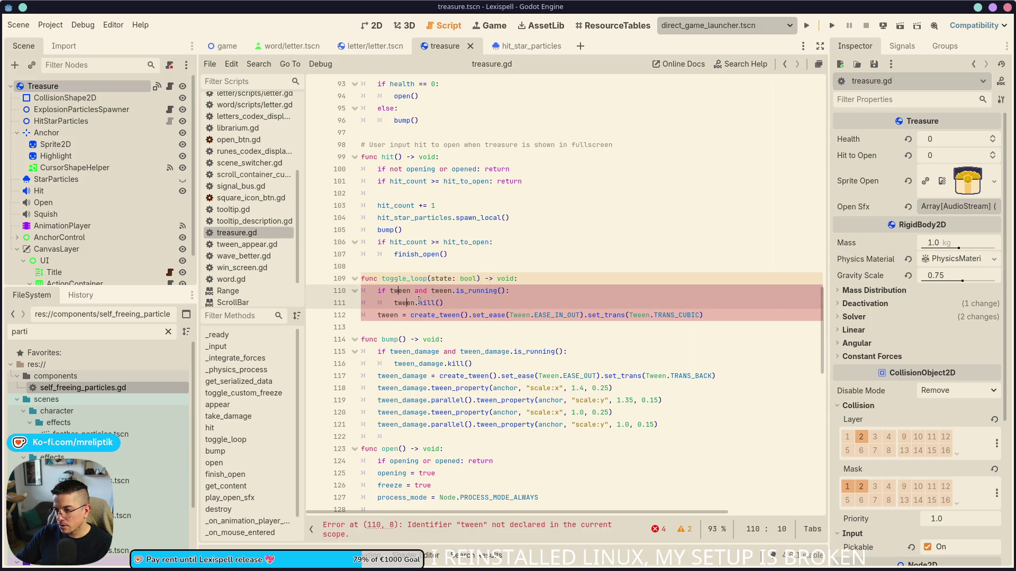
pyautogui.hotkey('ctrl', 'Left')
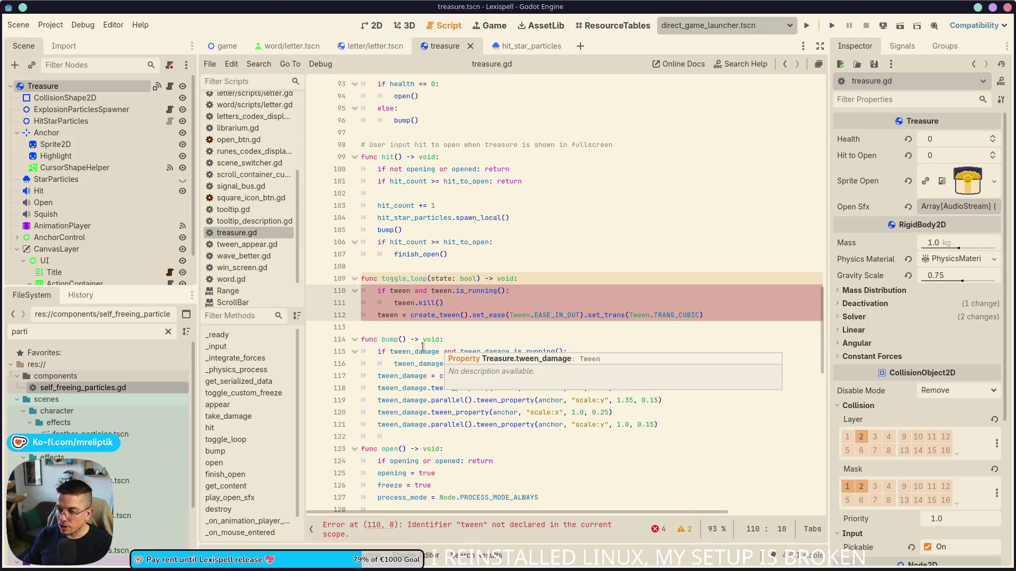
pyautogui.hotkey('ctrl', 'Right')
pyautogui.write('_loop')
pyautogui.hotkey('ctrl', 's')
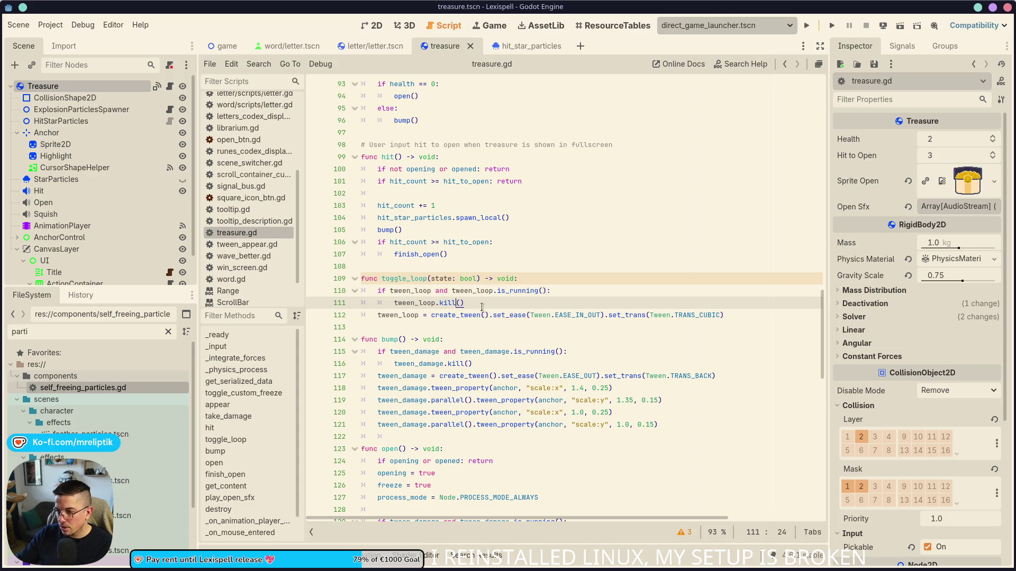
# Check the tween_loop references on lines 110-111, then start a new line after the create_tween line.
pyautogui.click(415, 291)
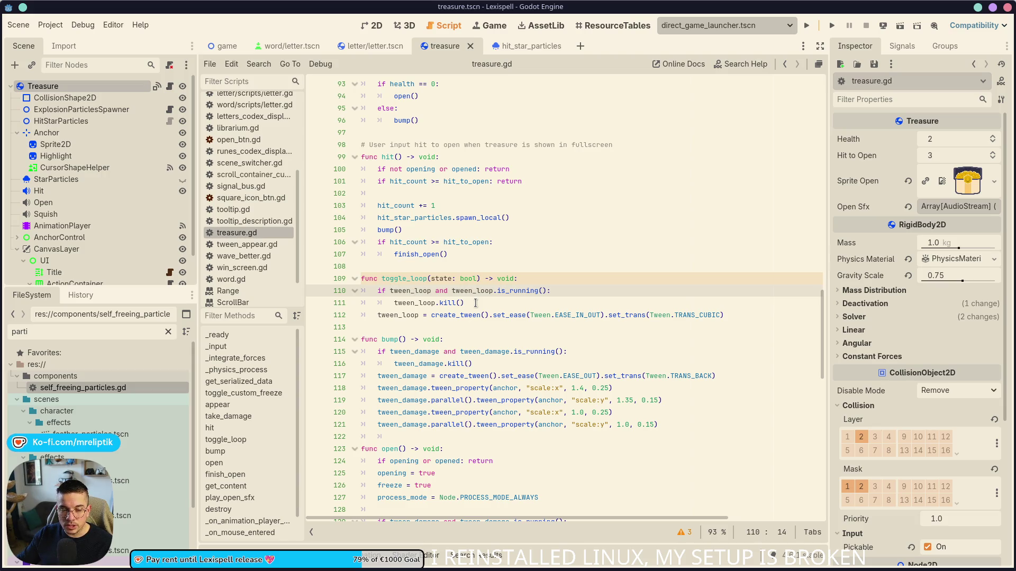
pyautogui.click(422, 303)
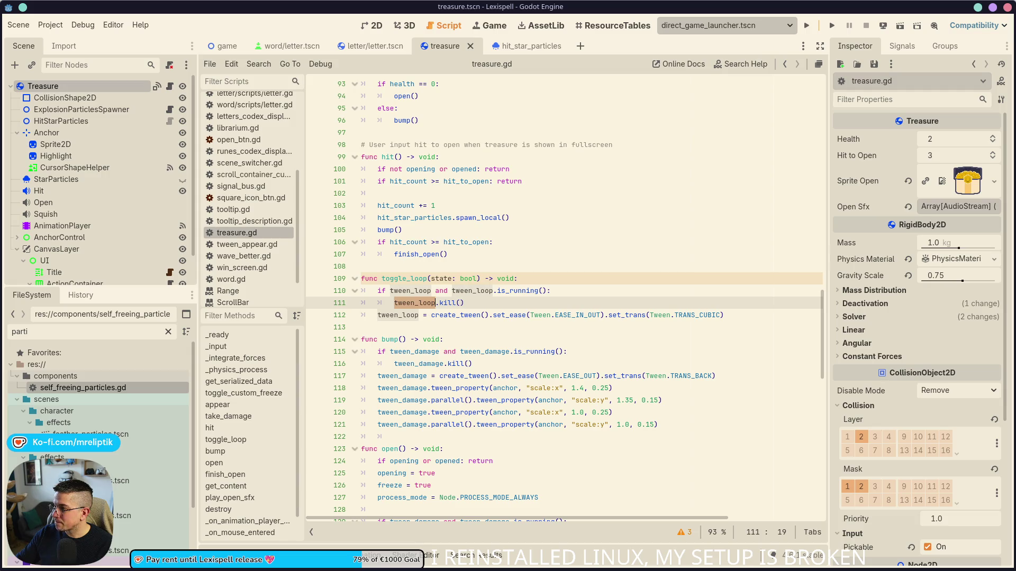
pyautogui.click(421, 303)
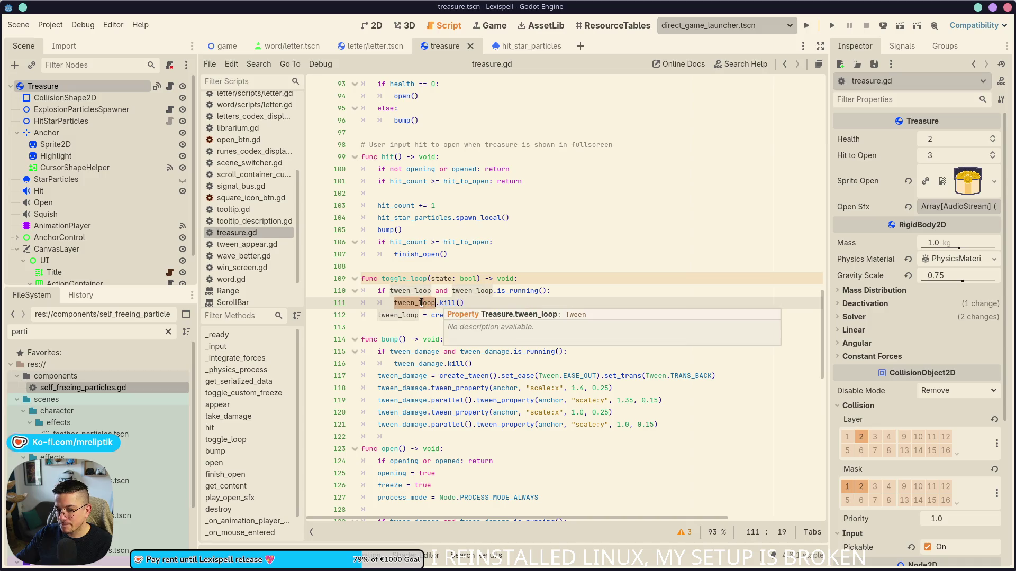
pyautogui.doubleClick(422, 292)
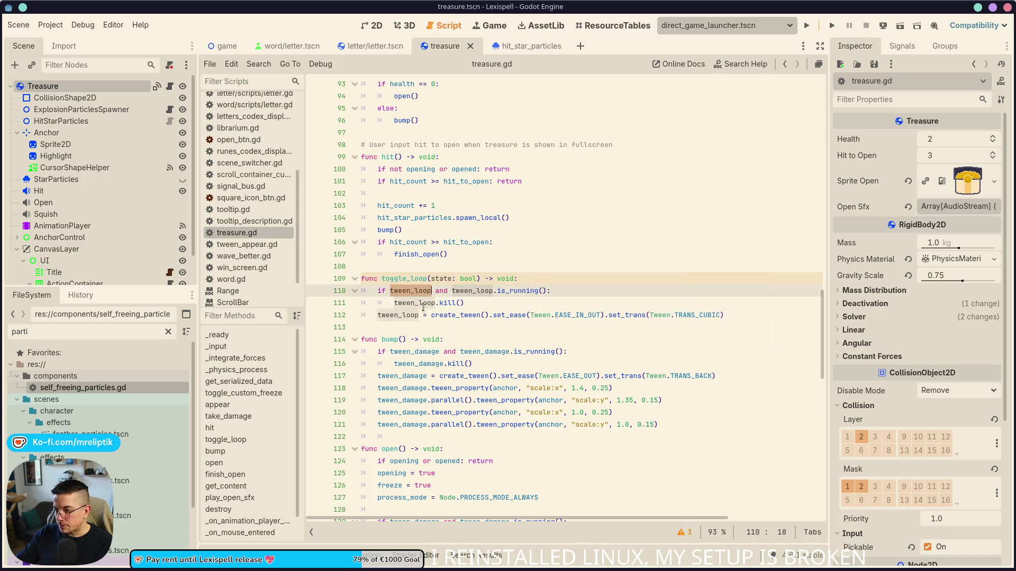
pyautogui.click(732, 315)
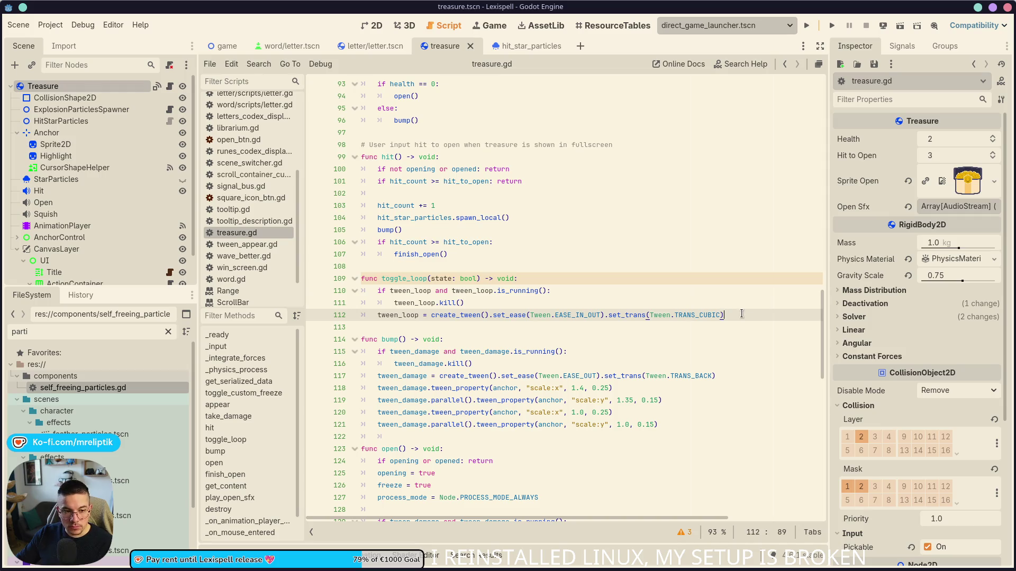
pyautogui.press('Return')
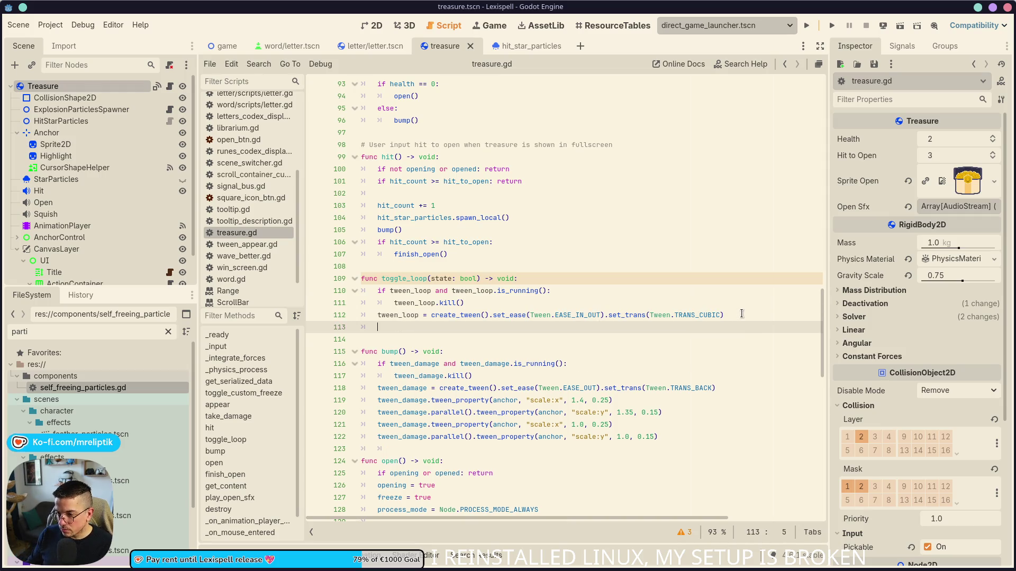
# Type the partial call tween_loop.twee on line 113 to bring up tween method suggestions.
pyautogui.write('tween')
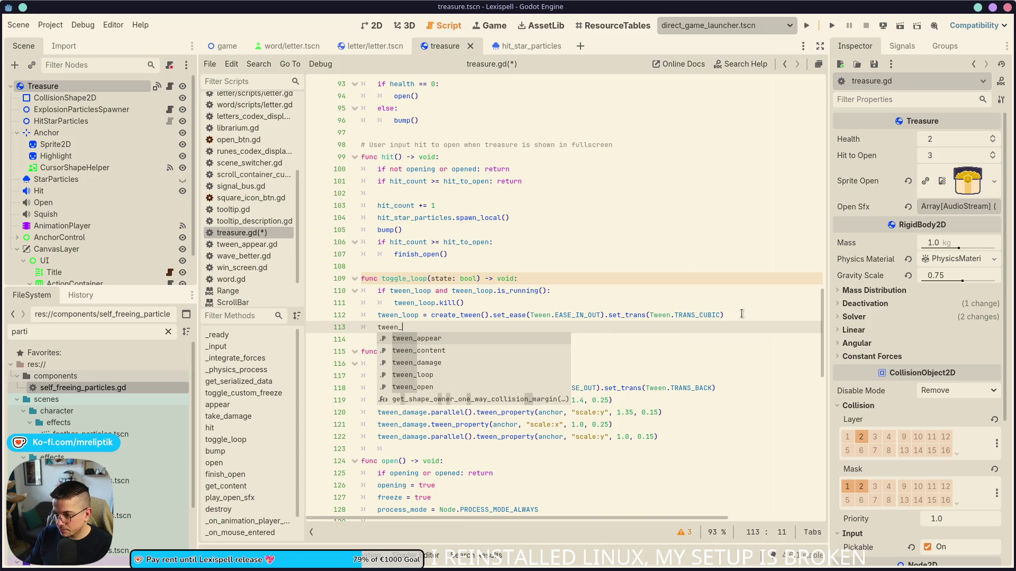
pyautogui.write('_loop')
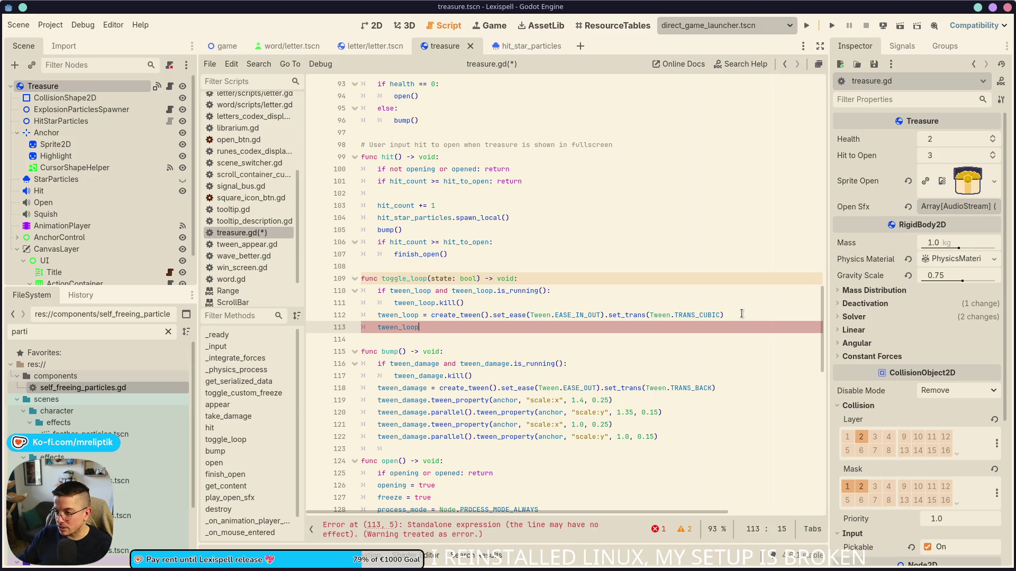
pyautogui.click(450, 334)
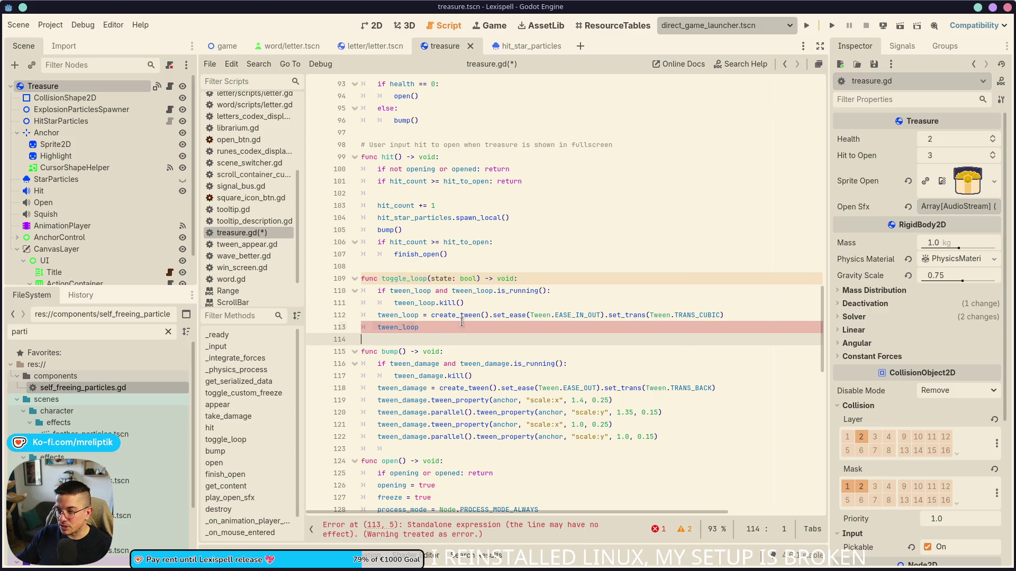
pyautogui.click(461, 323)
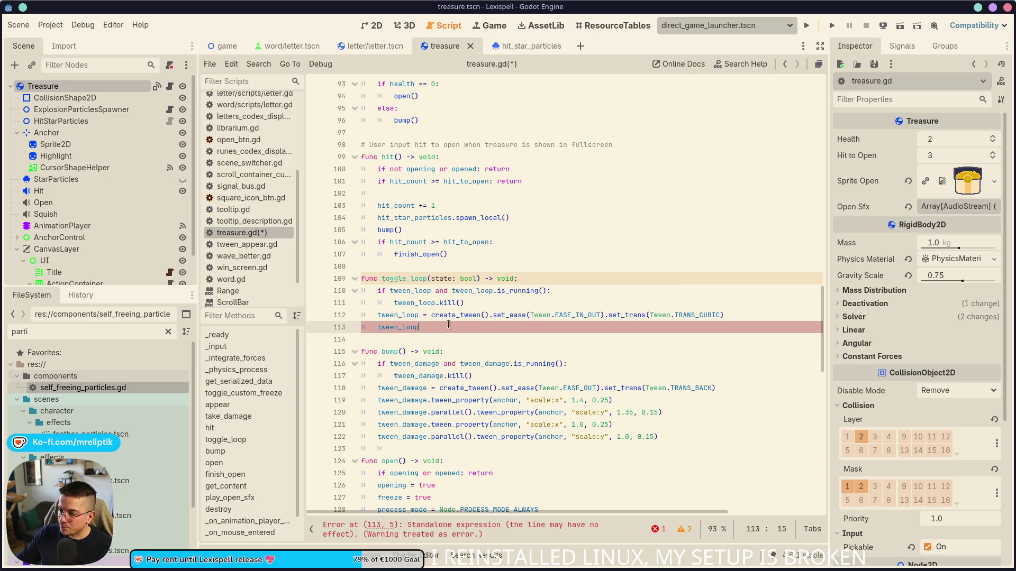
pyautogui.write('.twee')
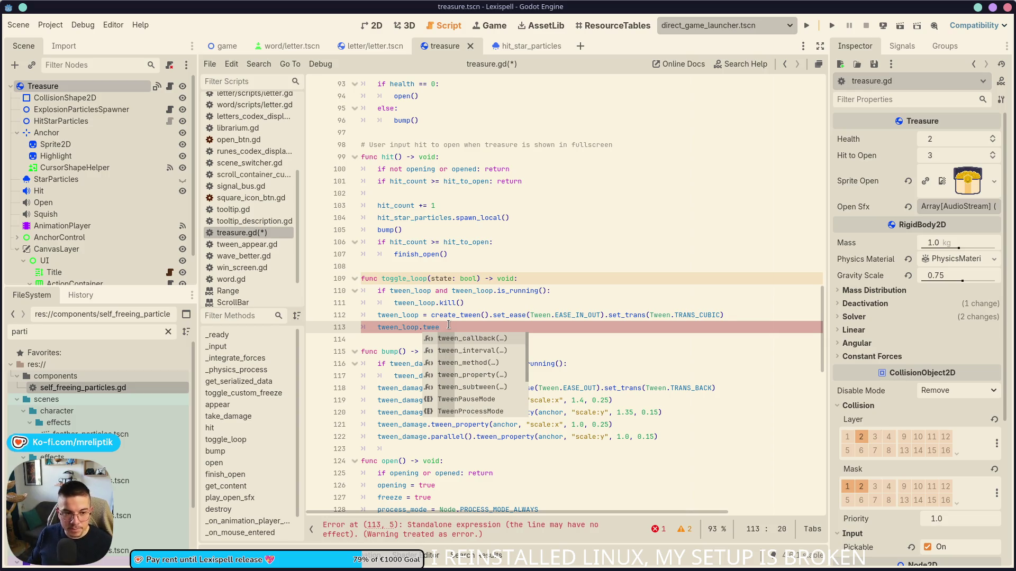
# Insert tween_loop.tween_property(anchor, "rotation_degrees", 15.0, 0.2) on line 113.
pyautogui.press('Down')
pyautogui.press('Down')
pyautogui.press('Down')
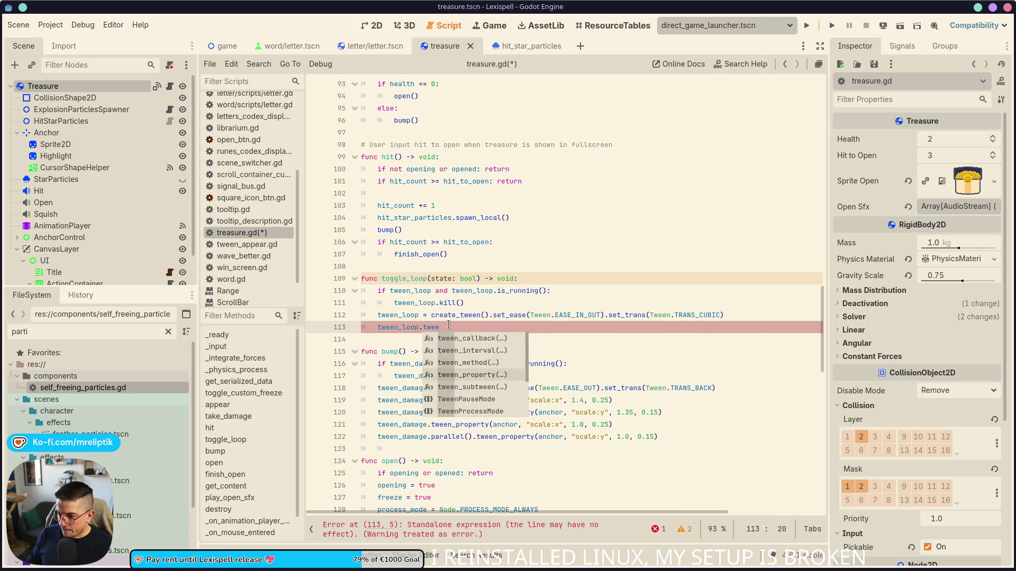
pyautogui.press('Return')
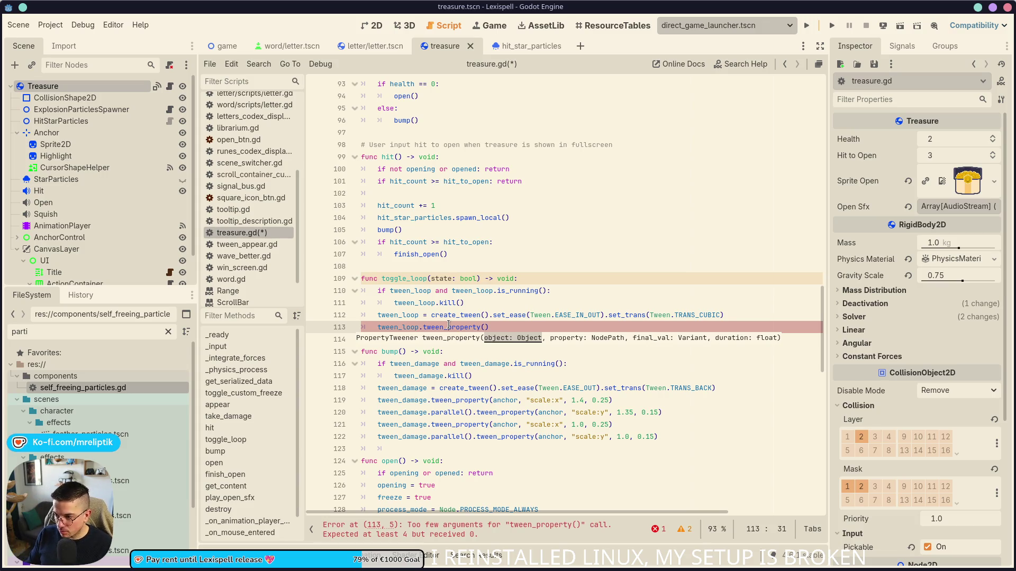
pyautogui.write('anch')
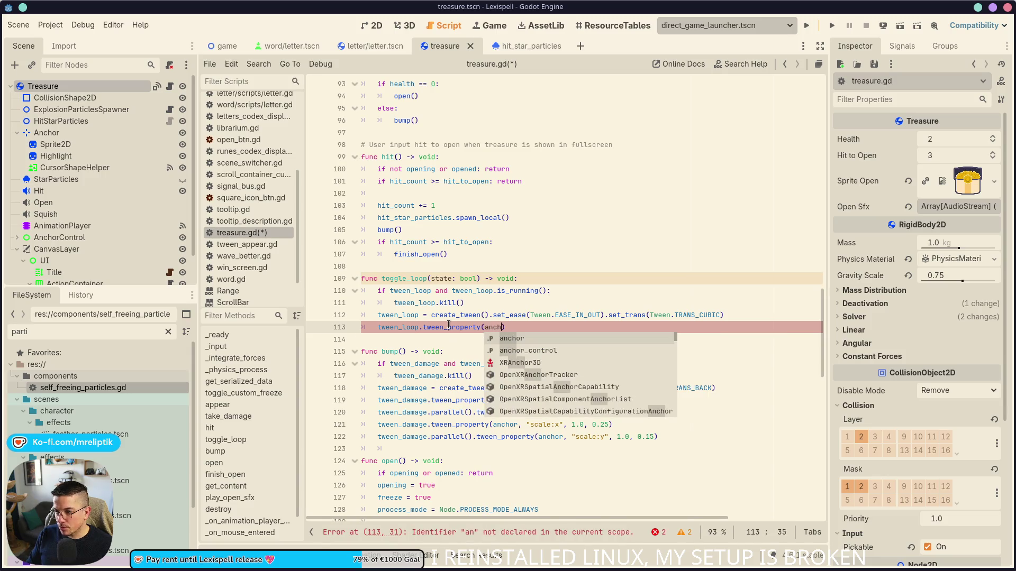
pyautogui.press('Return')
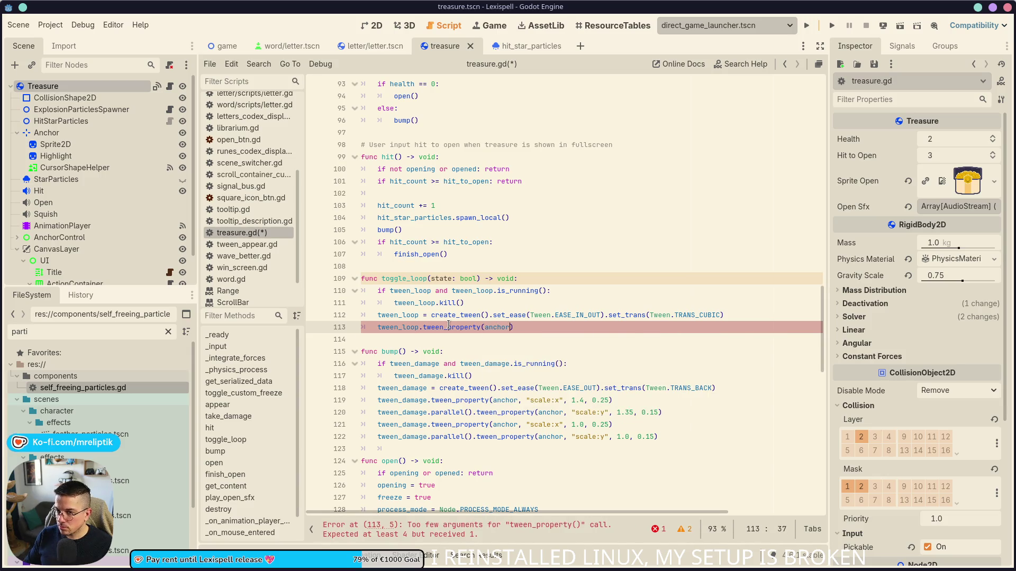
pyautogui.write(', "')
pyautogui.write('rotation')
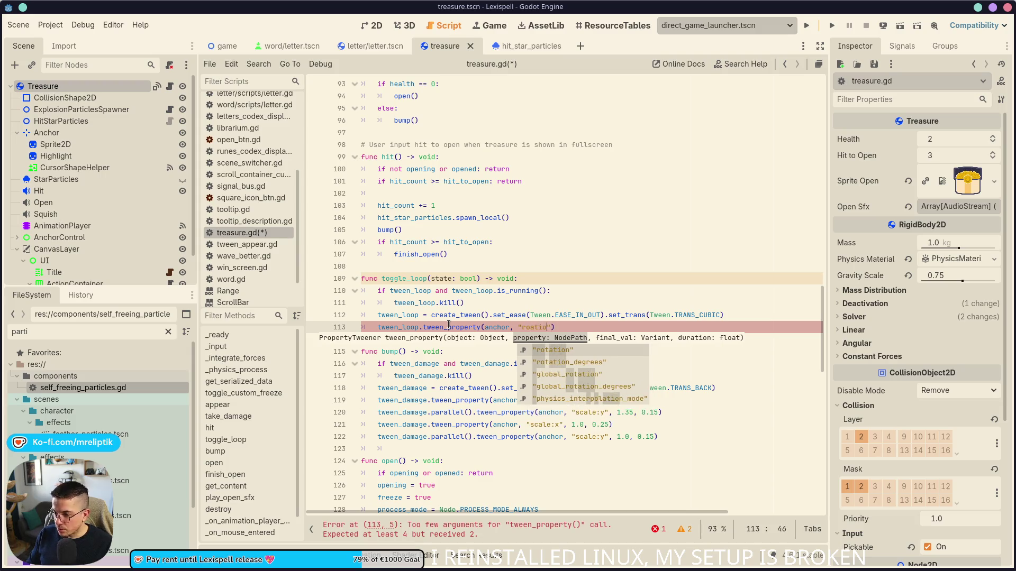
pyautogui.press('Return')
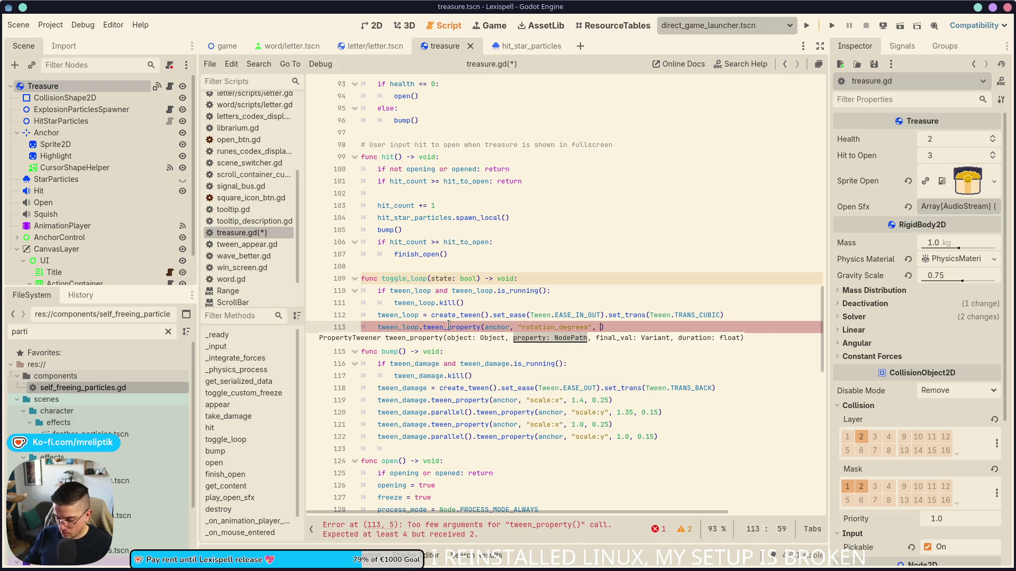
pyautogui.write('15')
pyautogui.write('.0,')
pyautogui.write(' 0.')
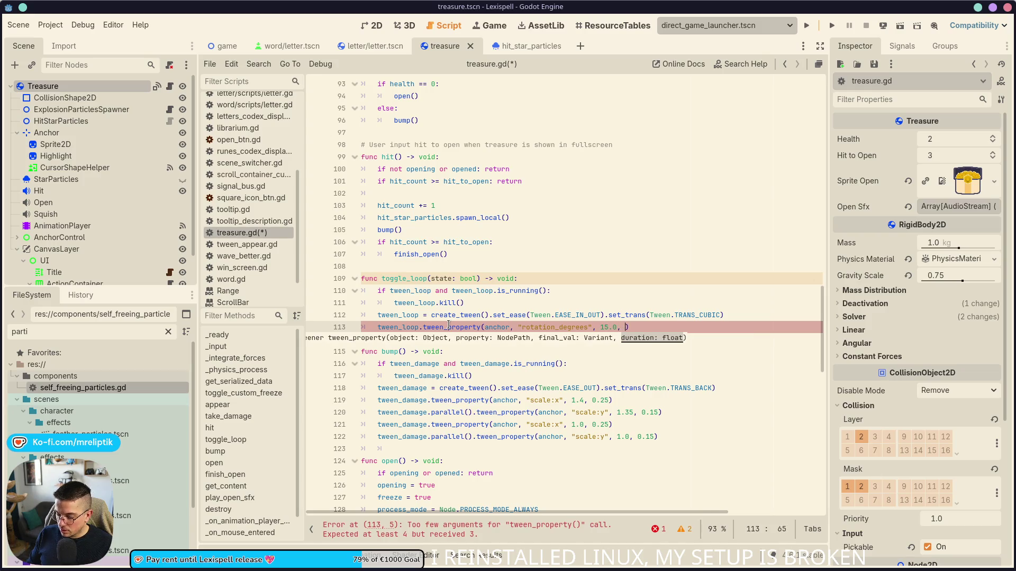
pyautogui.write('2')
# Duplicate the rotation step into three more, changing a duration to 0.4 and the last angle to 0.0.
pyautogui.hotkey('ctrl', 'shift', 'd')
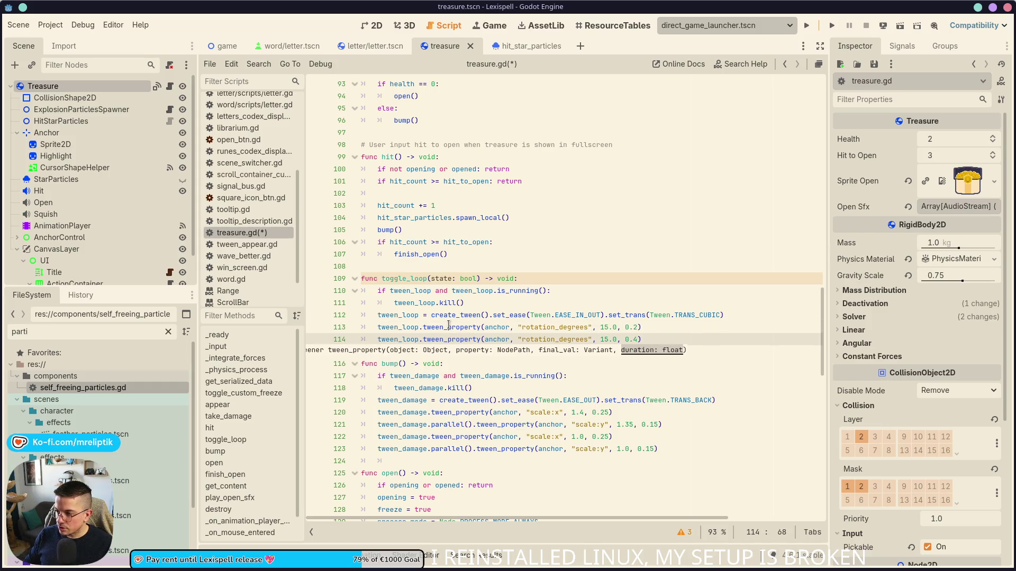
pyautogui.press('Delete')
pyautogui.write('4')
pyautogui.hotkey('ctrl', 'shift', 'd')
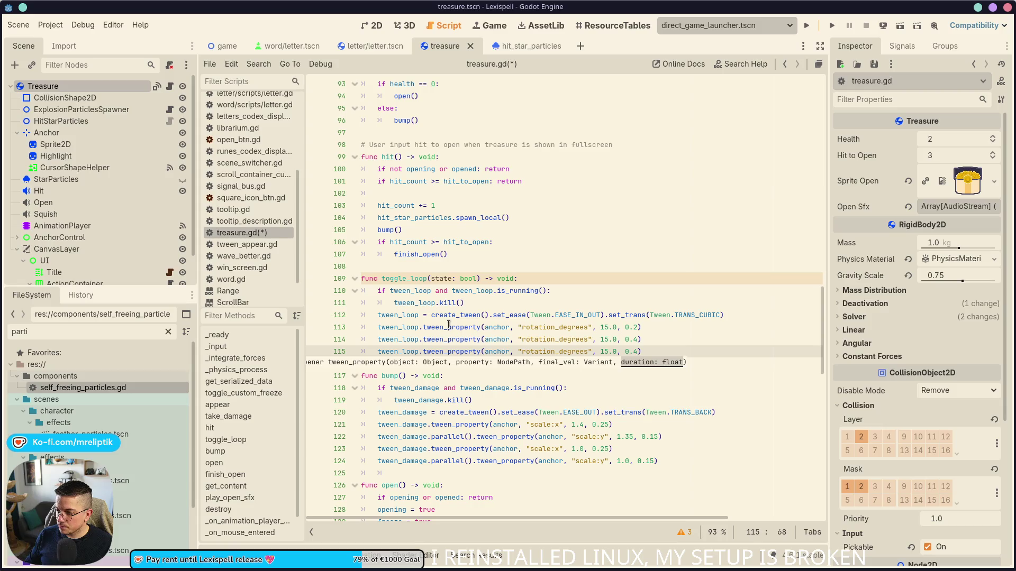
pyautogui.hotkey('ctrl', 'shift', 'd')
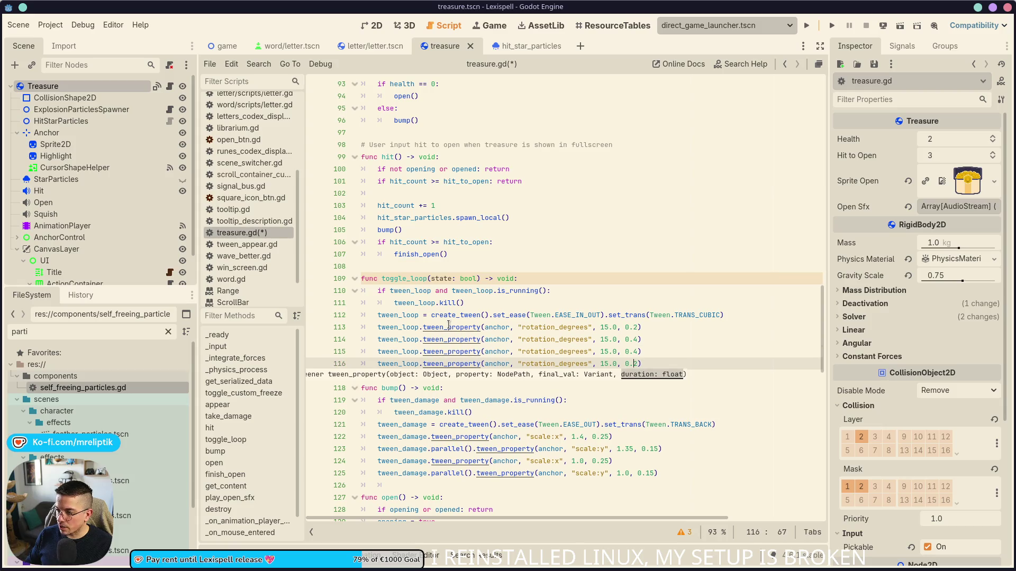
pyautogui.press('Left')
pyautogui.press('Left')
pyautogui.press('Left')
pyautogui.press('BackSpace')
pyautogui.press('BackSpace')
pyautogui.write('0')
# Set the middle steps' angles to -12.0 and 10.0, save, and paste below the tween steps.
pyautogui.press('Up')
pyautogui.press('Up')
pyautogui.press('Left')
pyautogui.write('-')
pyautogui.press('Delete')
pyautogui.press('Delete')
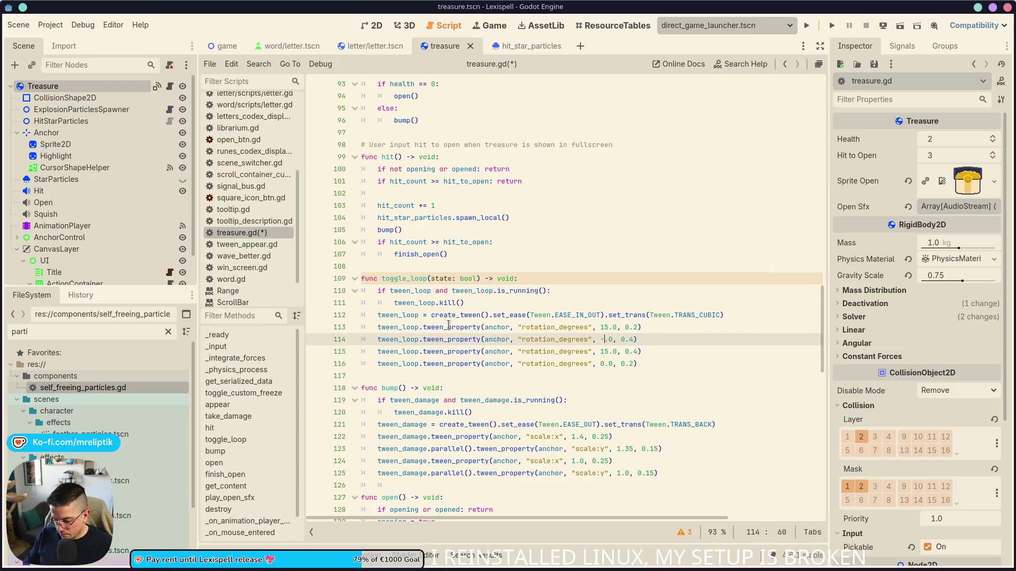
pyautogui.write('12')
pyautogui.press('Down')
pyautogui.press('Left')
pyautogui.press('BackSpace')
pyautogui.write('0')
pyautogui.hotkey('ctrl', 's')
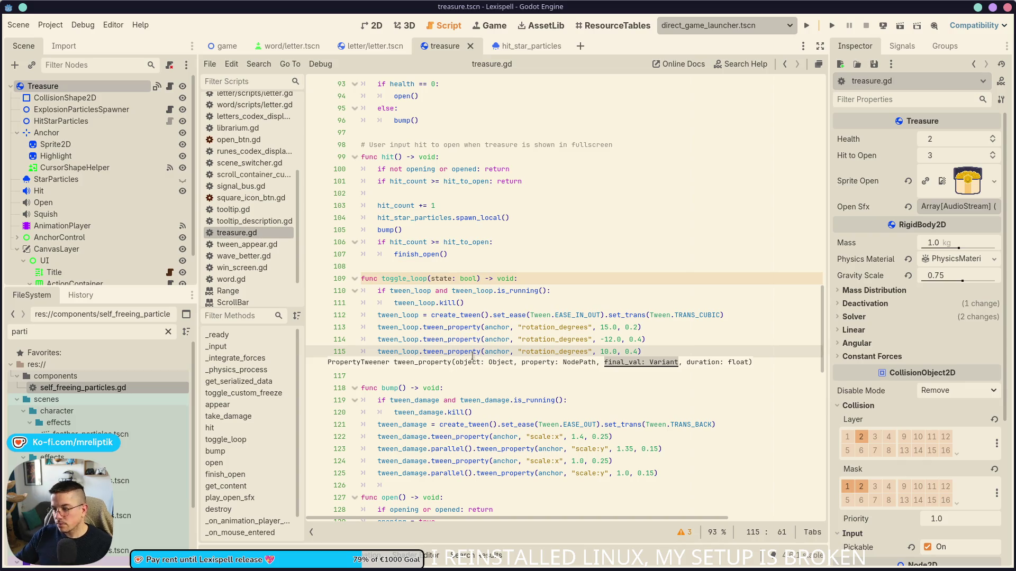
pyautogui.press('End')
pyautogui.press('Return')
pyautogui.write('tween_loop.tween_property(anchor, "rotation_degrees", 0.0, 0.2)')
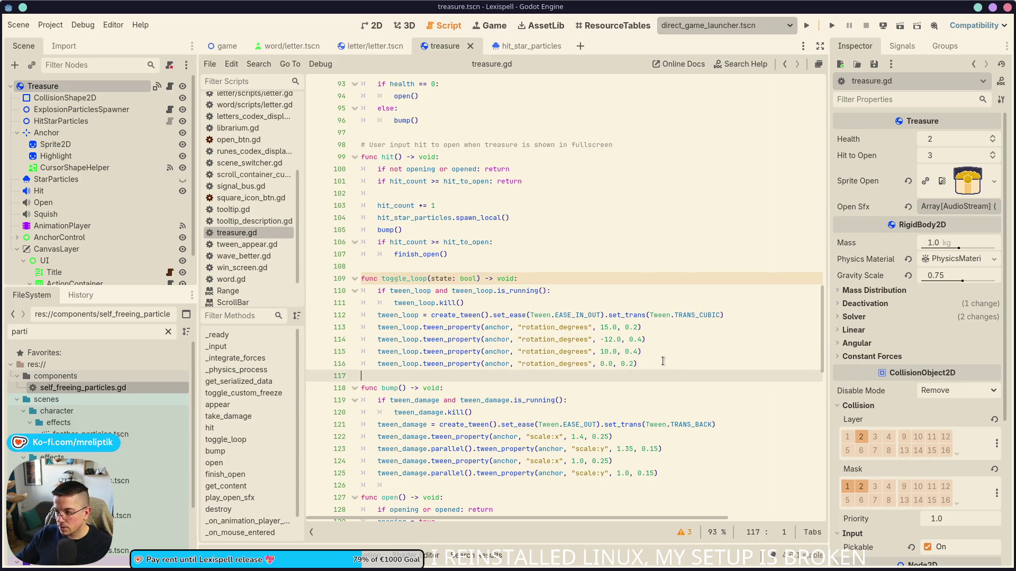
# Change line 112's easing to EASE_OUT and transition to TRANS_BACK, then save.
pyautogui.hotkey('ctrl', 's')
pyautogui.doubleClick(588, 315)
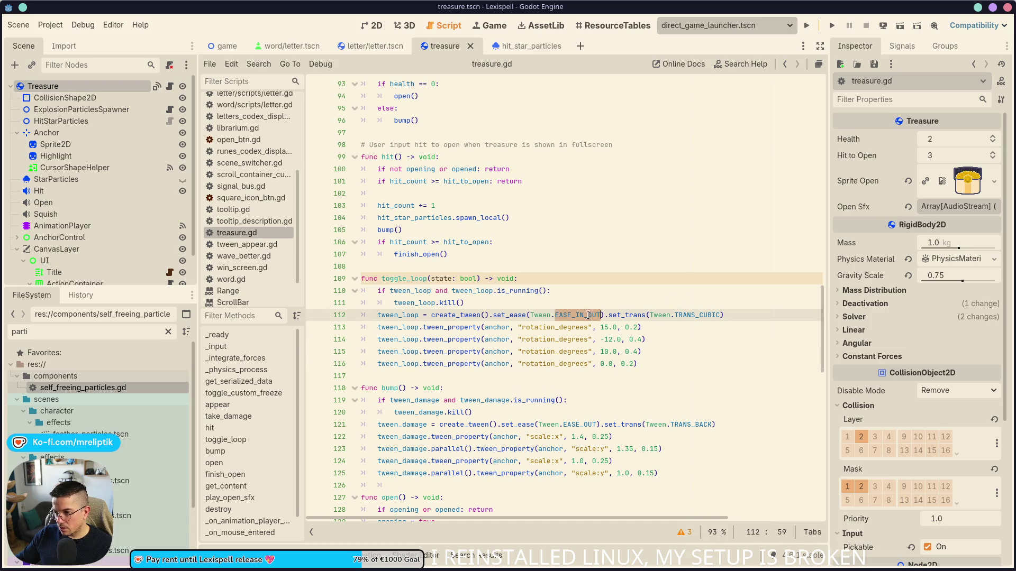
pyautogui.write('E')
pyautogui.press('Down')
pyautogui.press('Down')
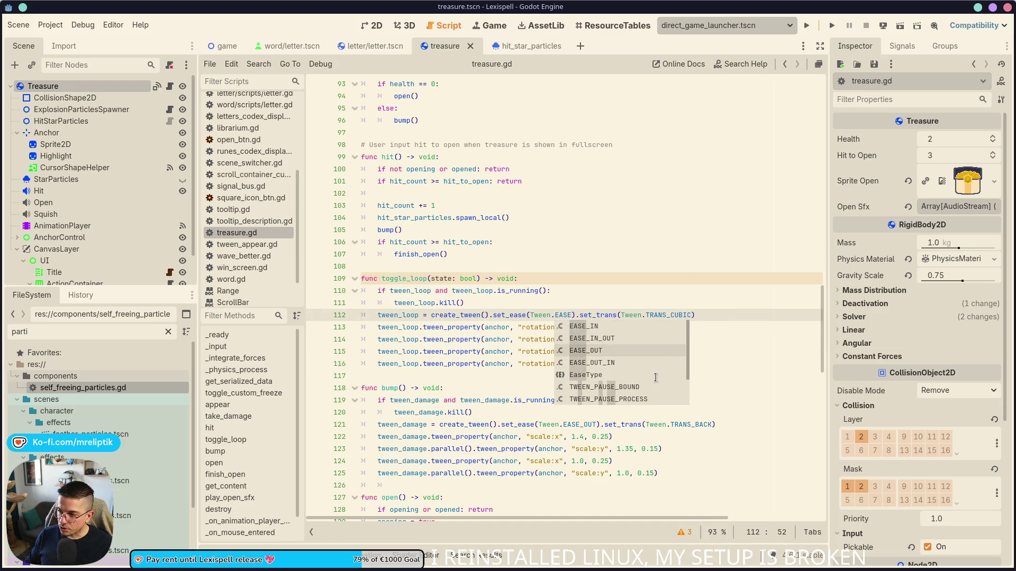
pyautogui.press('Return')
pyautogui.press('Right')
pyautogui.hotkey('ctrl', 'shift', 'Right')
pyautogui.write('TRA')
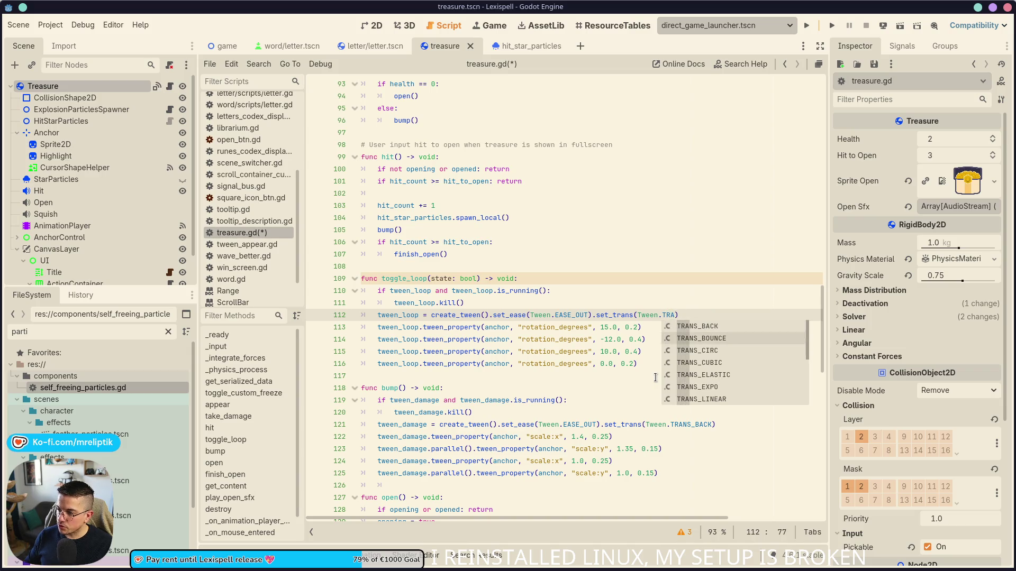
pyautogui.press('Return')
pyautogui.hotkey('ctrl', 's')
# Add tween_loop.set_loops() right after the kill() call and save treasure.gd.
pyautogui.click(509, 299)
pyautogui.press('Return')
pyautogui.write('twee')
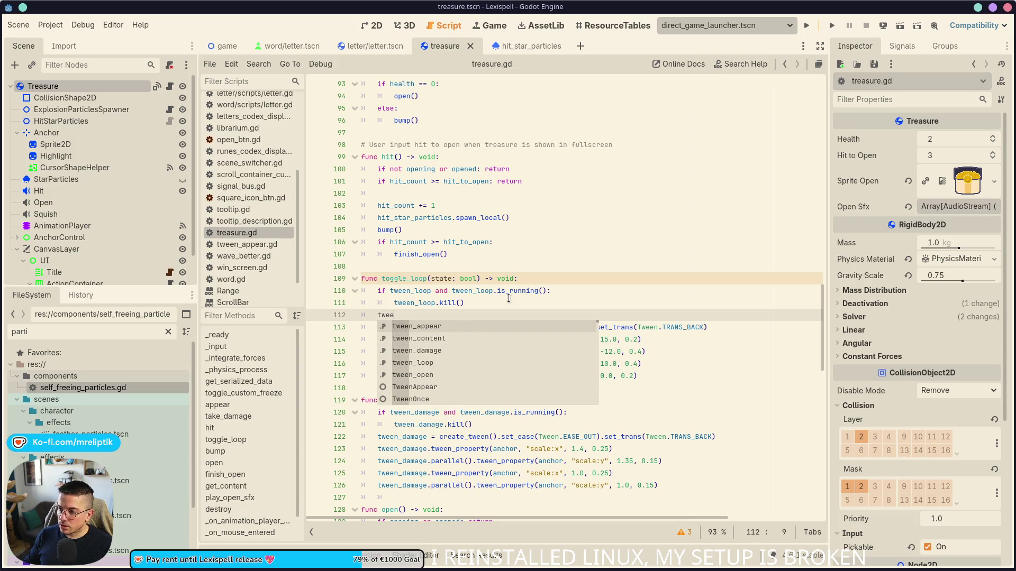
pyautogui.press('Return')
pyautogui.write('.set_lo')
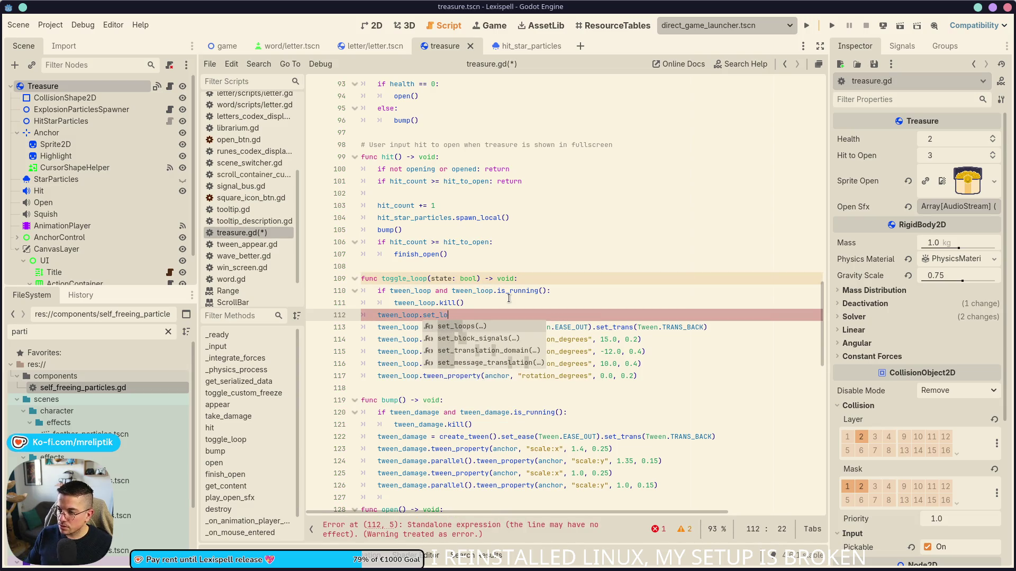
pyautogui.press('Return')
pyautogui.hotkey('ctrl', 's')
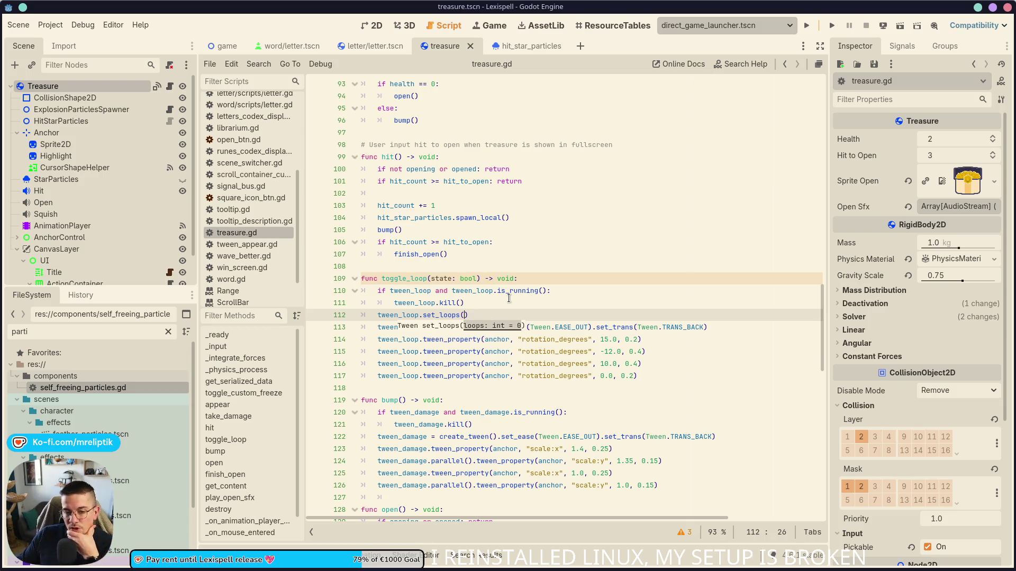
# Dismiss the chat window and review the third and final rotation step lines.
pyautogui.moveTo(444, 567)
pyautogui.click(444, 561)
pyautogui.click(444, 561)
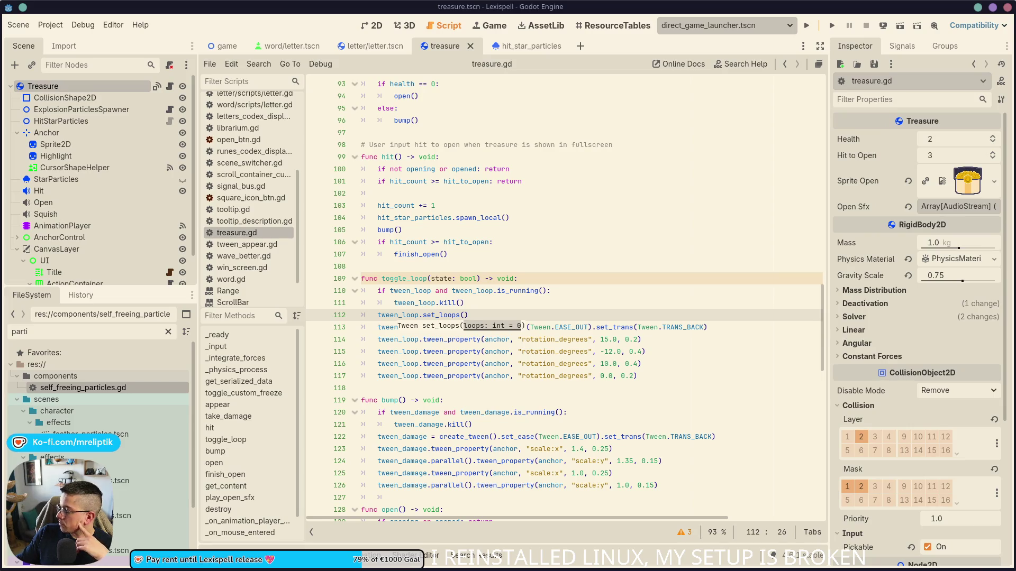
pyautogui.click(453, 376)
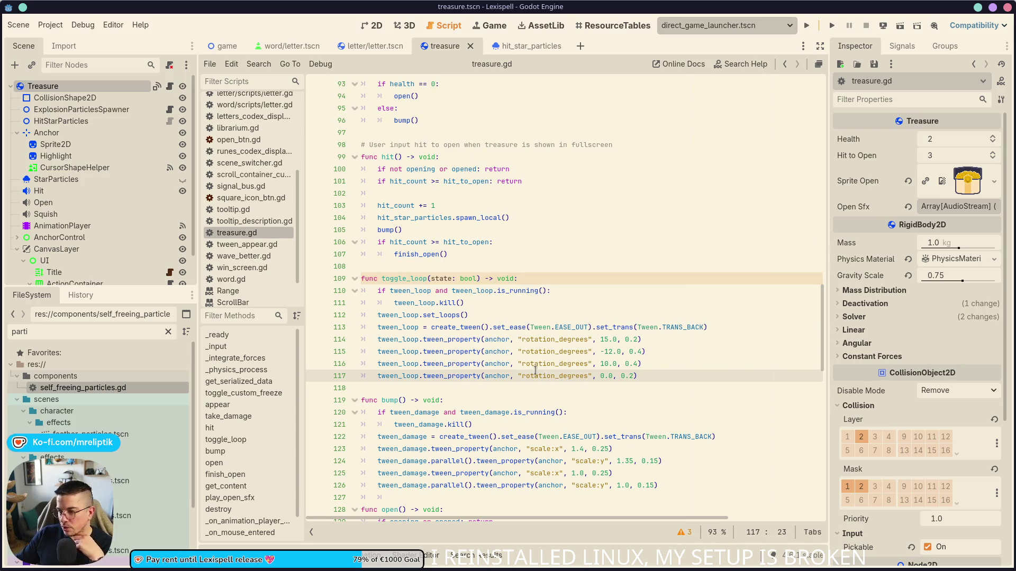
pyautogui.click(517, 368)
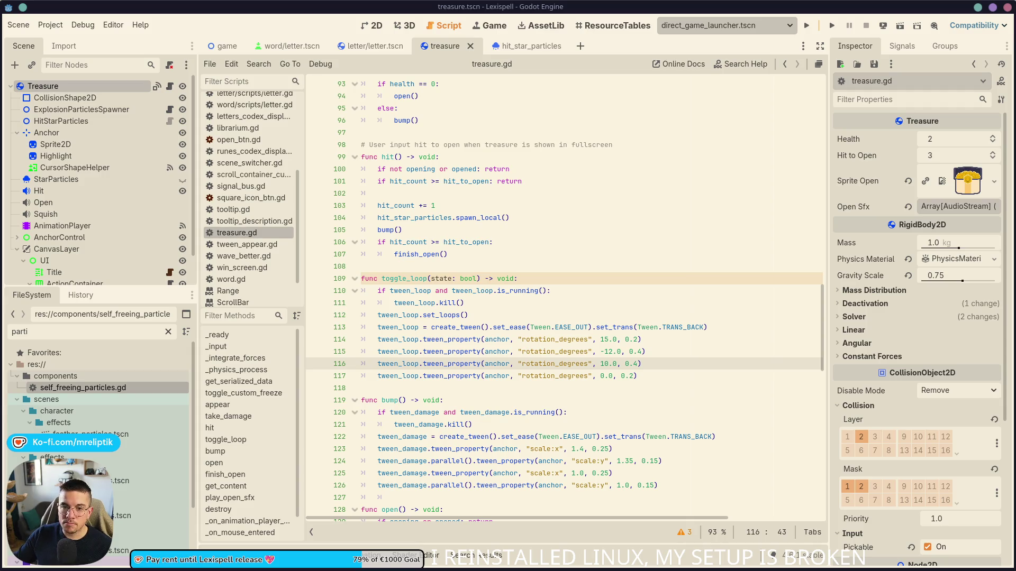
# Scroll through the Sentry Godot Engine Quick Start page in the browser, then return to Godot.
pyautogui.hotkey('alt', 'Tab')
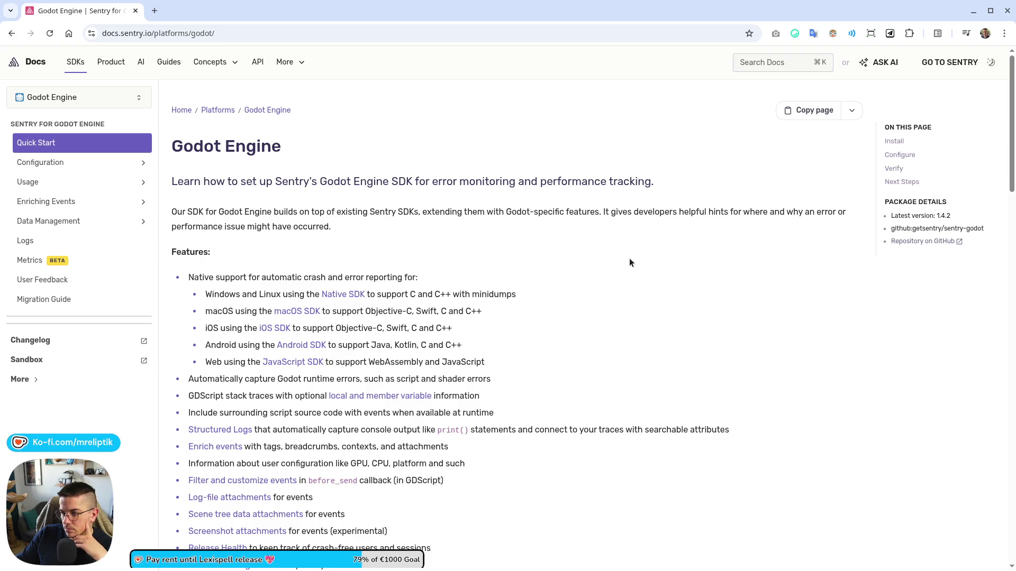
pyautogui.scroll(-5, 630, 261)
pyautogui.scroll(-4, 630, 260)
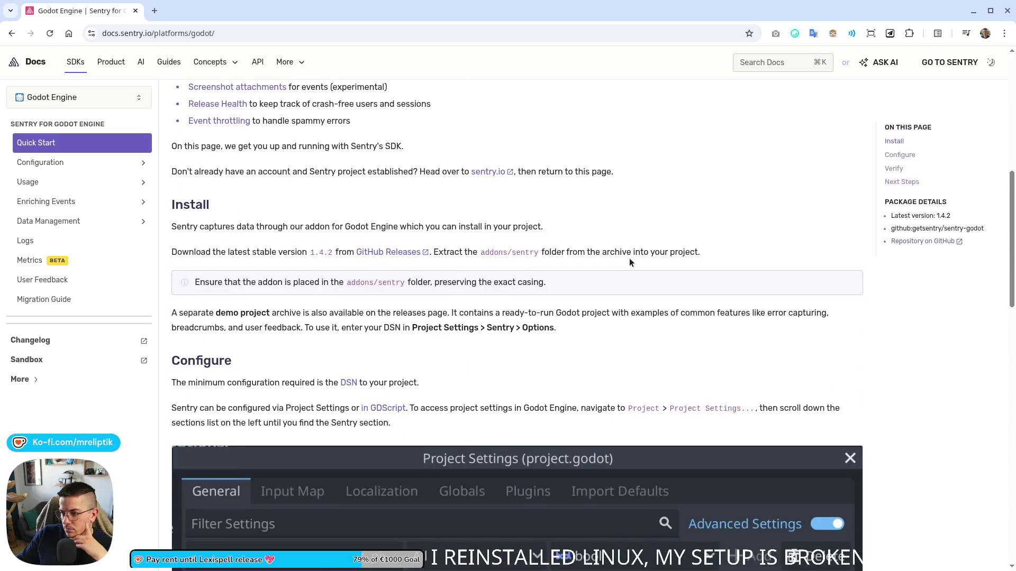
pyautogui.scroll(-5, 630, 263)
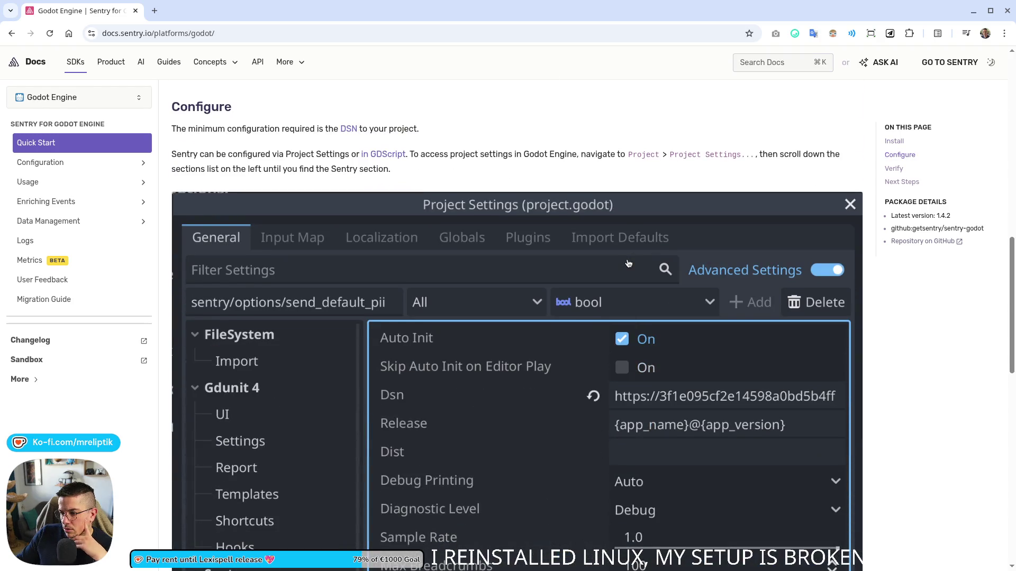
pyautogui.scroll(5, 628, 263)
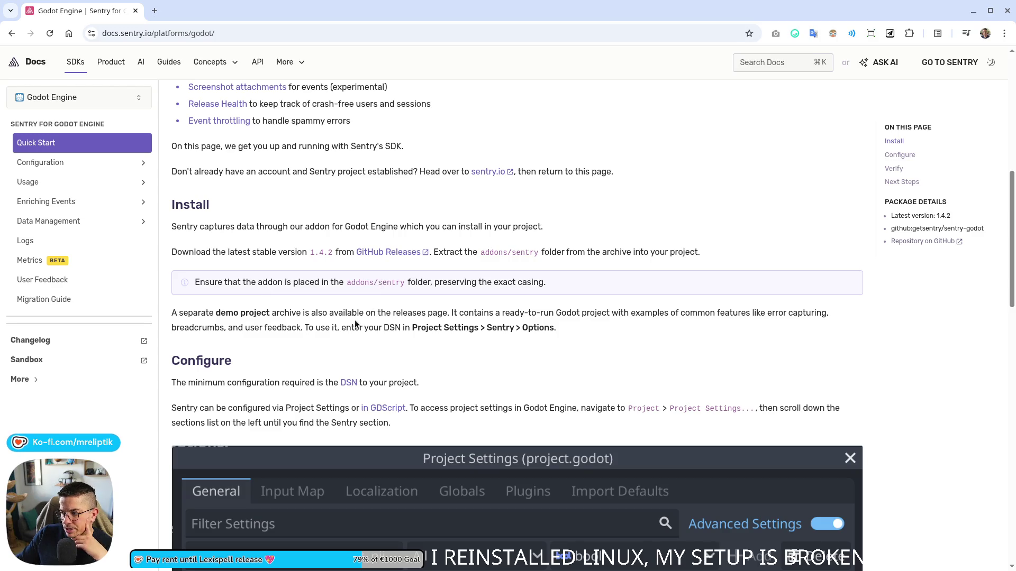
pyautogui.scroll(-6, 355, 324)
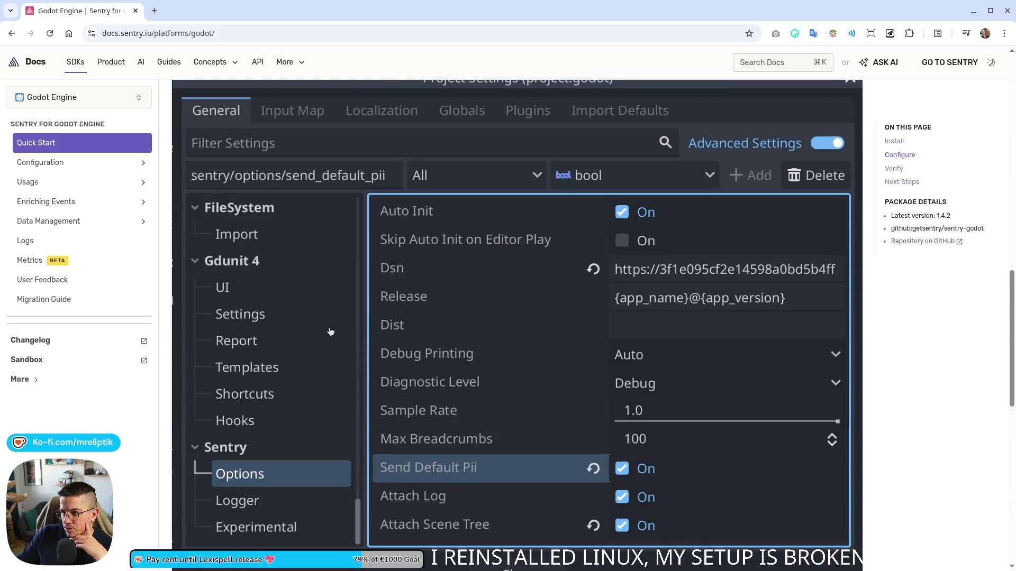
pyautogui.scroll(-6, 331, 332)
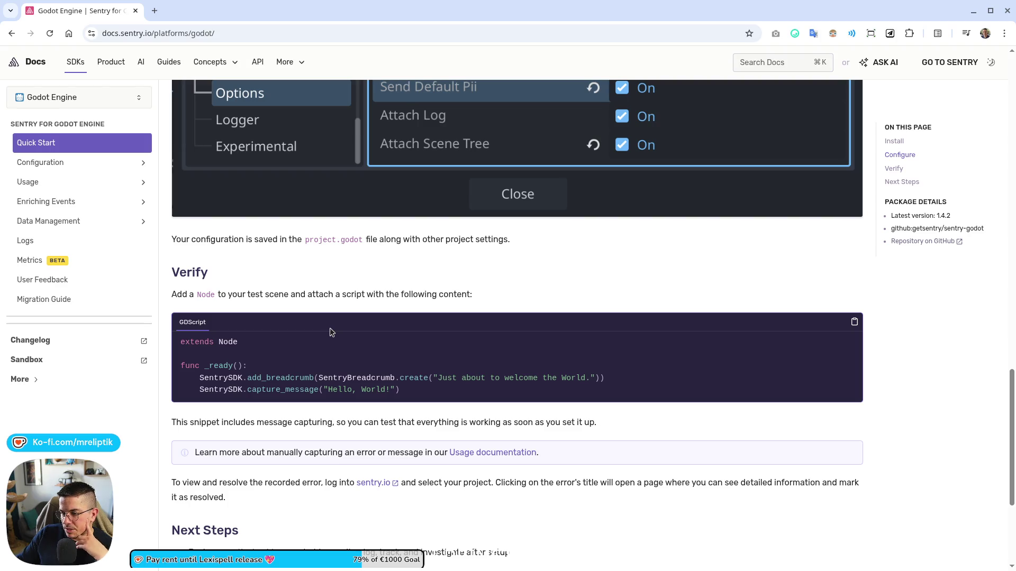
pyautogui.scroll(-4, 330, 332)
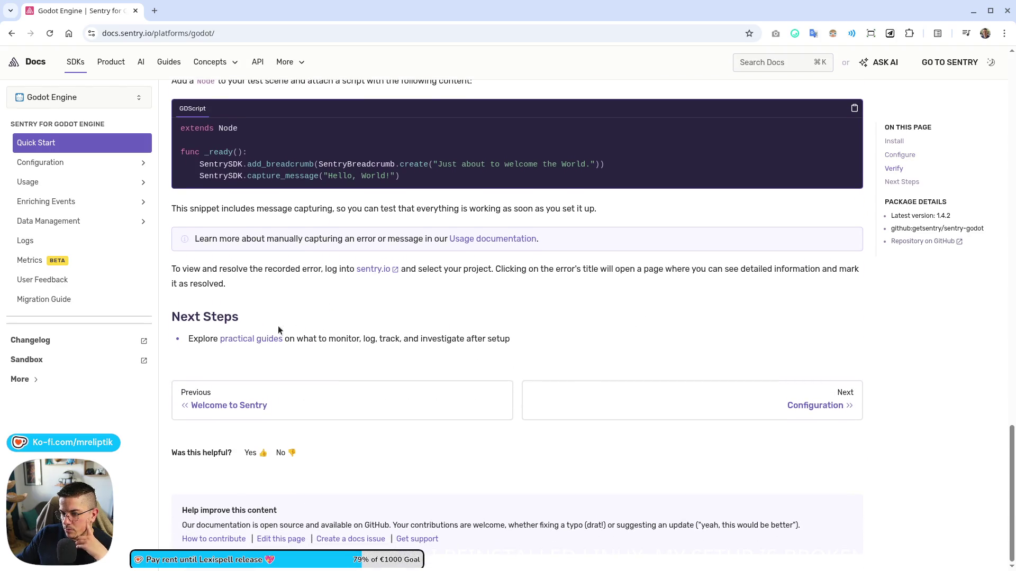
pyautogui.scroll(12, 275, 332)
pyautogui.scroll(7, 351, 305)
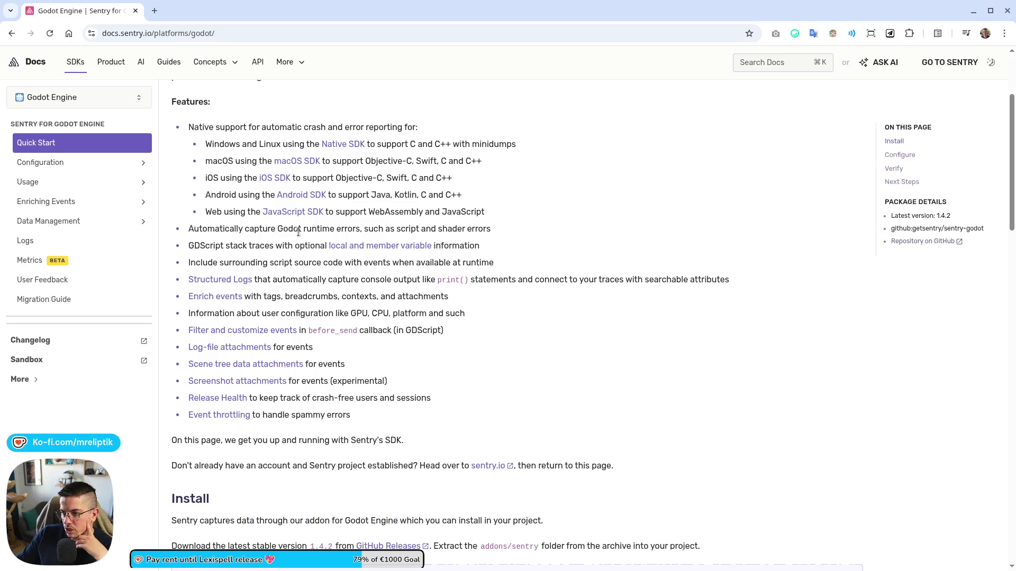
pyautogui.scroll(1, 446, 253)
pyautogui.scroll(3, 446, 253)
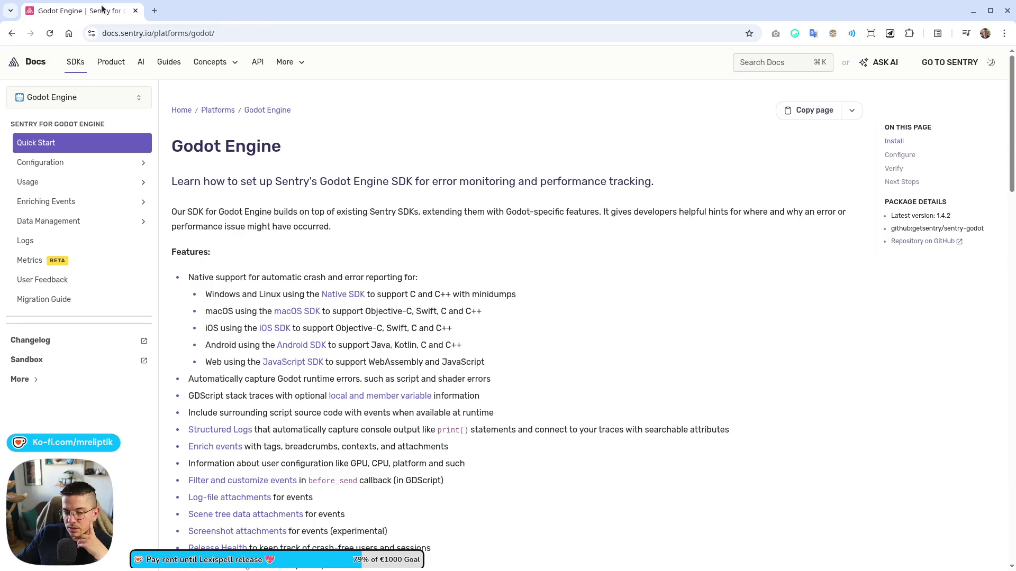
pyautogui.hotkey('alt', 'Tab')
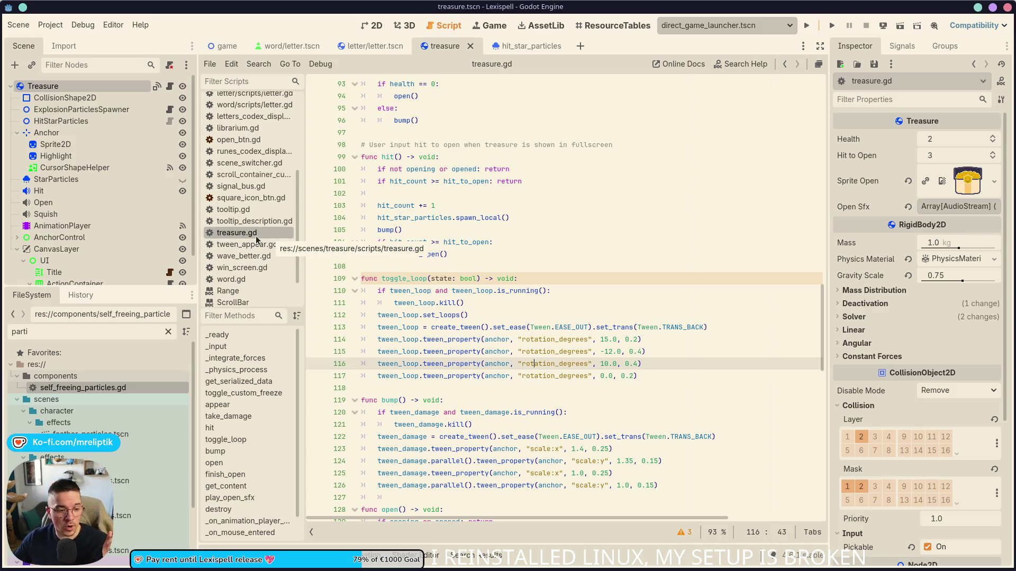
pyautogui.click(417, 278)
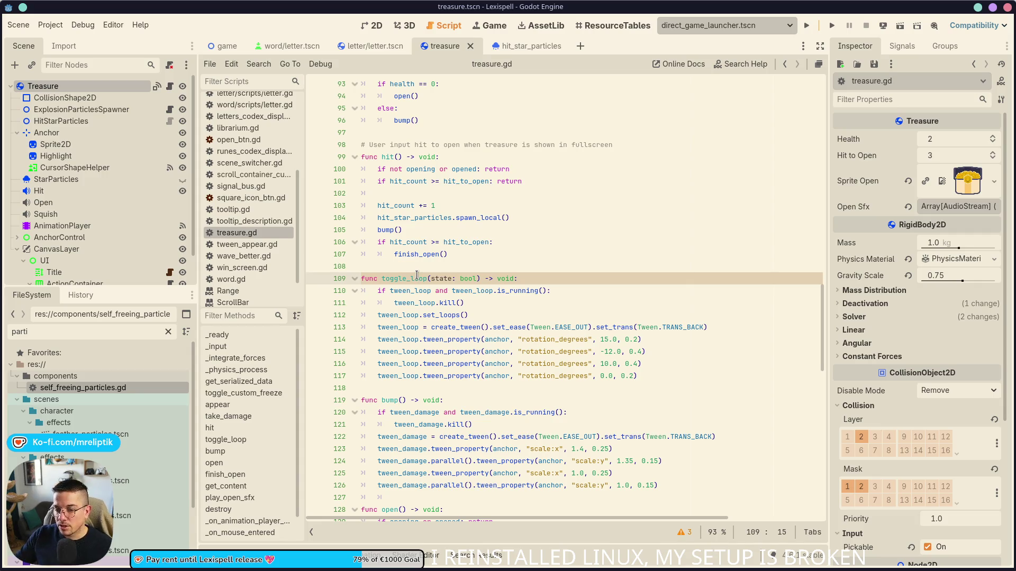
pyautogui.click(441, 279)
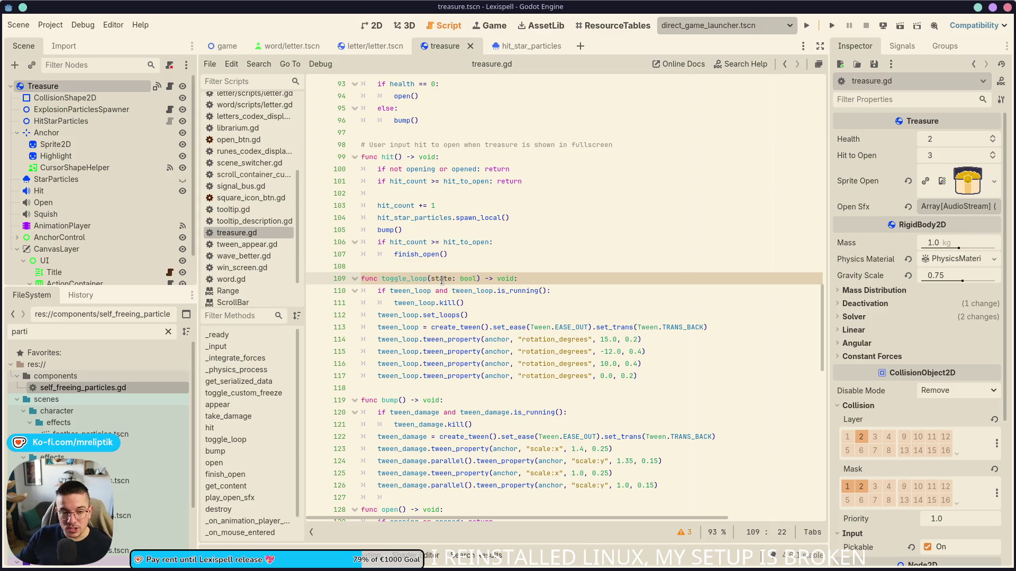
pyautogui.click(501, 278)
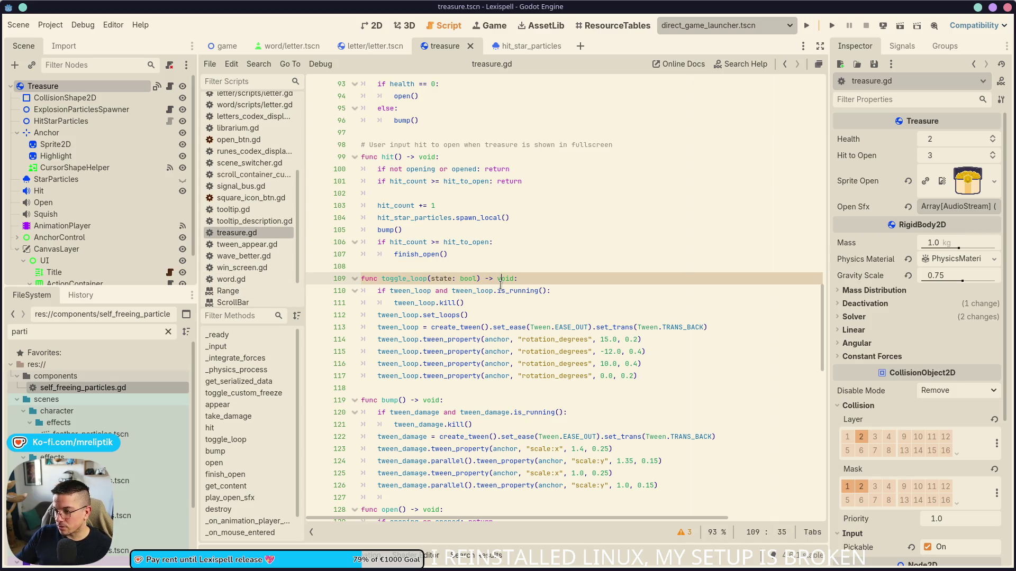
pyautogui.click(559, 299)
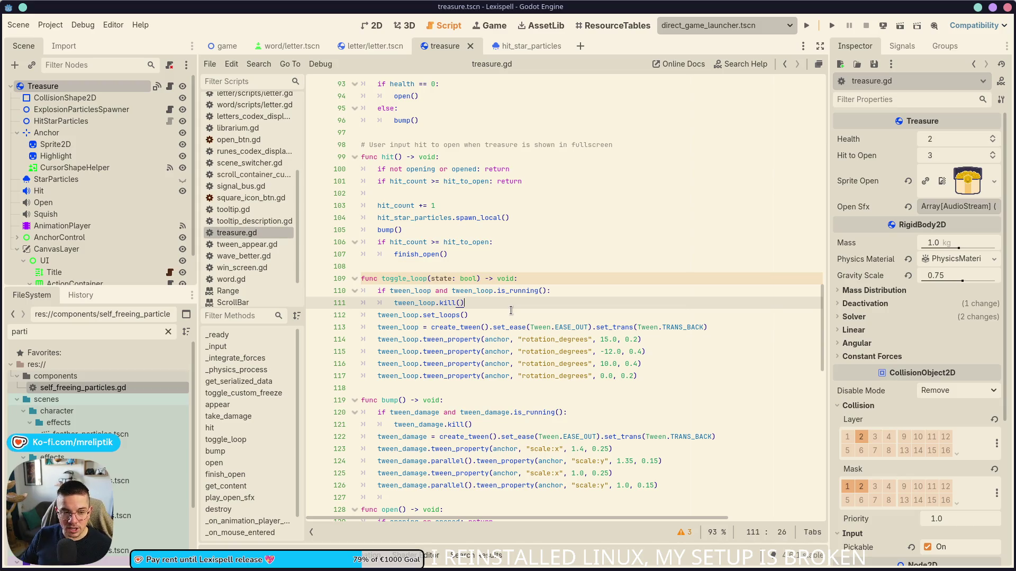
pyautogui.click(516, 314)
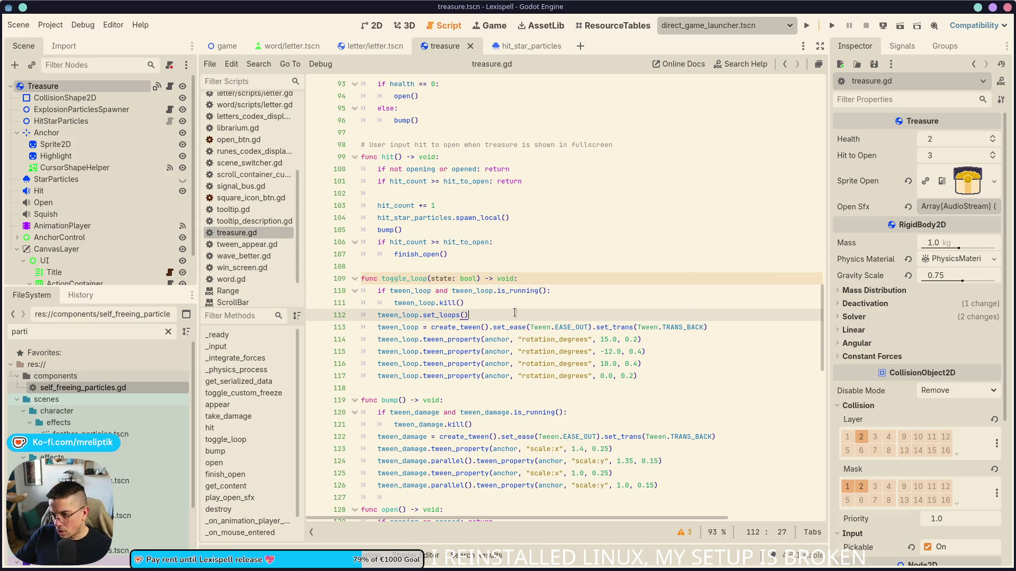
pyautogui.click(511, 305)
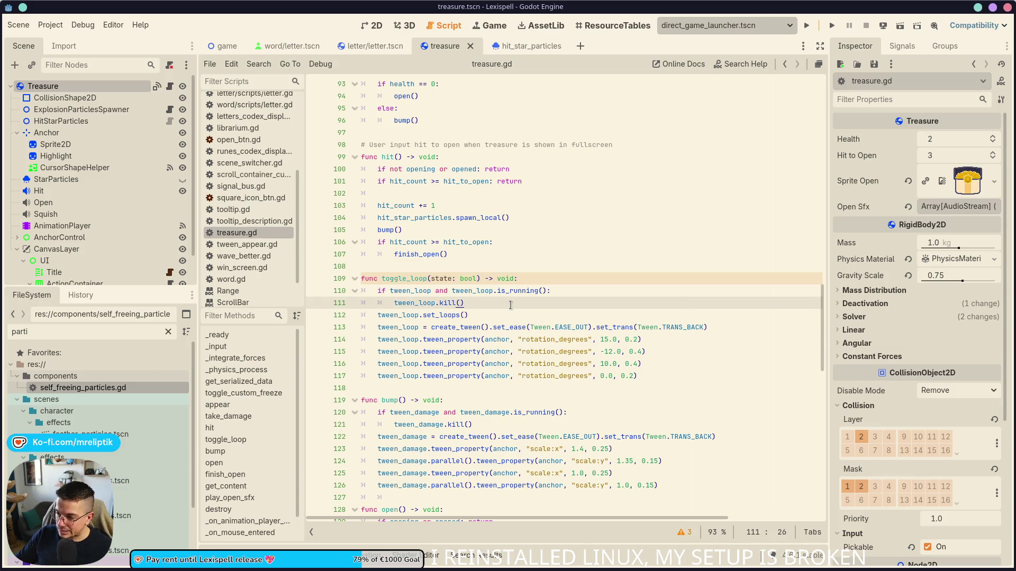
pyautogui.scroll(-2, 510, 305)
pyautogui.click(400, 217)
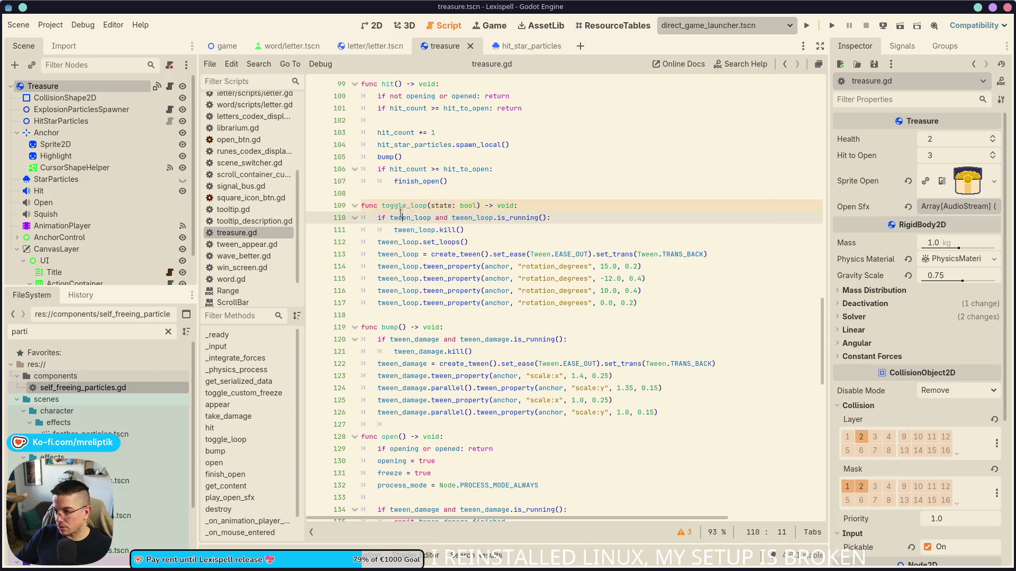
pyautogui.doubleClick(405, 206)
# Append tween_open.tween_callback(toggle_loop.bind(true)) as open()'s last line and save treasure.gd.
pyautogui.scroll(-8, 467, 345)
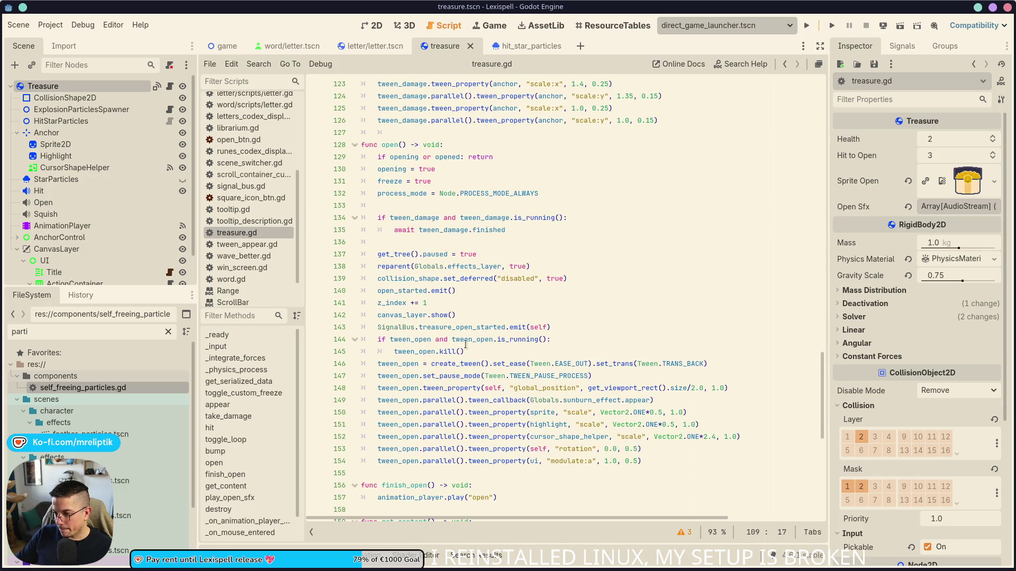
pyautogui.click(576, 461)
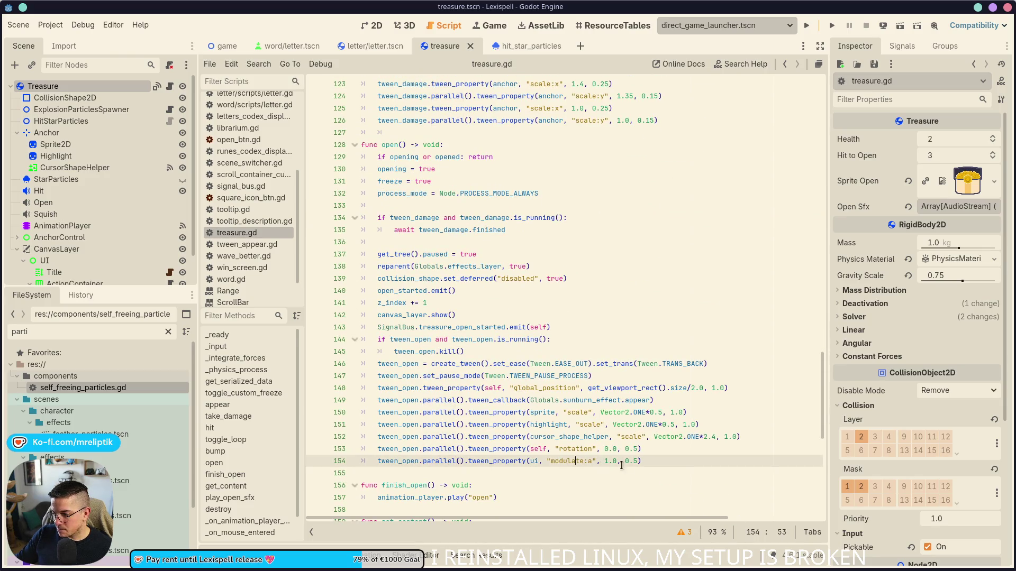
pyautogui.click(672, 459)
pyautogui.press('Return')
pyautogui.write('twee')
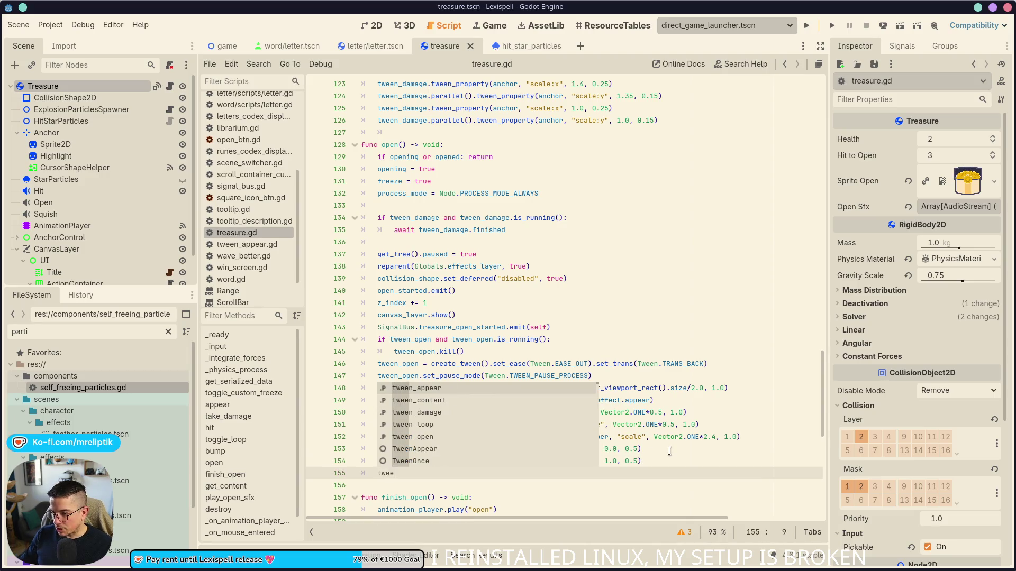
pyautogui.press('Down')
pyautogui.press('Down')
pyautogui.press('Down')
pyautogui.press('Down')
pyautogui.press('Return')
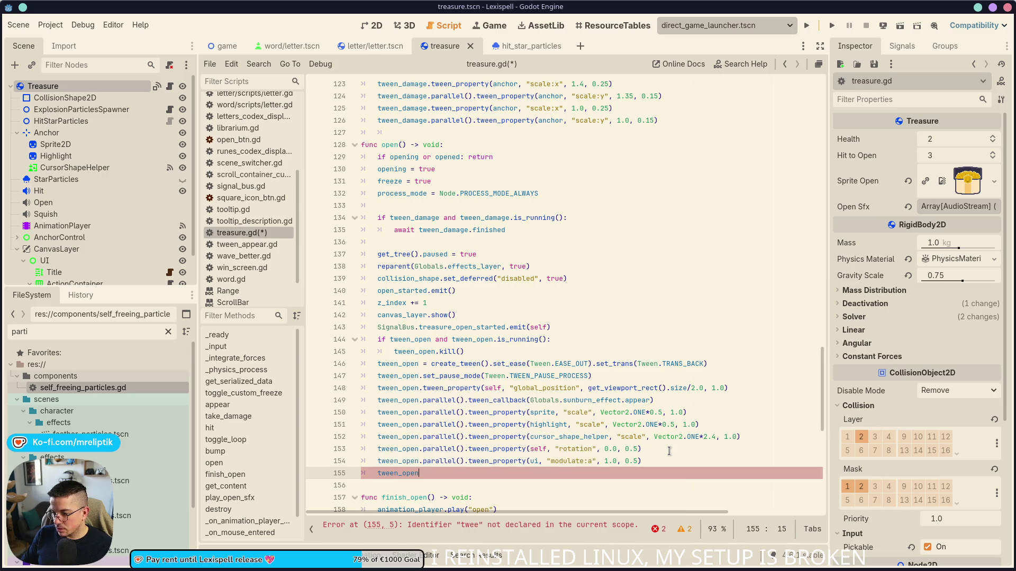
pyautogui.write('.twee')
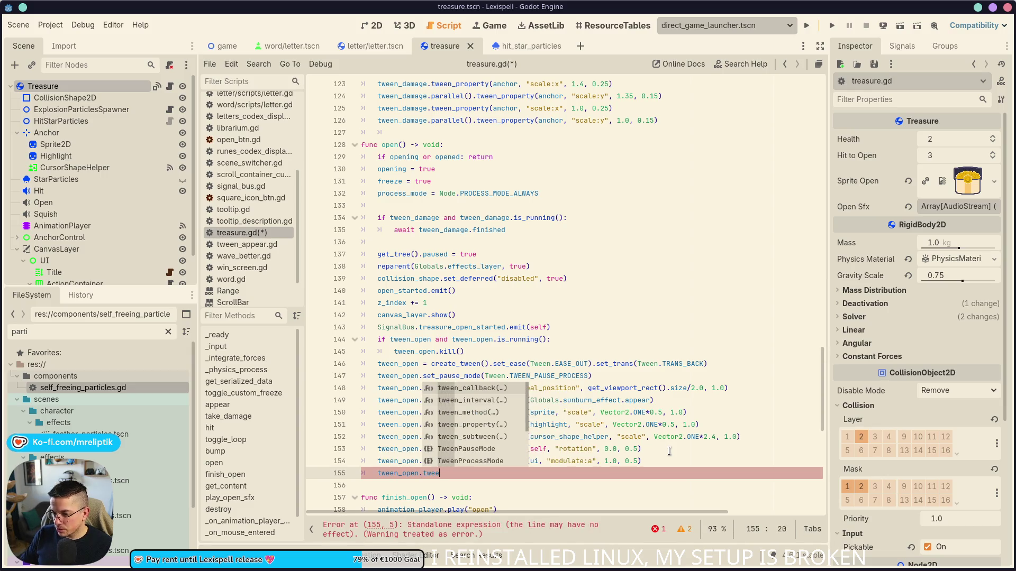
pyautogui.press('Return')
pyautogui.write('toggle_loop')
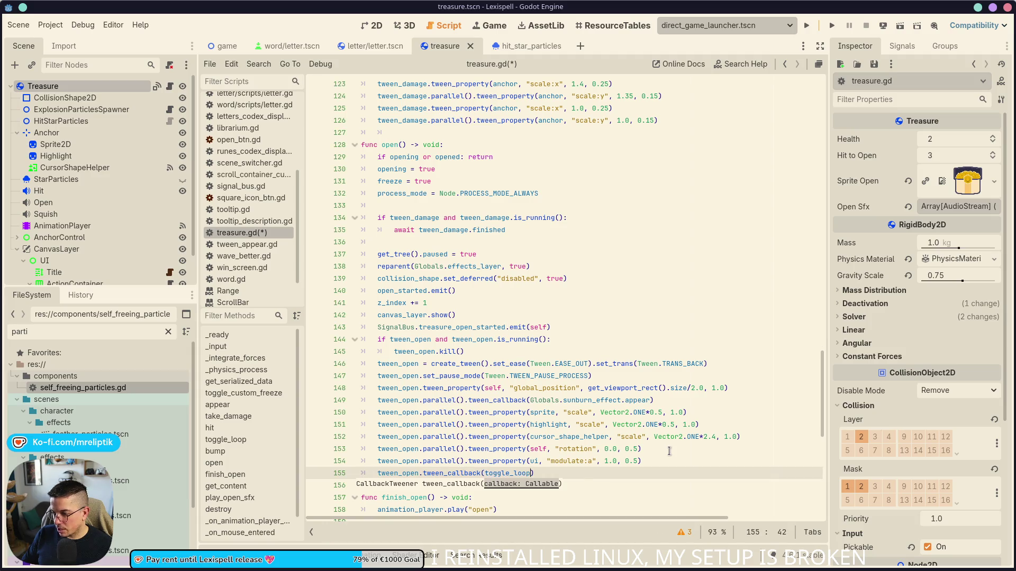
pyautogui.write('.bind(true')
pyautogui.hotkey('ctrl', 's')
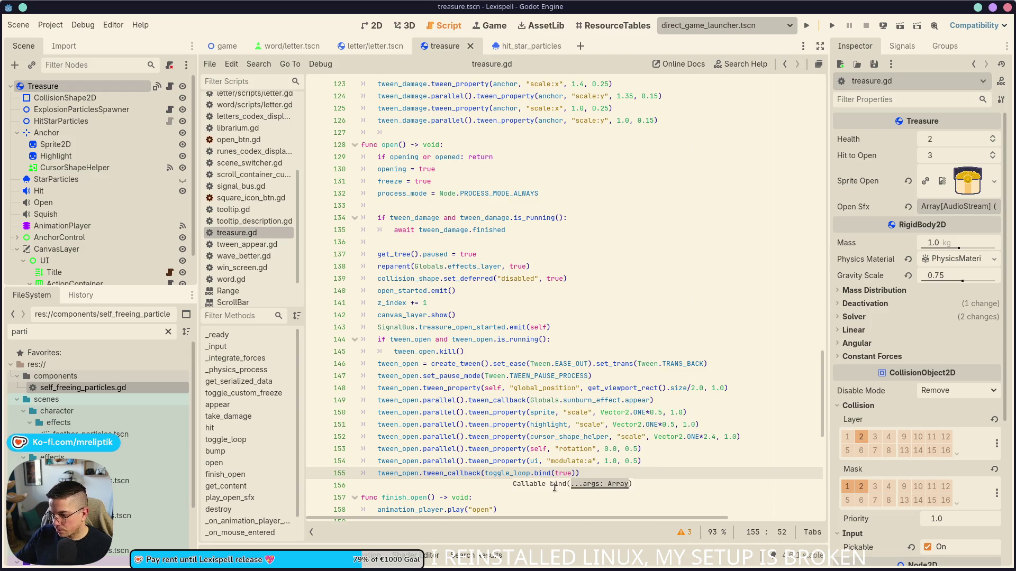
# Select the toggle_loop.bind(true) callable and add an empty line inside finish_open().
pyautogui.moveTo(575, 473); pyautogui.dragTo(486, 474)
pyautogui.hotkey('ctrl', 'c')
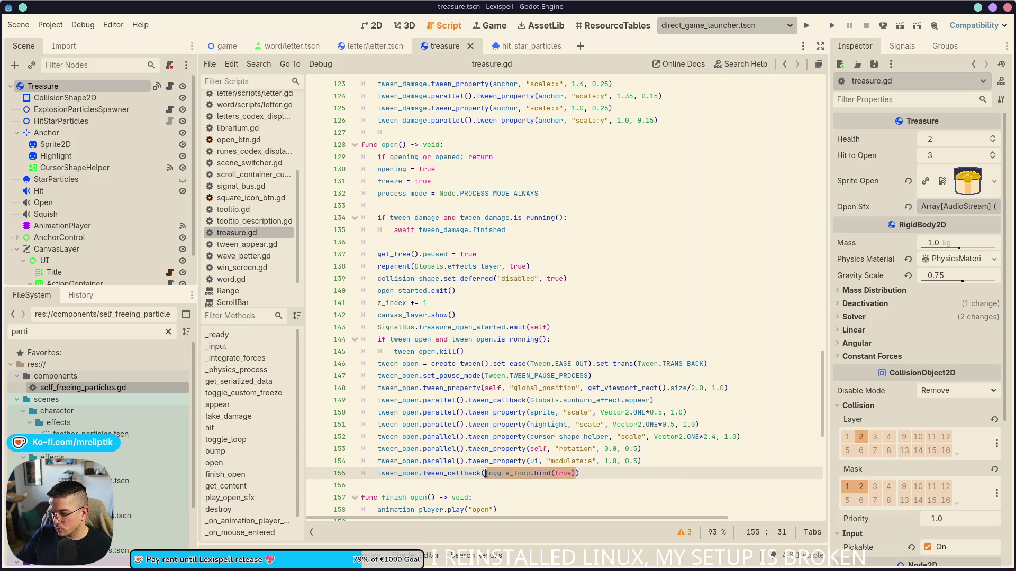
pyautogui.click(470, 498)
pyautogui.press('Return')
pyautogui.scroll(-2, 567, 468)
# Paste the callback into finish_open(), rewrite it as toggle_loop(false) without .bind, and save.
pyautogui.hotkey('ctrl', 'v')
pyautogui.press('Left')
pyautogui.hotkey('ctrl', 'shift', 'Left')
pyautogui.write('f')
pyautogui.press('Return')
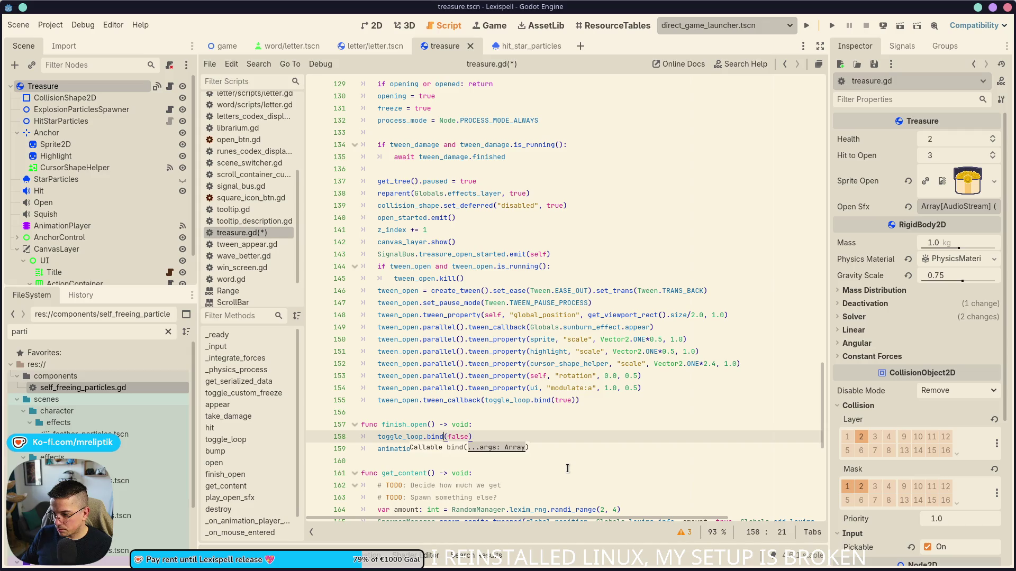
pyautogui.press('BackSpace')
pyautogui.press('BackSpace')
pyautogui.press('BackSpace')
pyautogui.hotkey('ctrl', 's')
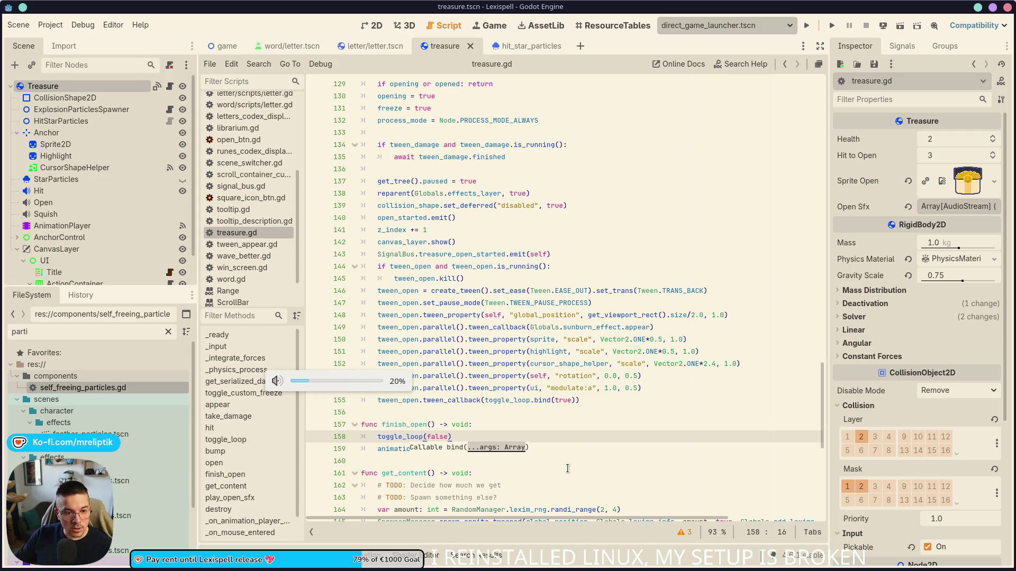
# Review open()'s callback and the finish_open() header, then switch to the browser.
pyautogui.click(565, 401)
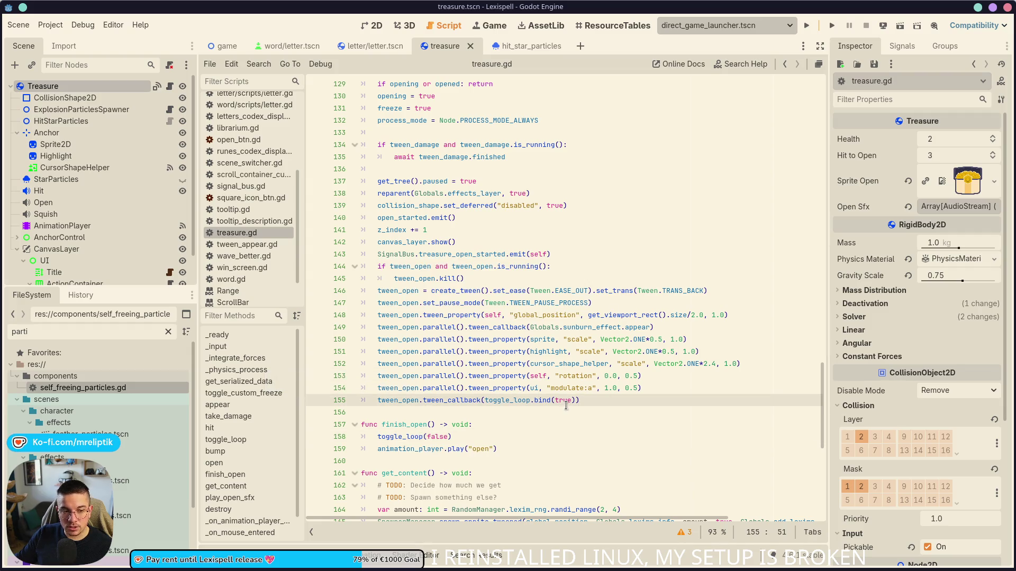
pyautogui.click(527, 419)
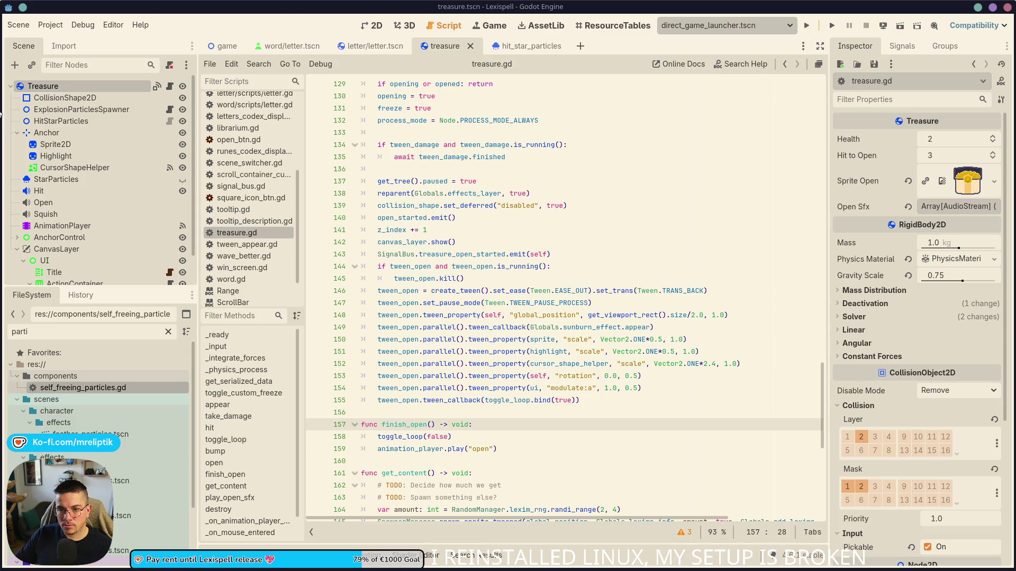
pyautogui.hotkey('alt', 'Tab')
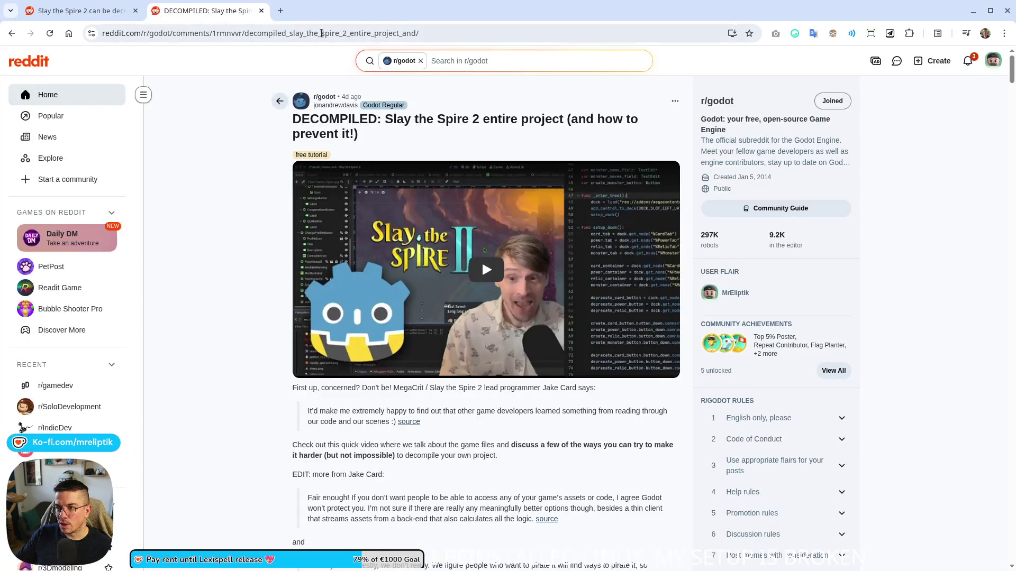
# Bring up the other Reddit tab and page back and forth through the post's image carousel.
pyautogui.click(88, 16)
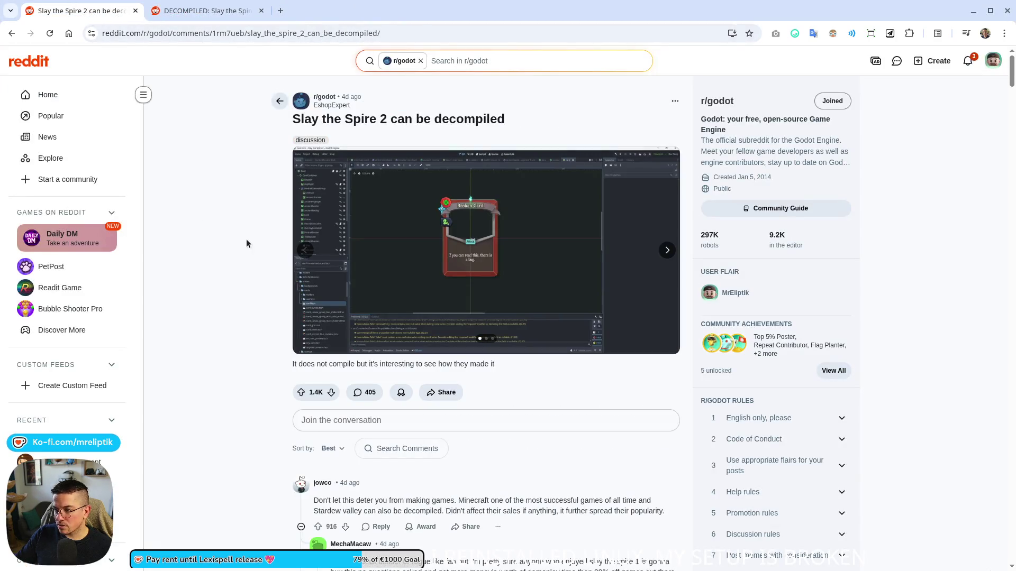
pyautogui.click(667, 250)
pyautogui.click(668, 251)
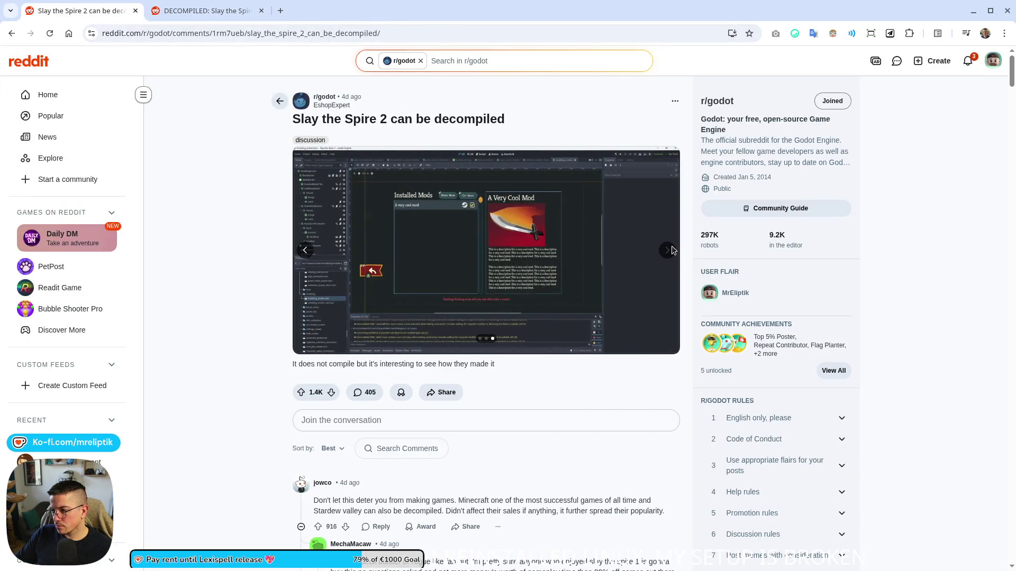
pyautogui.click(313, 256)
pyautogui.scroll(-6, 212, 264)
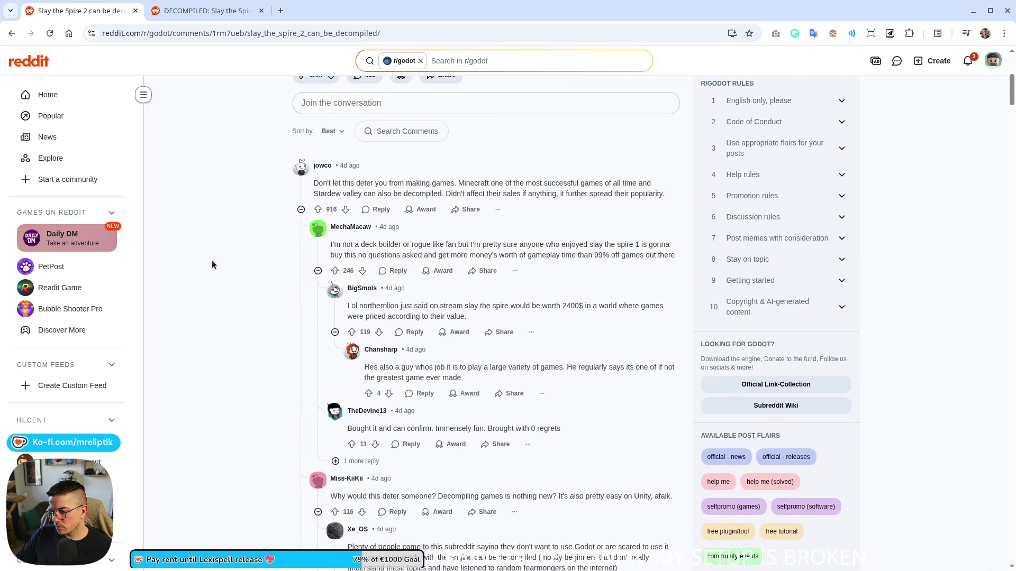
# Look over the DECOMPILED post and its address, then return to the Slay the Spire 2 post.
pyautogui.click(186, 13)
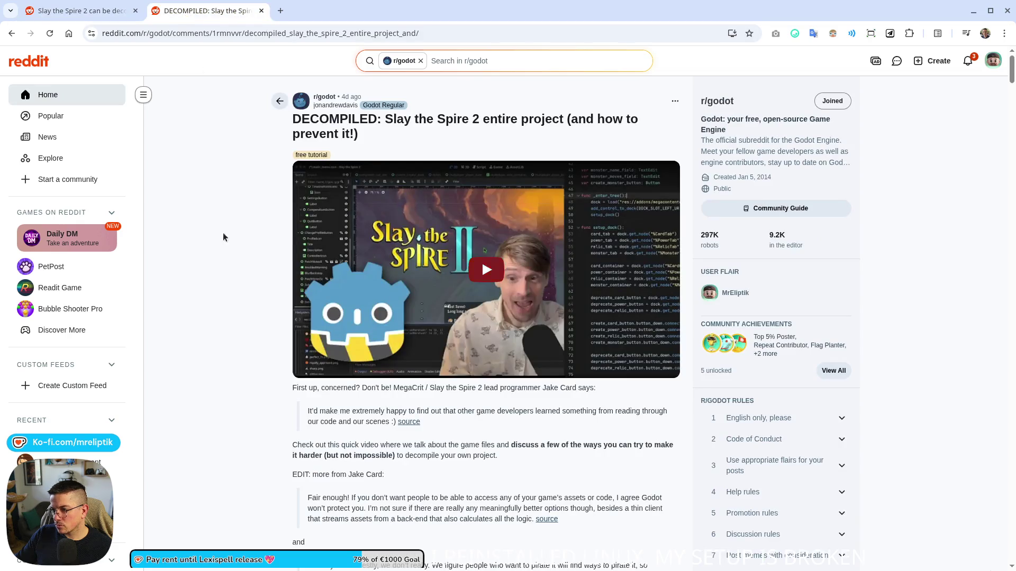
pyautogui.scroll(-5, 235, 233)
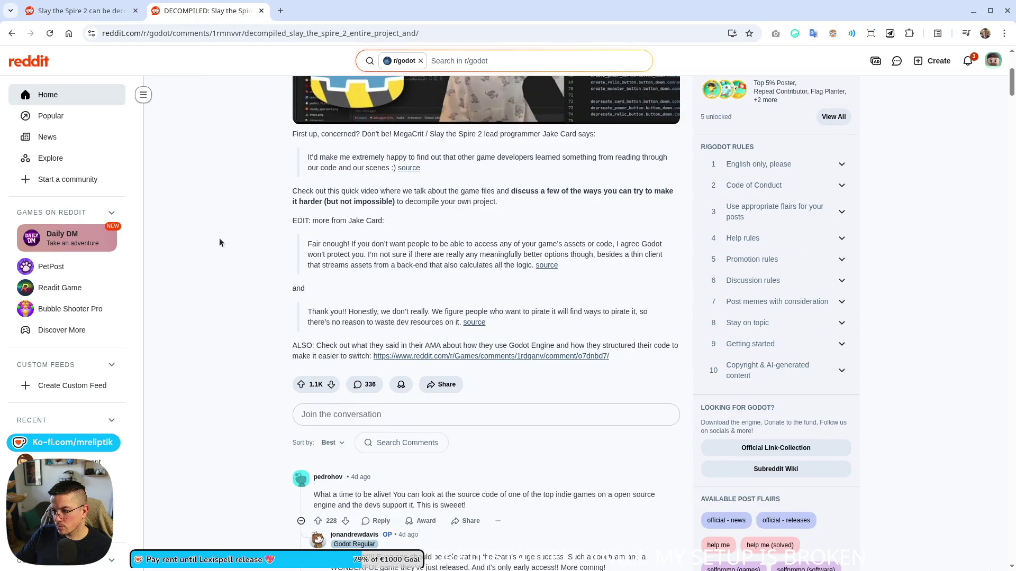
pyautogui.scroll(5, 220, 249)
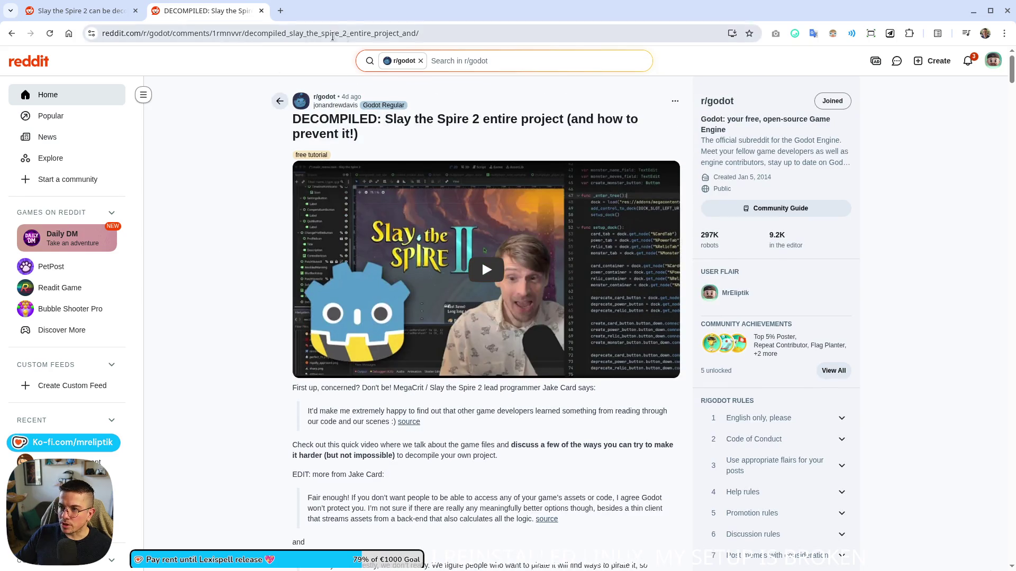
pyautogui.click(346, 37)
pyautogui.hotkey('alt', 'Tab')
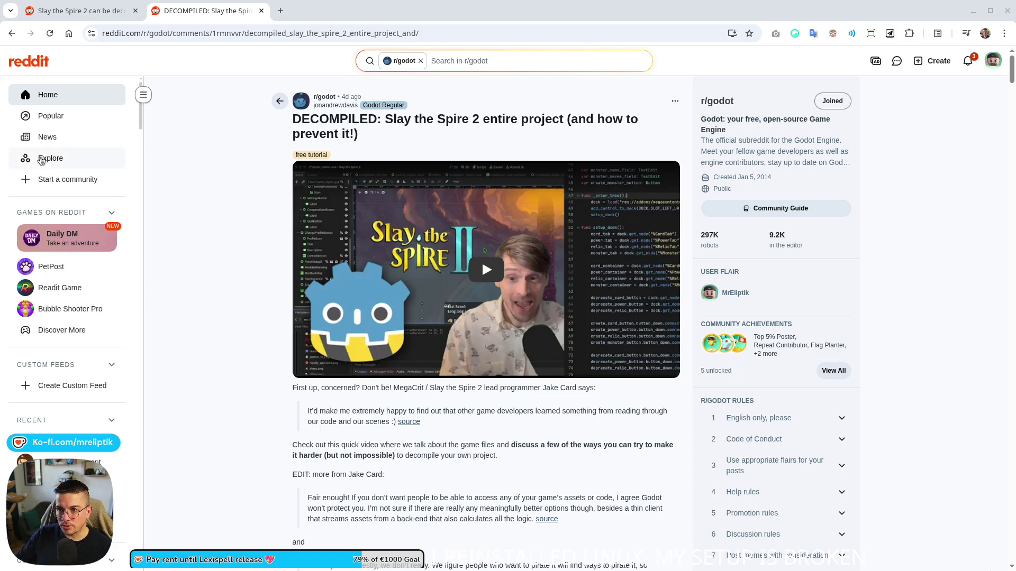
pyautogui.click(84, 11)
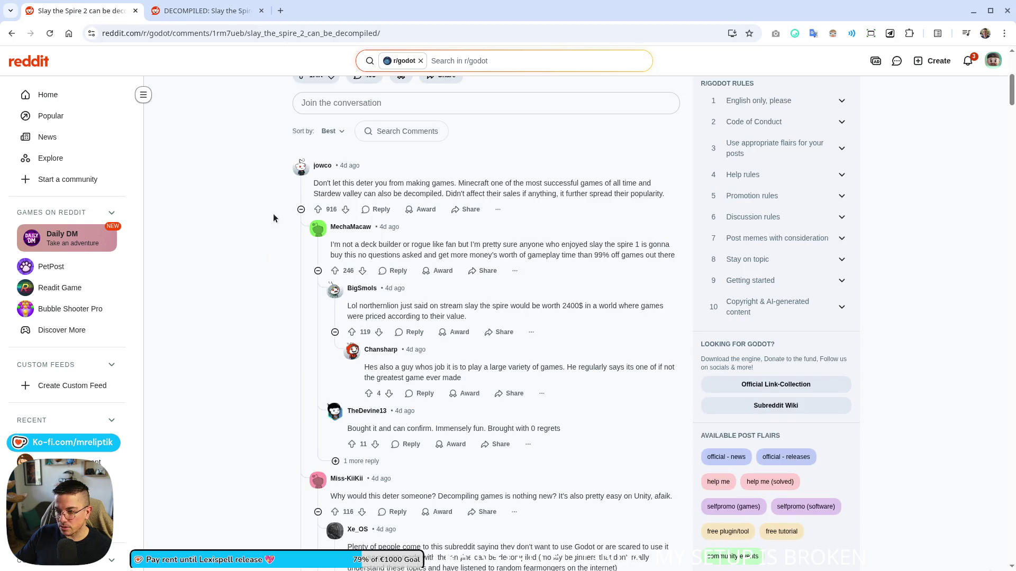
pyautogui.scroll(6, 260, 227)
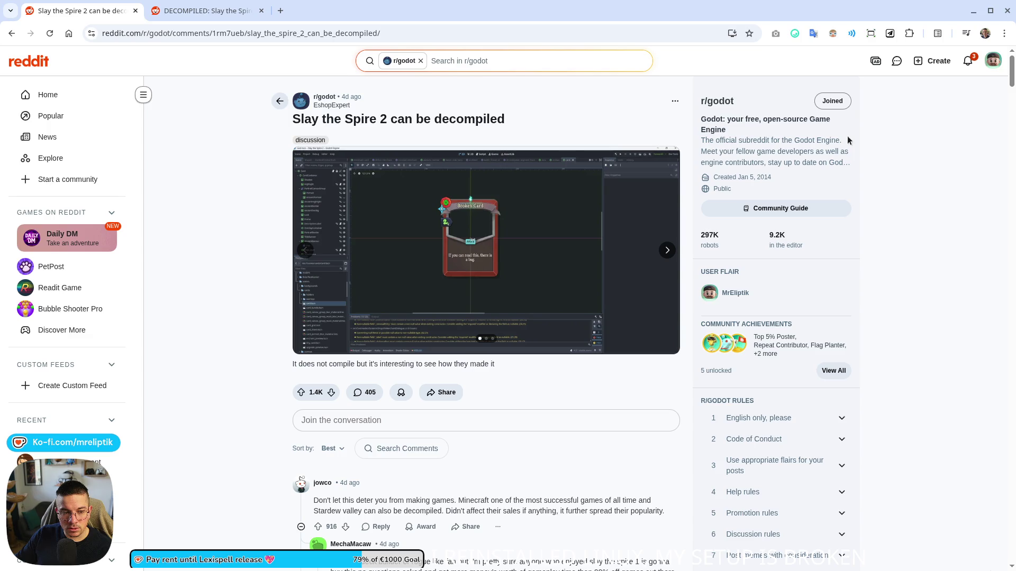
# Search Google for 'slay the spire' from the address bar.
pyautogui.click(257, 32)
pyautogui.write('slay the spire')
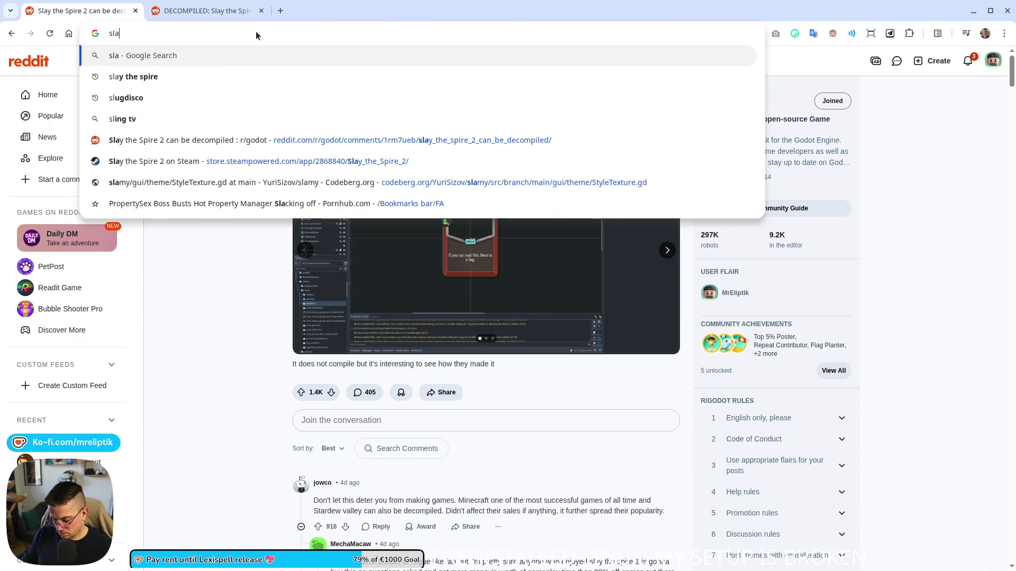
pyautogui.press('Return')
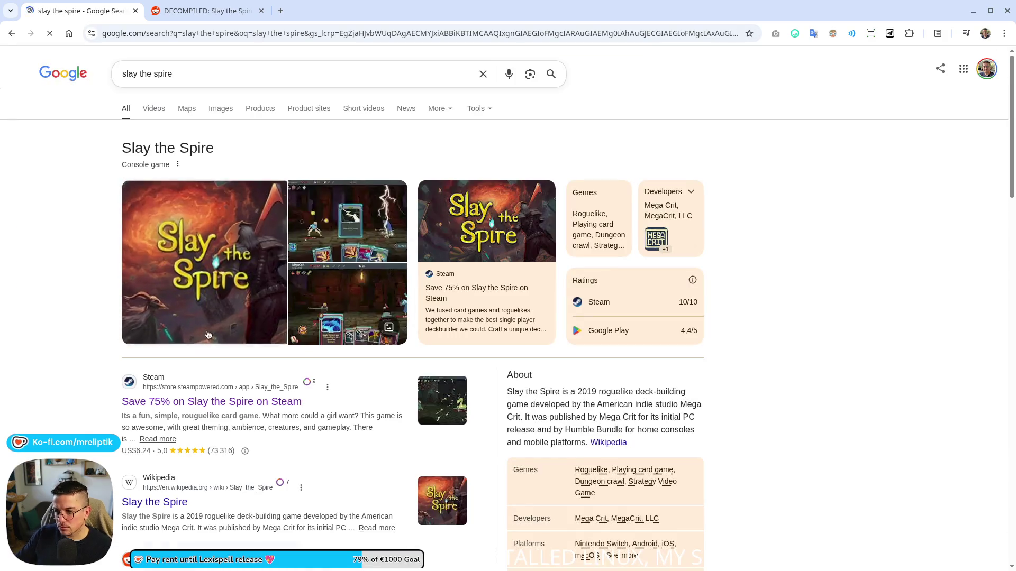
# Open Slay the Spire's Steam store page and scroll through it.
pyautogui.click(212, 400)
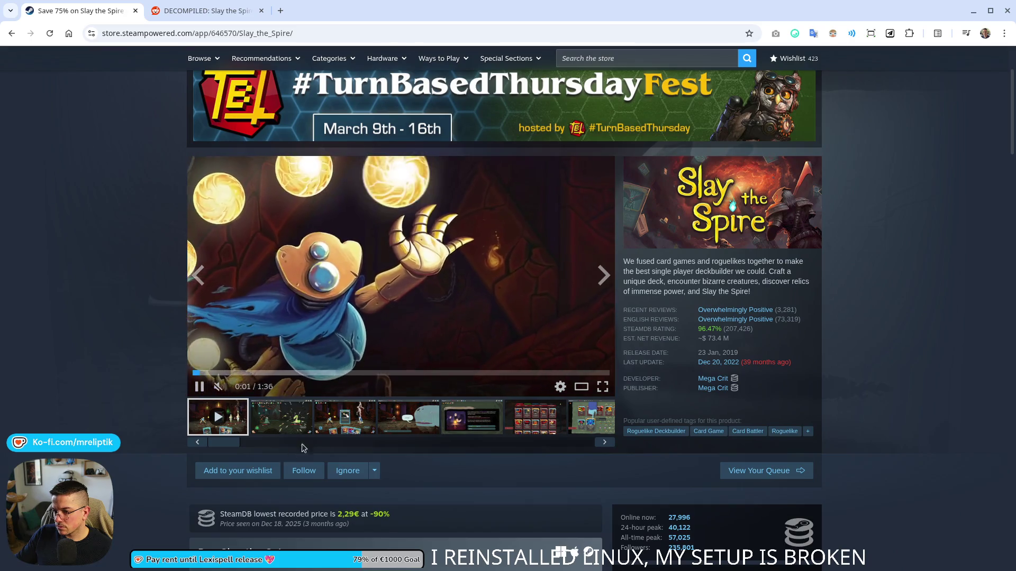
pyautogui.scroll(-8, 404, 399)
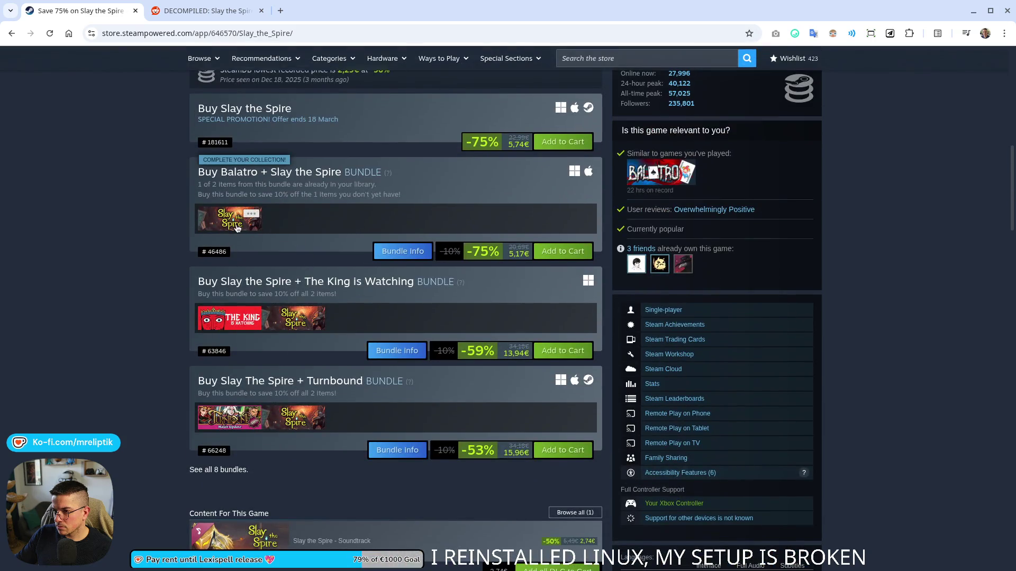
pyautogui.moveTo(236, 227)
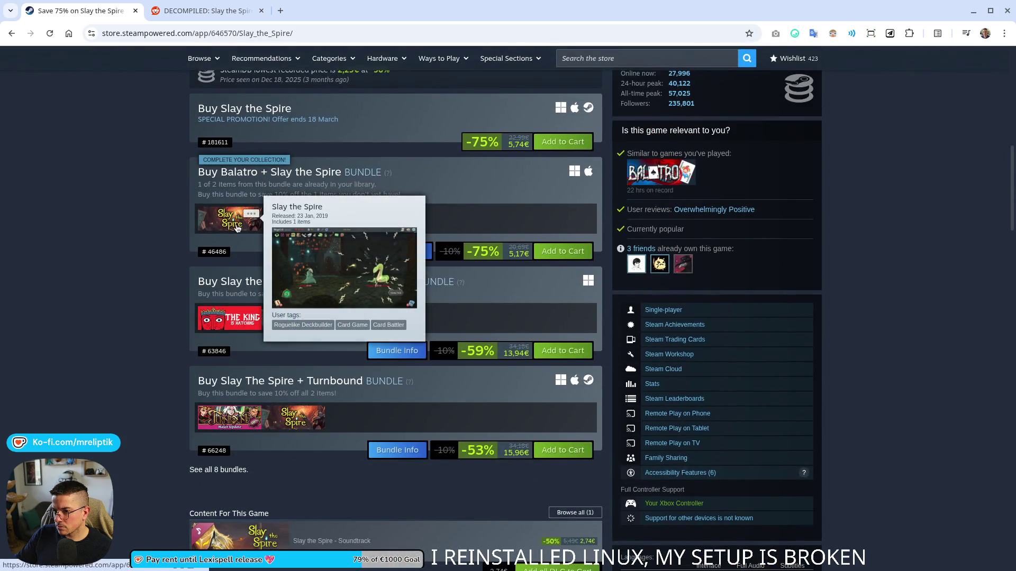
pyautogui.scroll(-3, 148, 290)
pyautogui.scroll(-12, 150, 308)
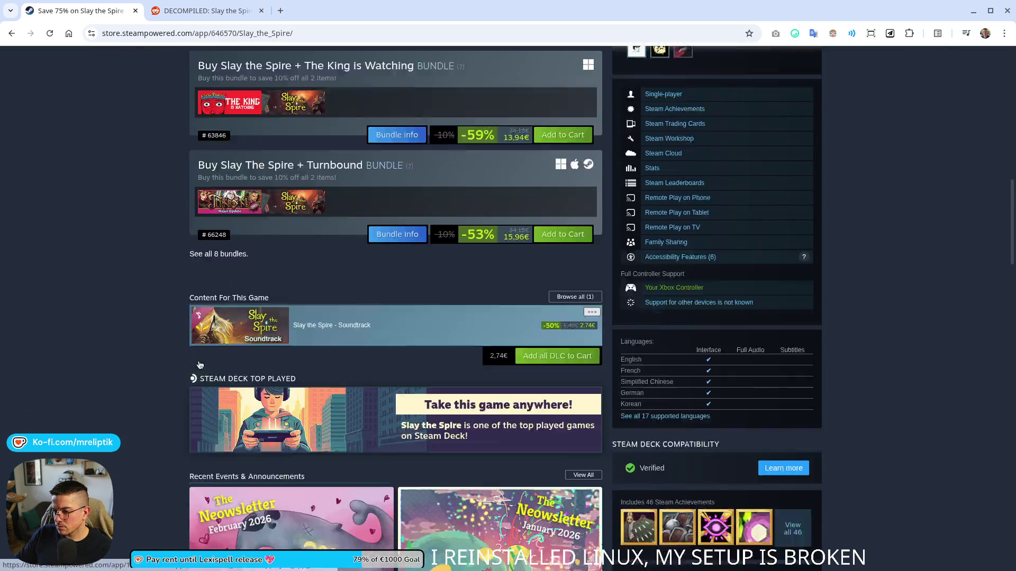
pyautogui.scroll(9, 490, 389)
pyautogui.scroll(5, 490, 390)
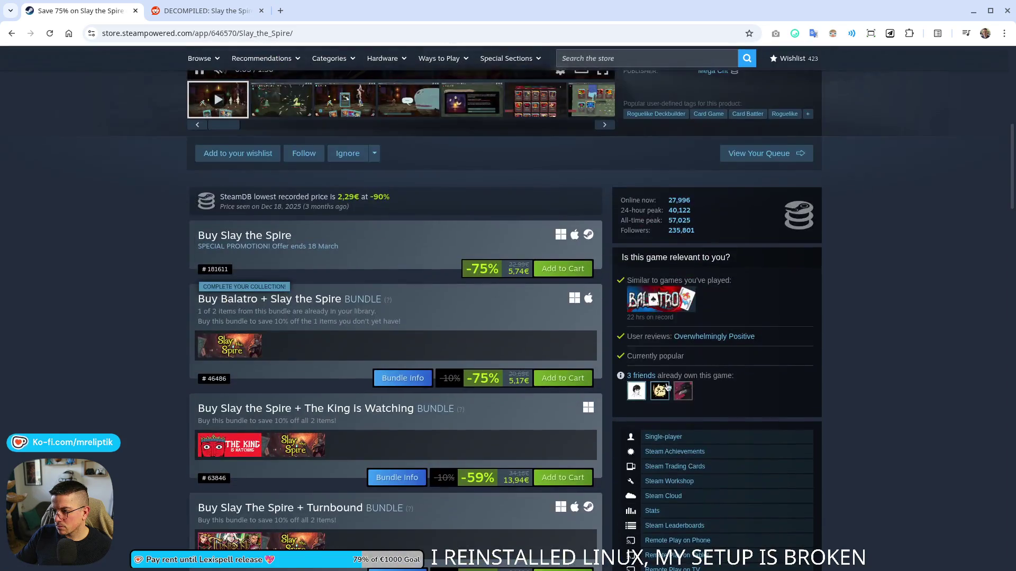
pyautogui.scroll(8, 687, 328)
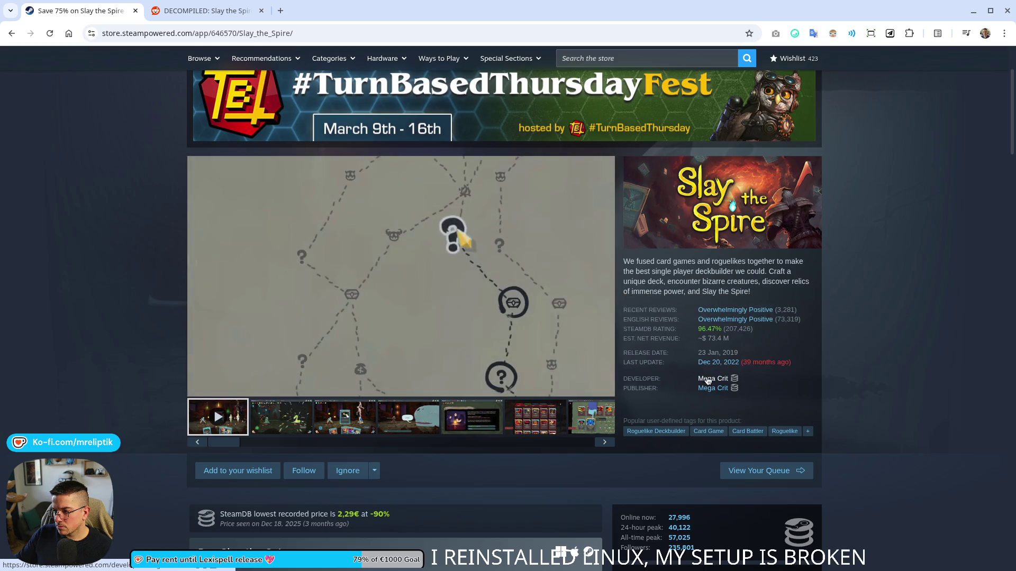
# Go to the Mega Crit developer page and scroll down to its New Releases list.
pyautogui.click(712, 378)
pyautogui.moveTo(487, 375)
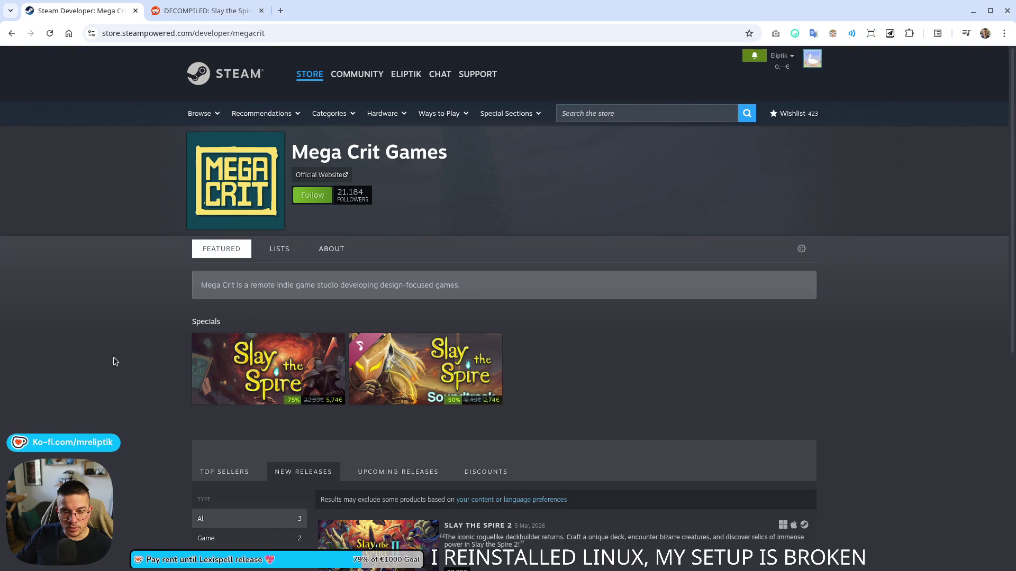
pyautogui.scroll(-1, 231, 297)
pyautogui.scroll(-2, 435, 436)
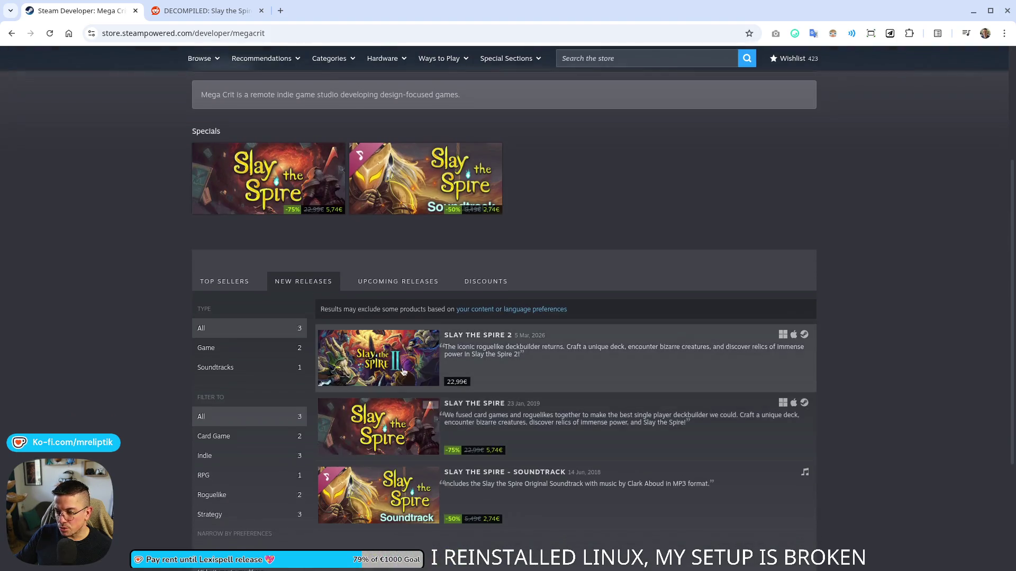
# Open the Slay the Spire 2 store page and enlarge its trailer in the viewer.
pyautogui.click(386, 359)
pyautogui.scroll(-1, 214, 404)
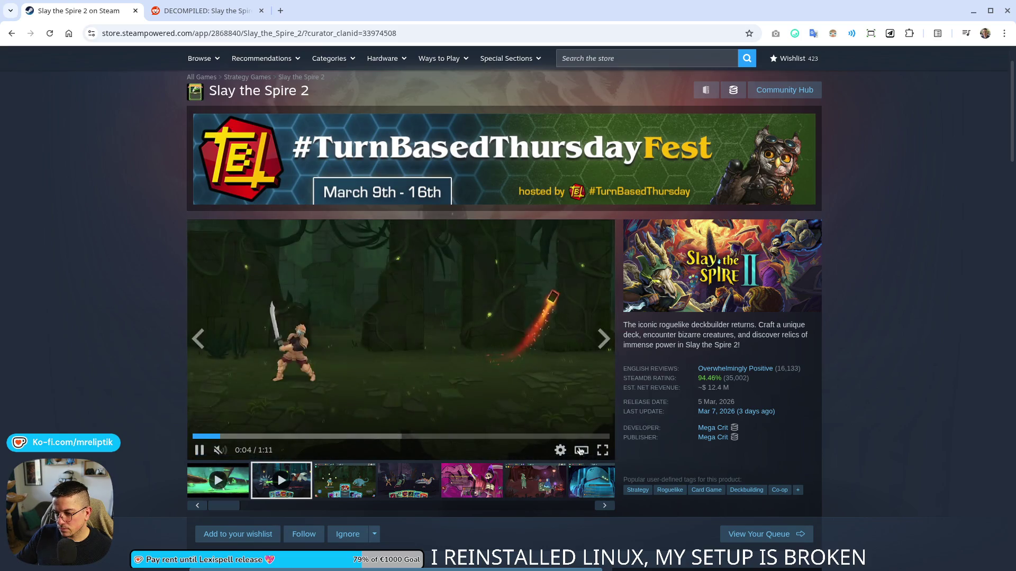
pyautogui.click(270, 418)
# Skip ahead through the trailer's scenes, restart it, then search 'slay the spire 2 gamepaly'.
pyautogui.click(370, 516)
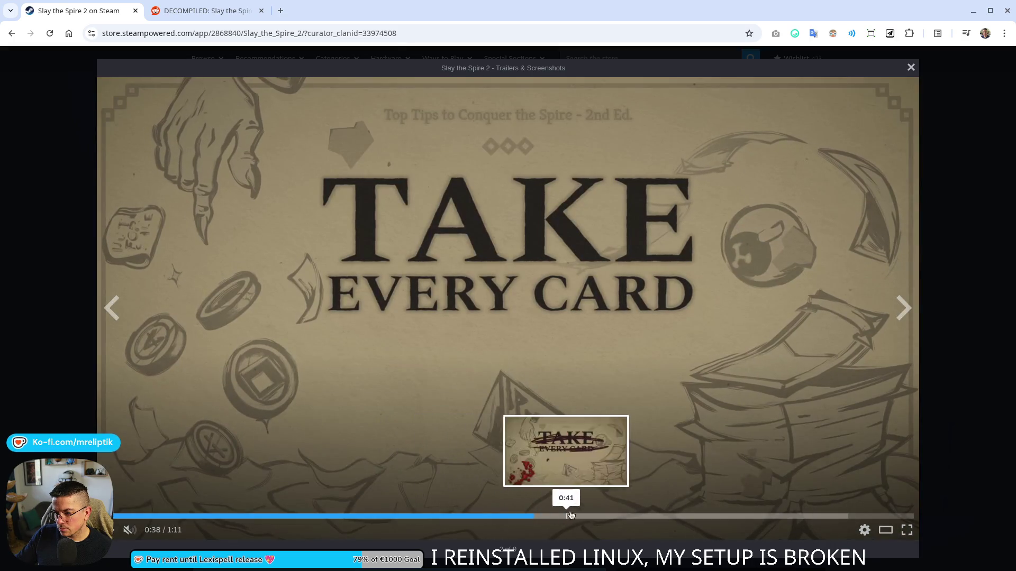
pyautogui.click(593, 517)
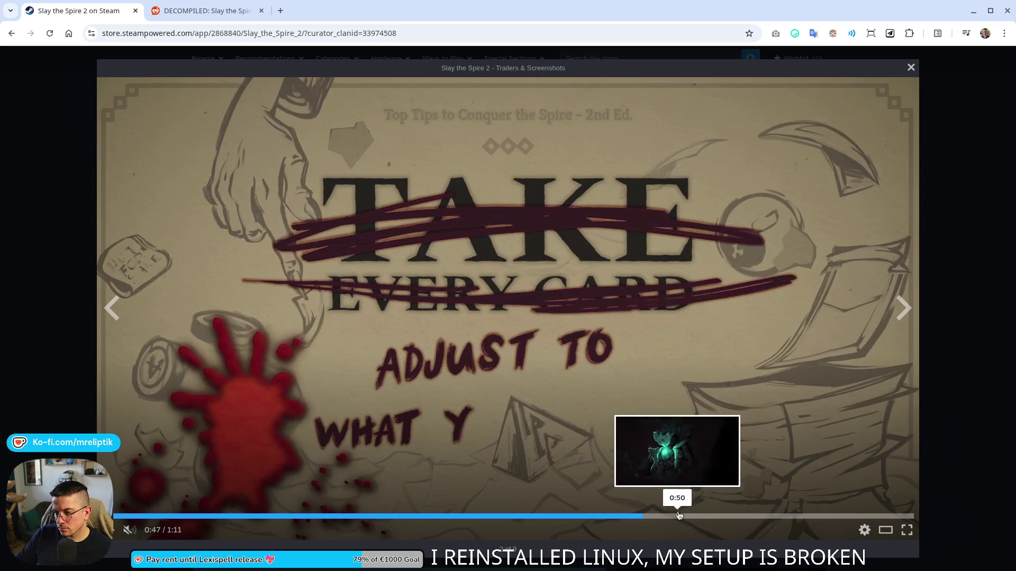
pyautogui.click(754, 516)
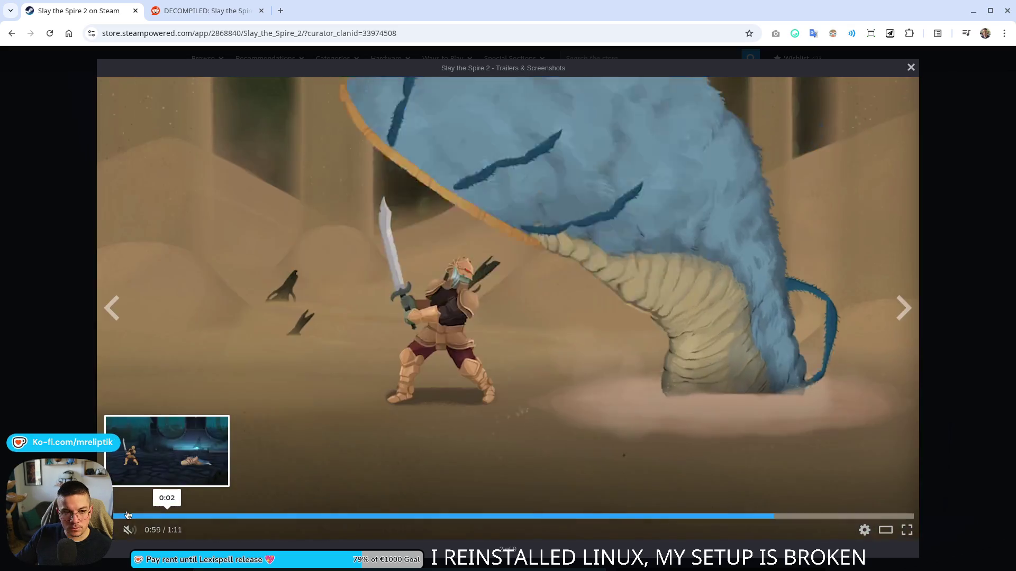
pyautogui.click(127, 515)
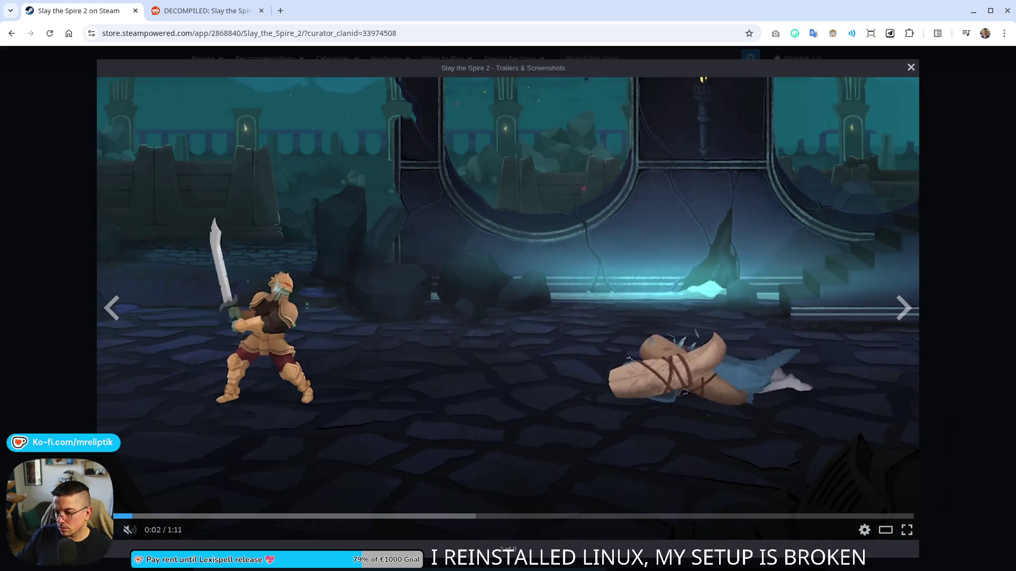
pyautogui.click(118, 516)
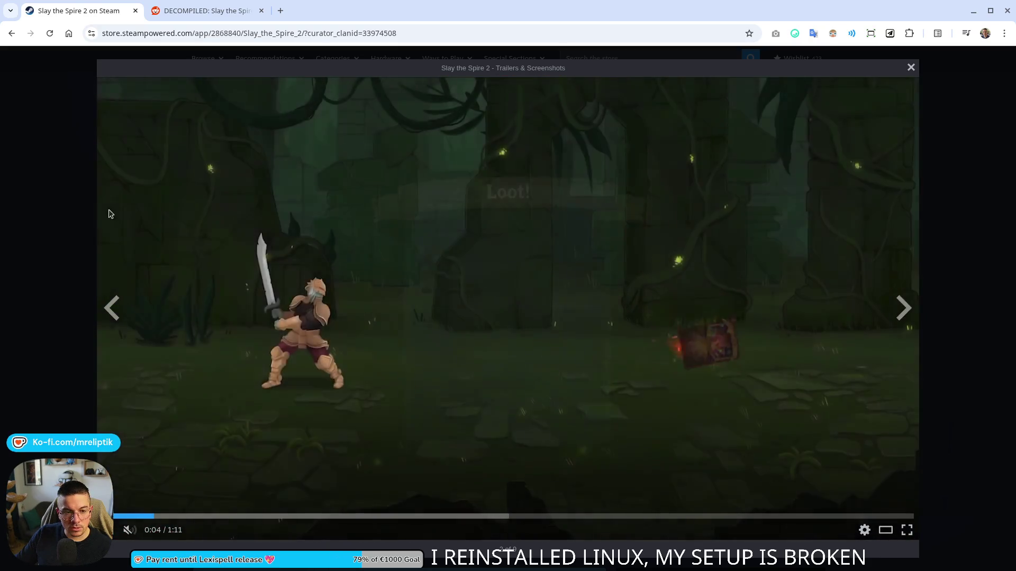
pyautogui.click(214, 34)
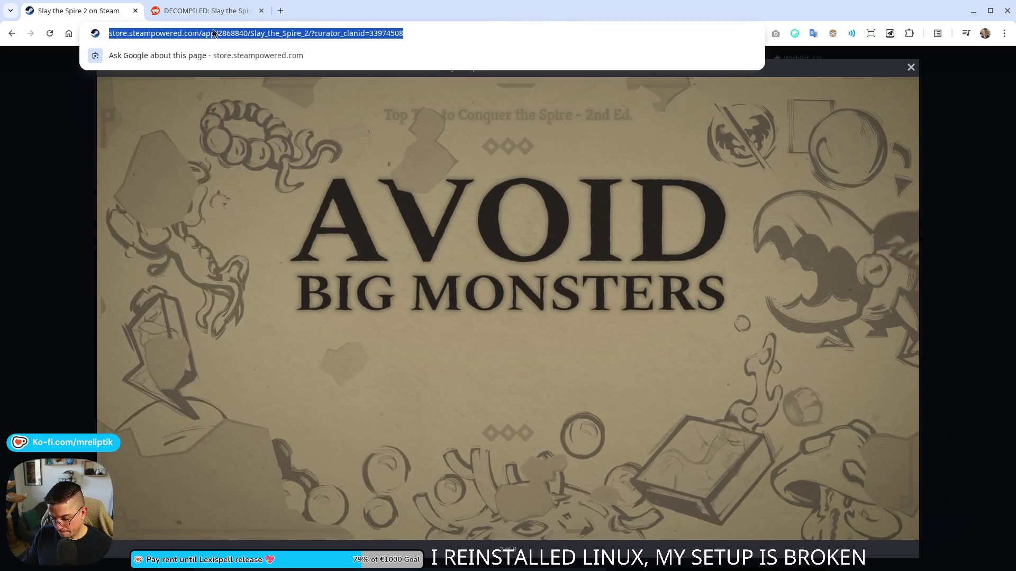
pyautogui.write('slay the spire 2 gamepal')
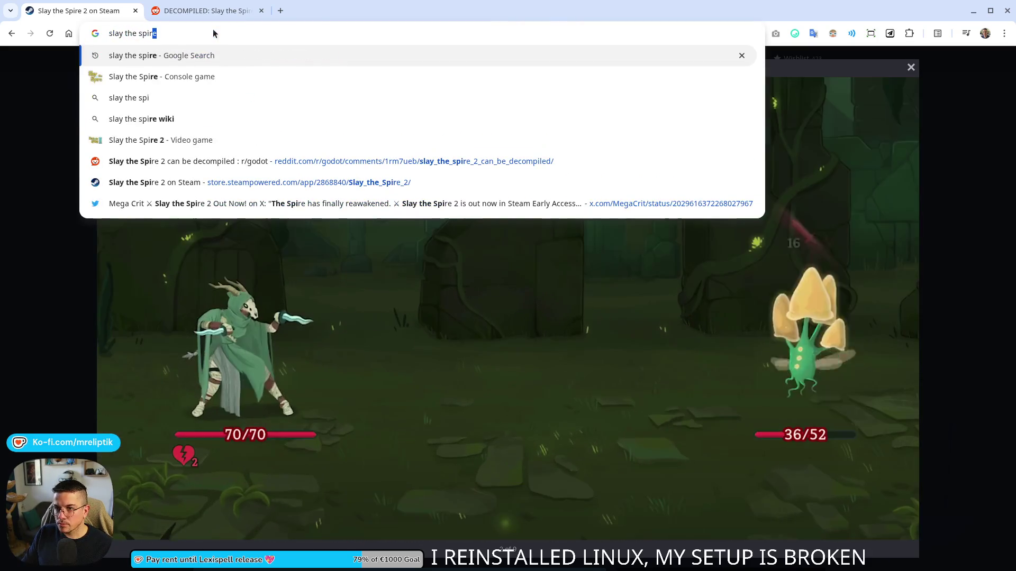
pyautogui.write('y')
# Run the gameplay search and play IGN's Slay the Spire 2 multiplayer video, briefly pausing.
pyautogui.press('Return')
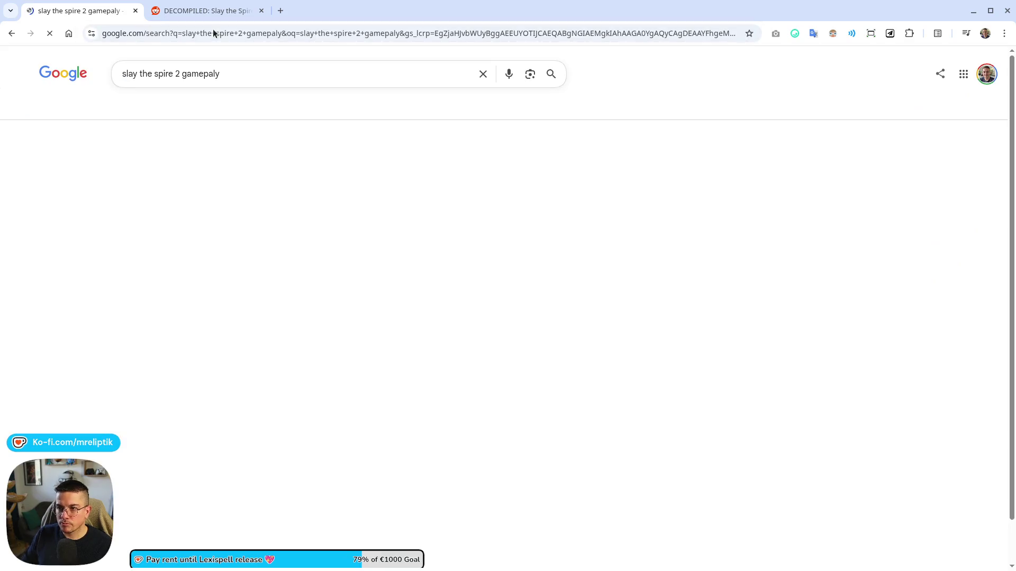
pyautogui.click(248, 200)
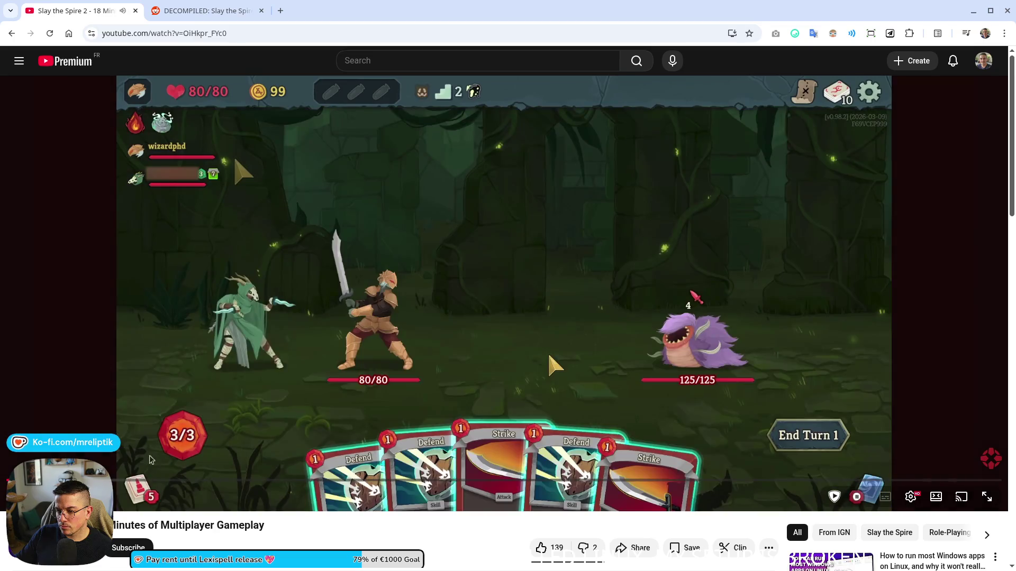
pyautogui.press('space')
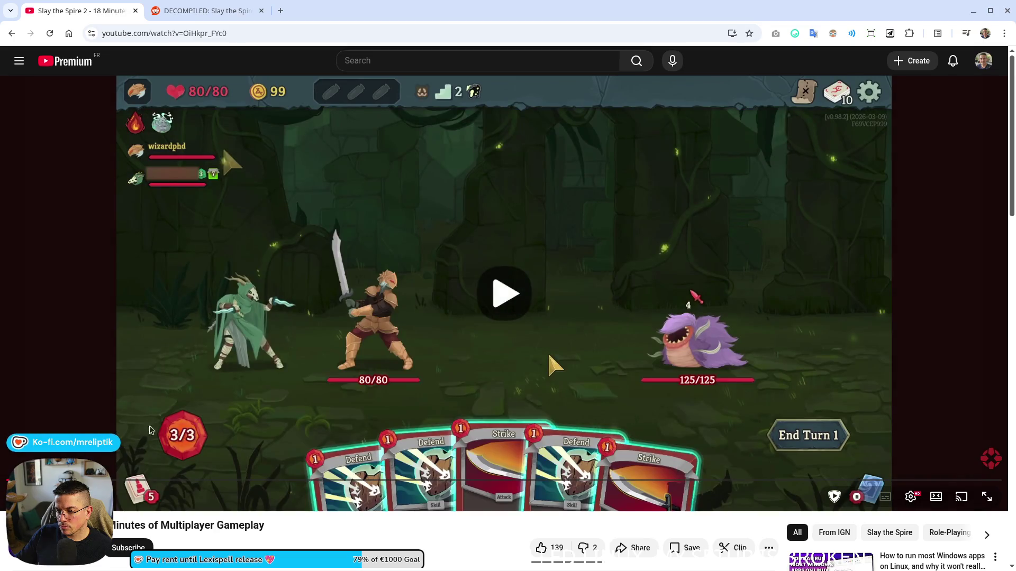
pyautogui.press('space')
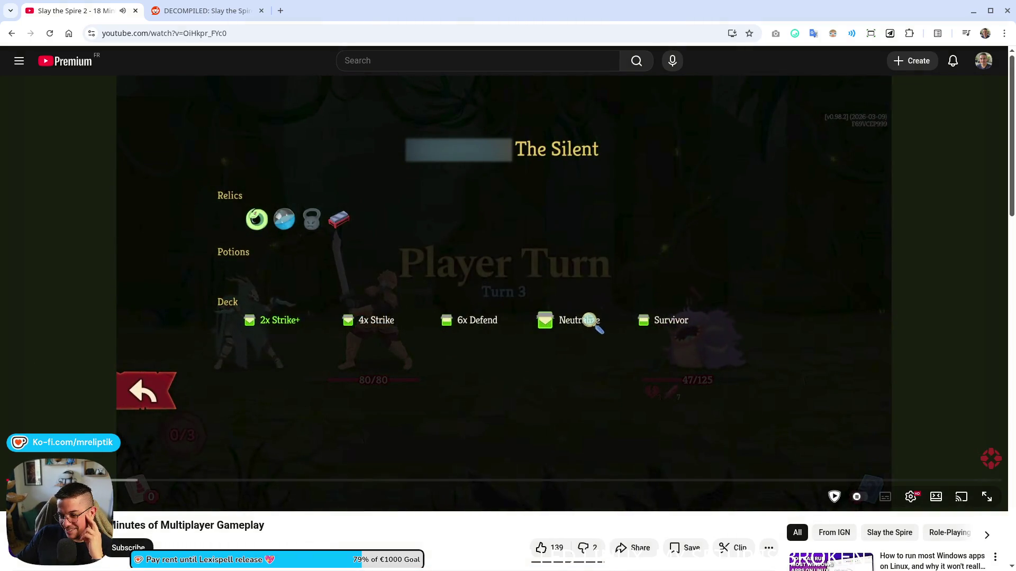
# Scrub the video back to the start of combat, playing and pausing through it.
pyautogui.moveTo(215, 480)
pyautogui.mouseDown()
pyautogui.moveTo(66, 480)
pyautogui.moveTo(129, 480)
pyautogui.mouseUp()
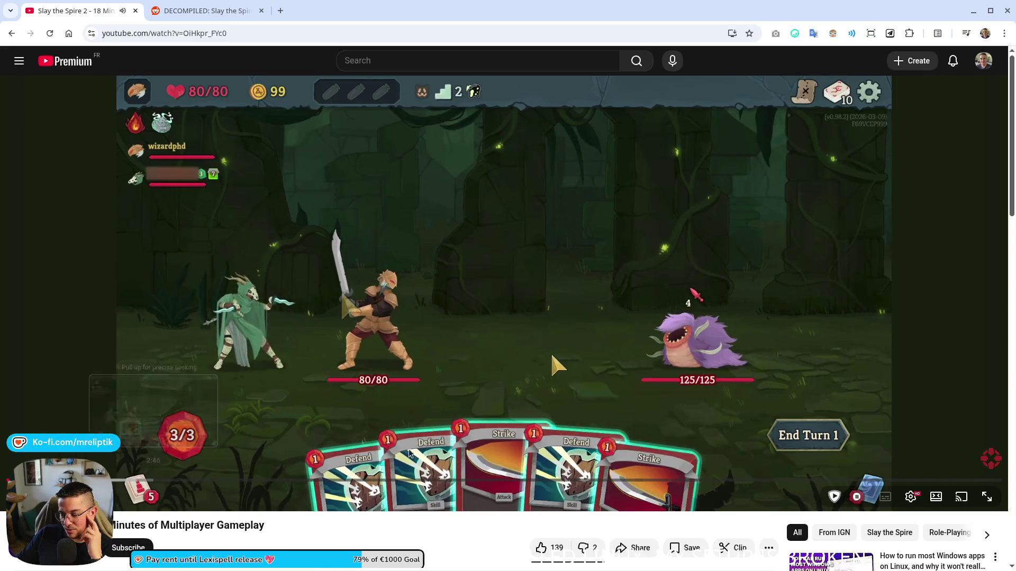
pyautogui.click(659, 449)
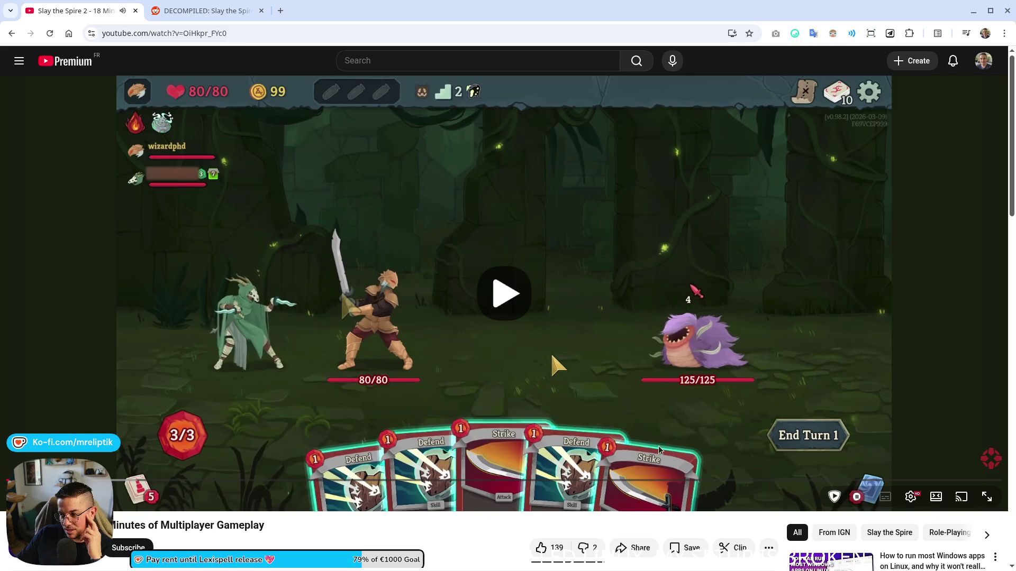
pyautogui.click(630, 426)
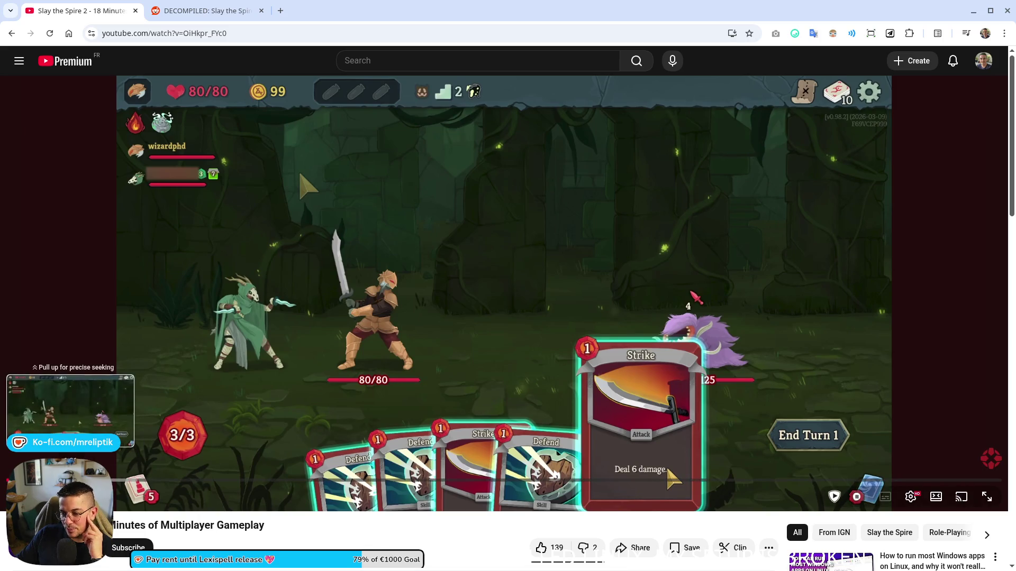
pyautogui.click(31, 480)
pyautogui.click(140, 380)
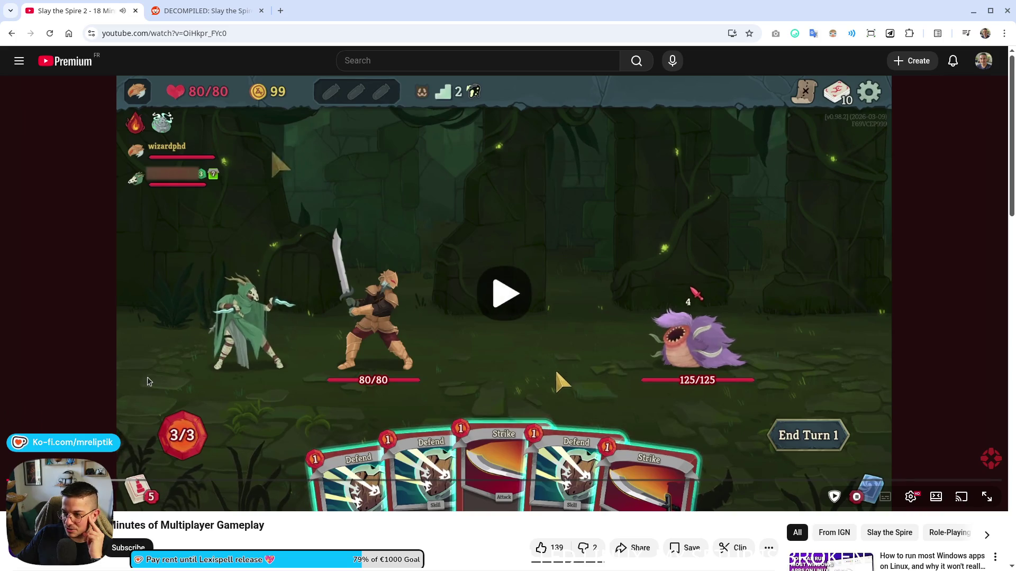
pyautogui.click(149, 382)
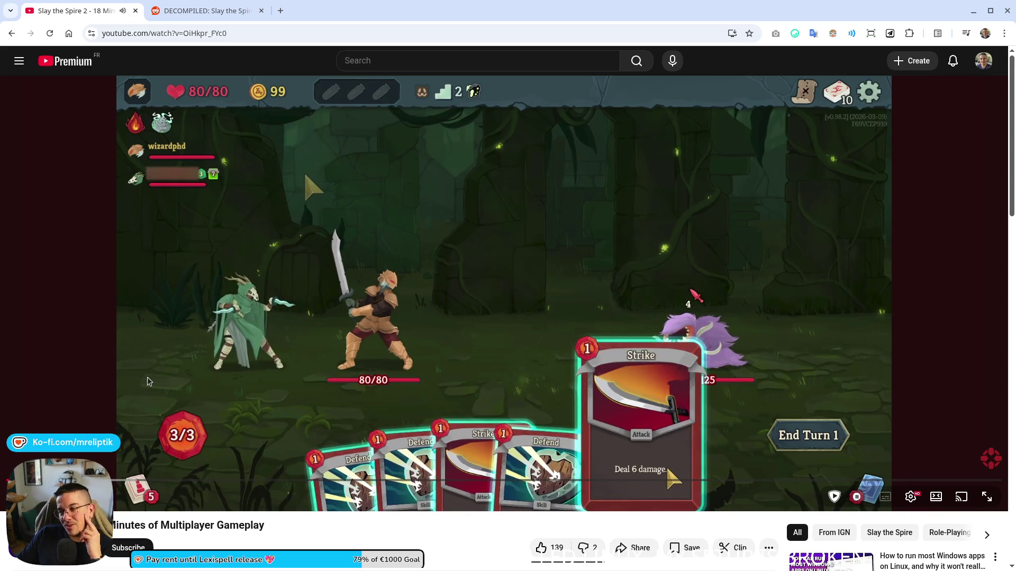
pyautogui.click(178, 357)
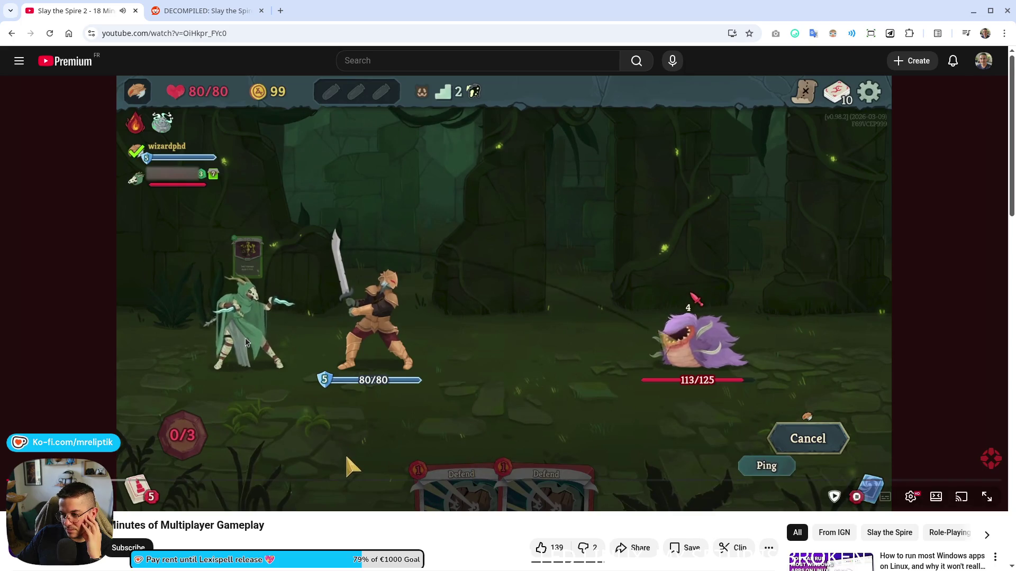
pyautogui.click(275, 356)
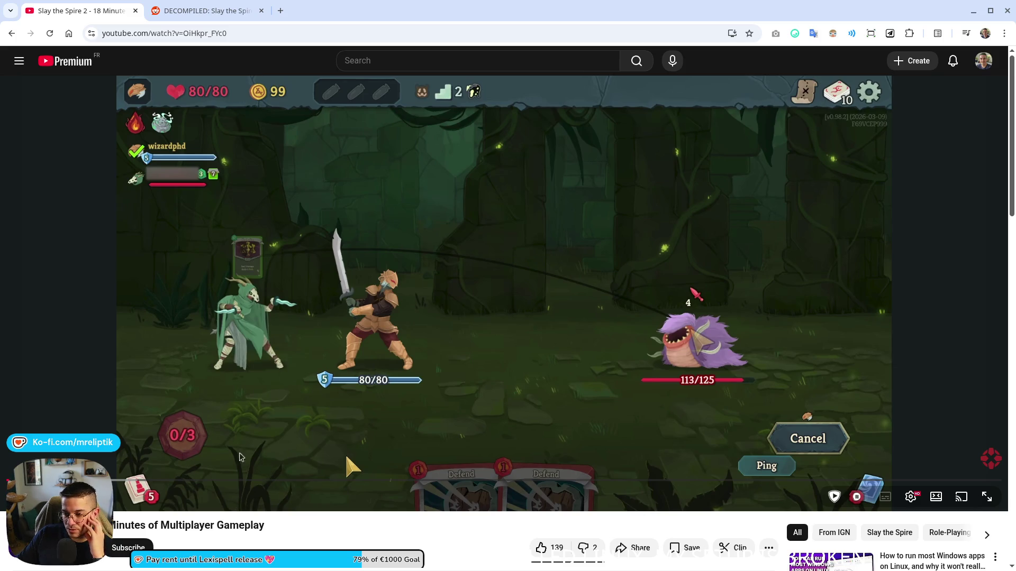
# Rewind to the start of Turn 1 against the 125/125 HP enemy and leave it paused.
pyautogui.click(79, 454)
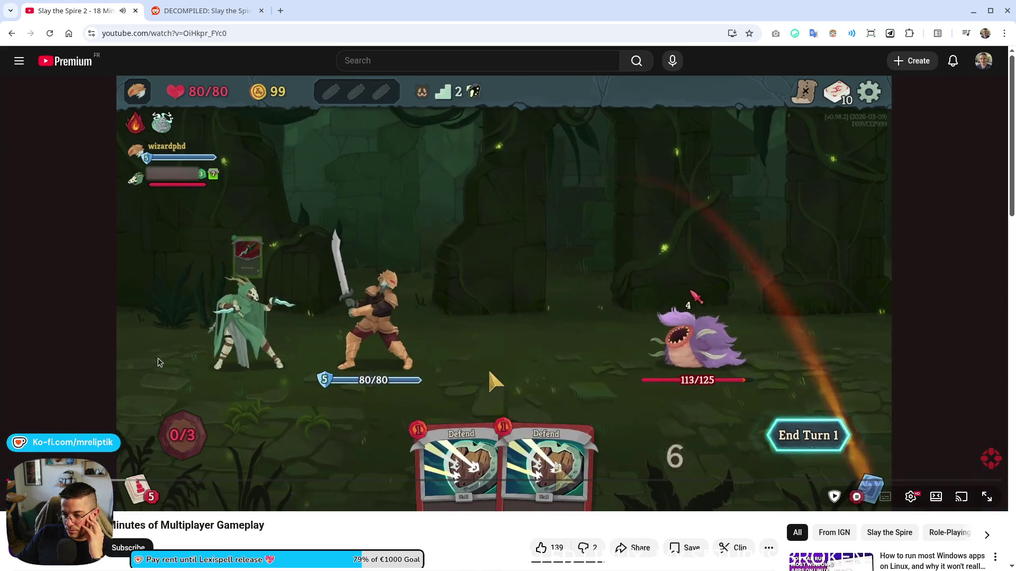
pyautogui.click(142, 413)
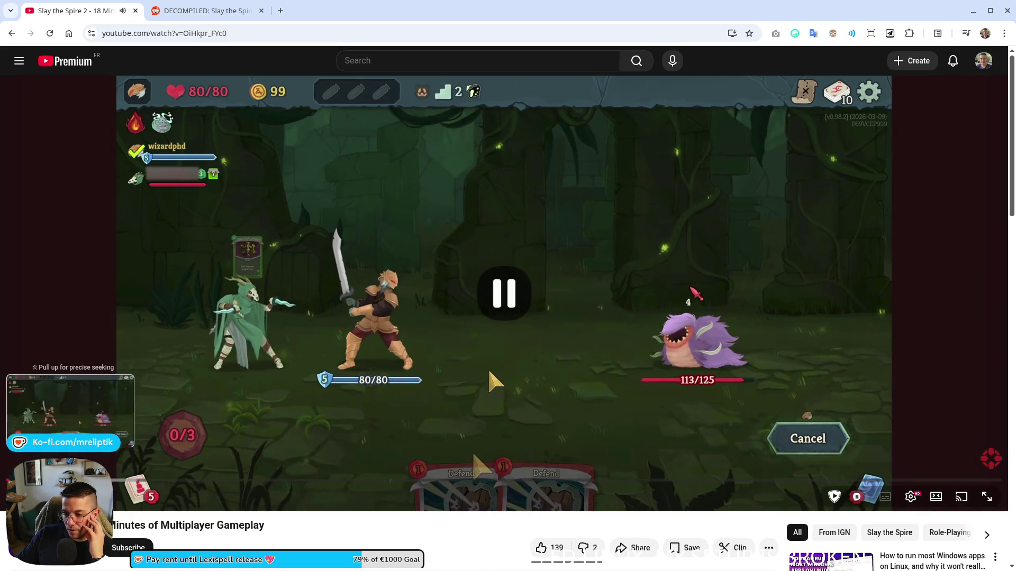
pyautogui.press('Left')
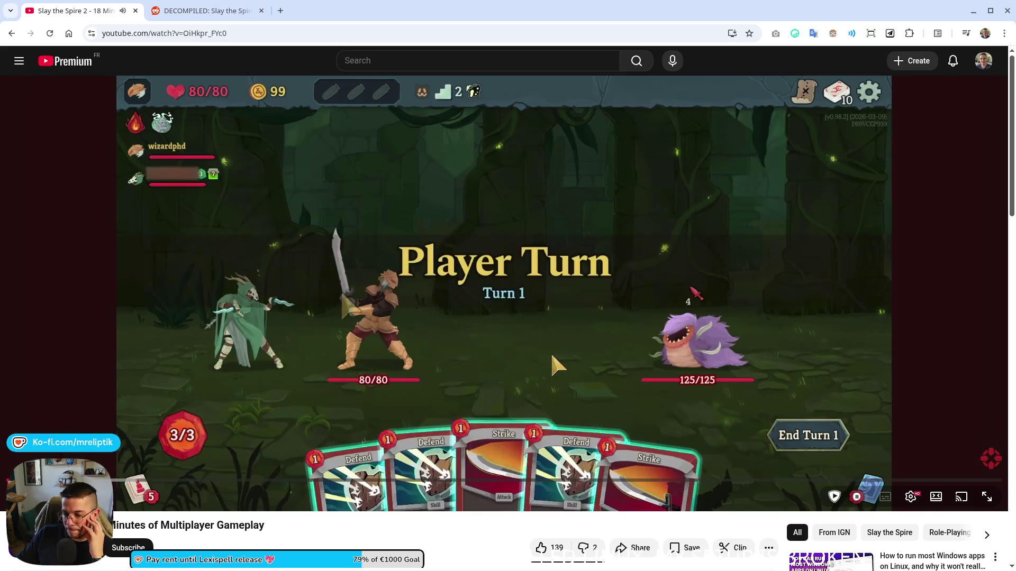
pyautogui.click(408, 418)
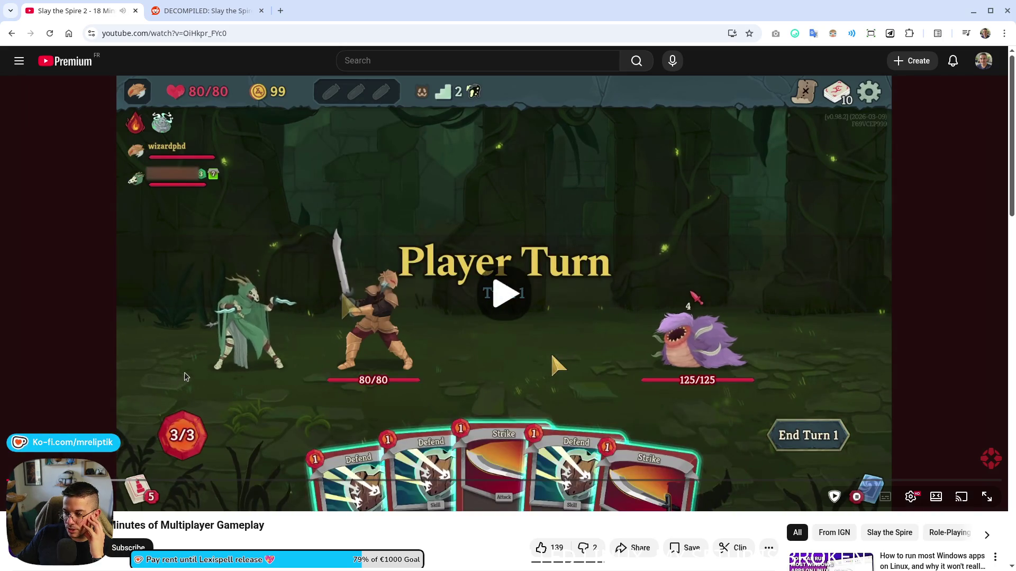
pyautogui.click(408, 417)
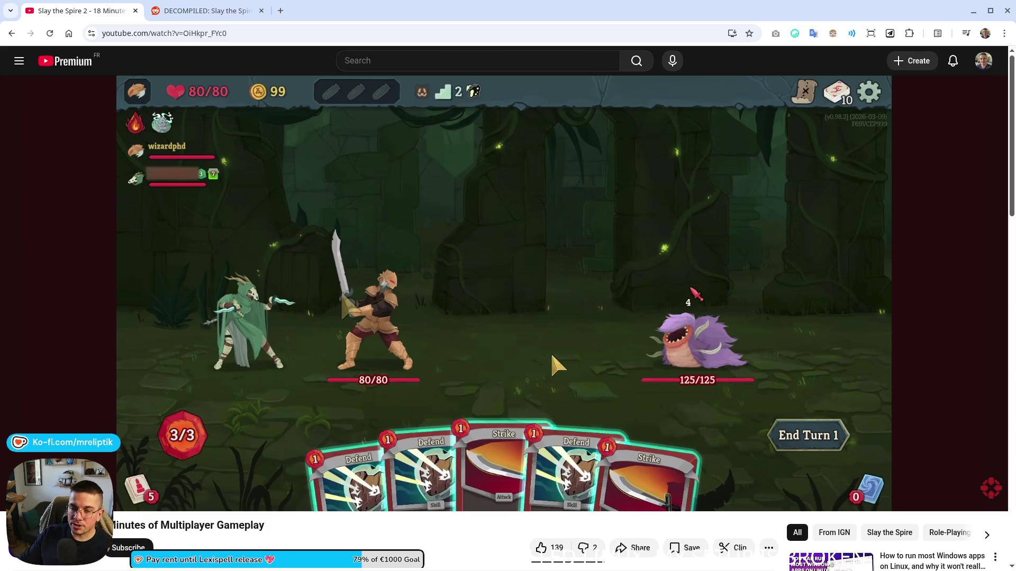
pyautogui.rightClick(418, 406)
pyautogui.click(318, 538)
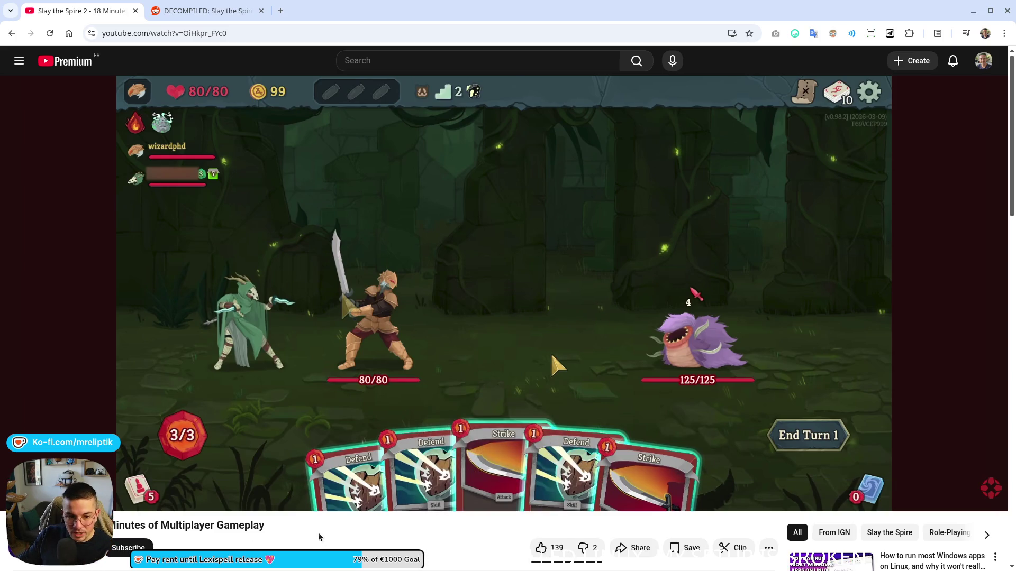